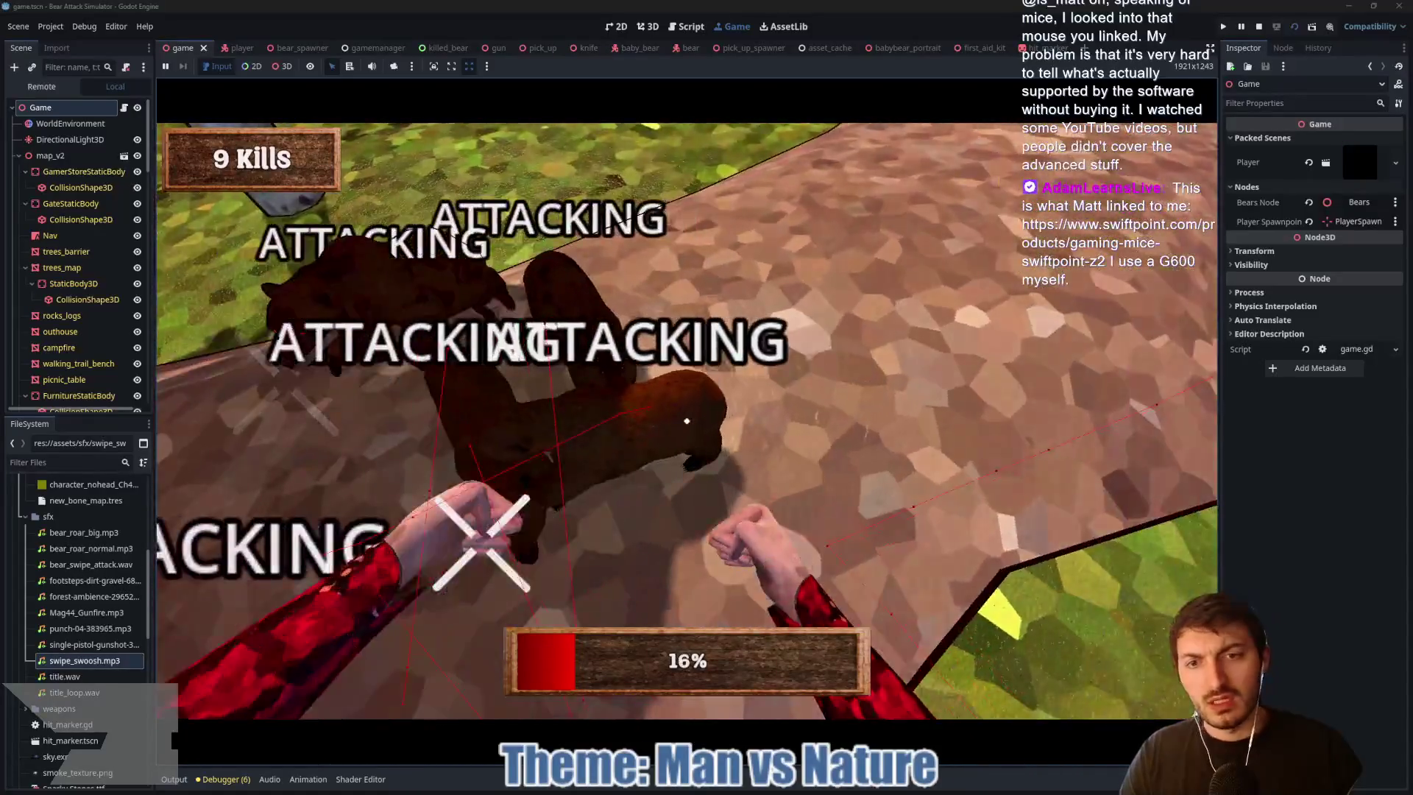
Step: Punch bears in the playtest until the kill count climbs from 9 to 17, then stop the game with F8
click(687, 421)
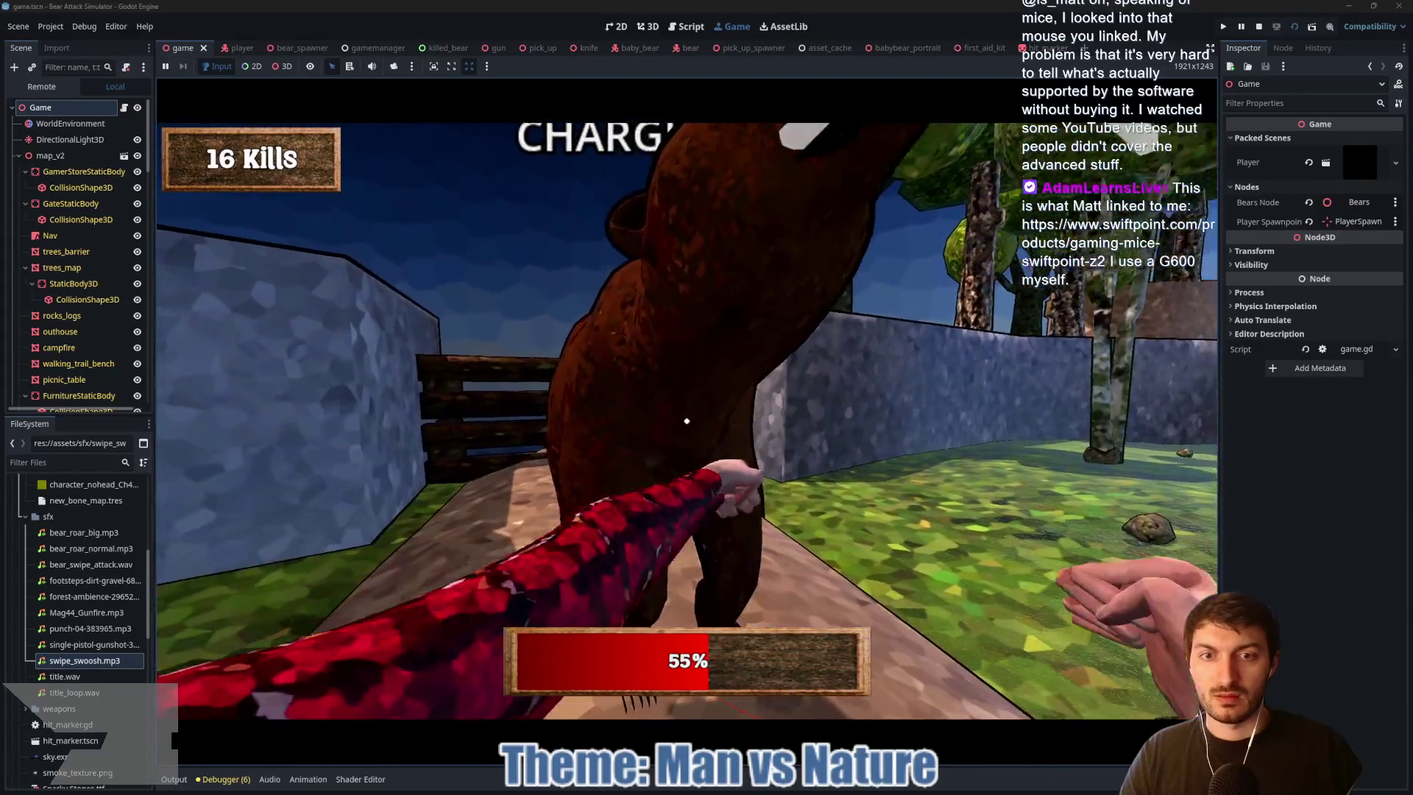
click(687, 421)
click(687, 421)
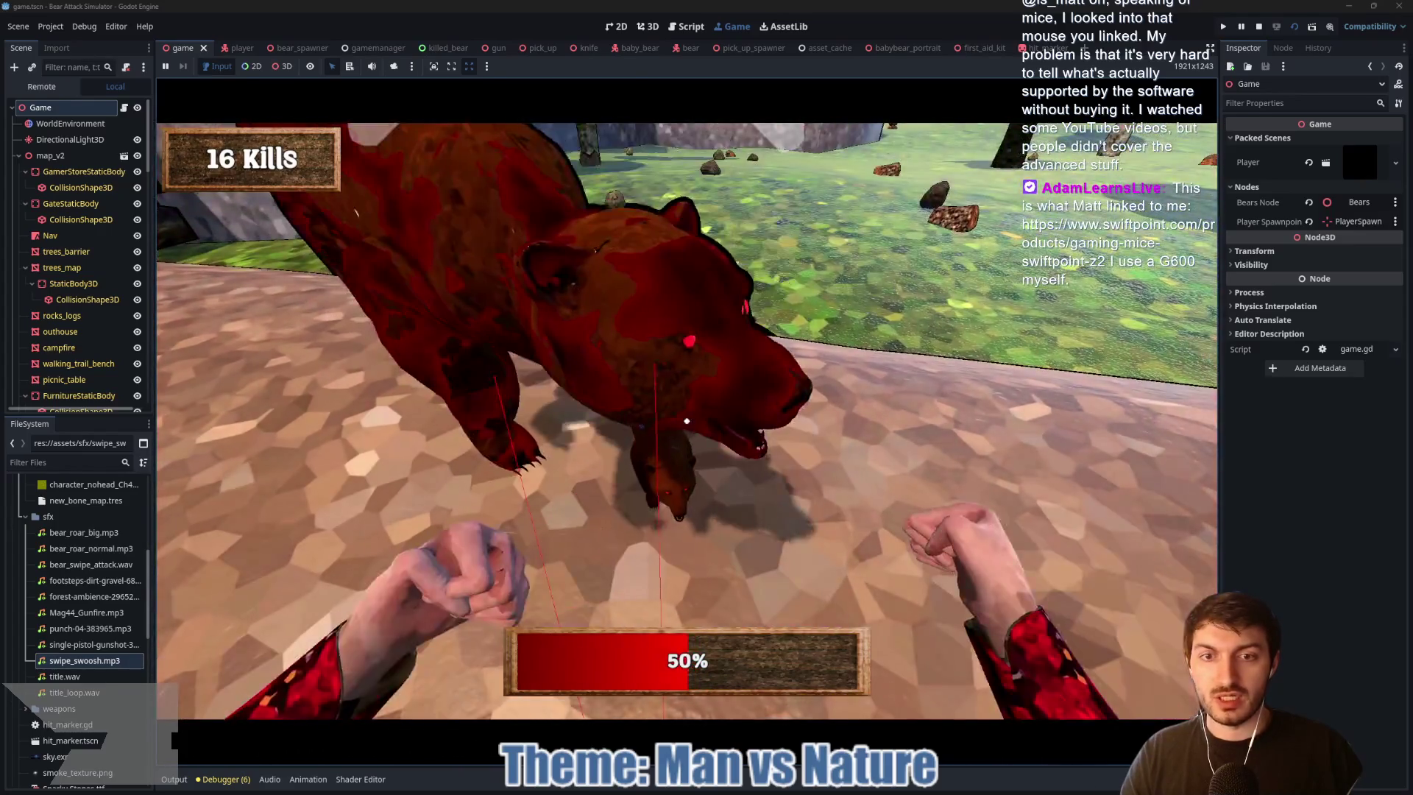
click(686, 421)
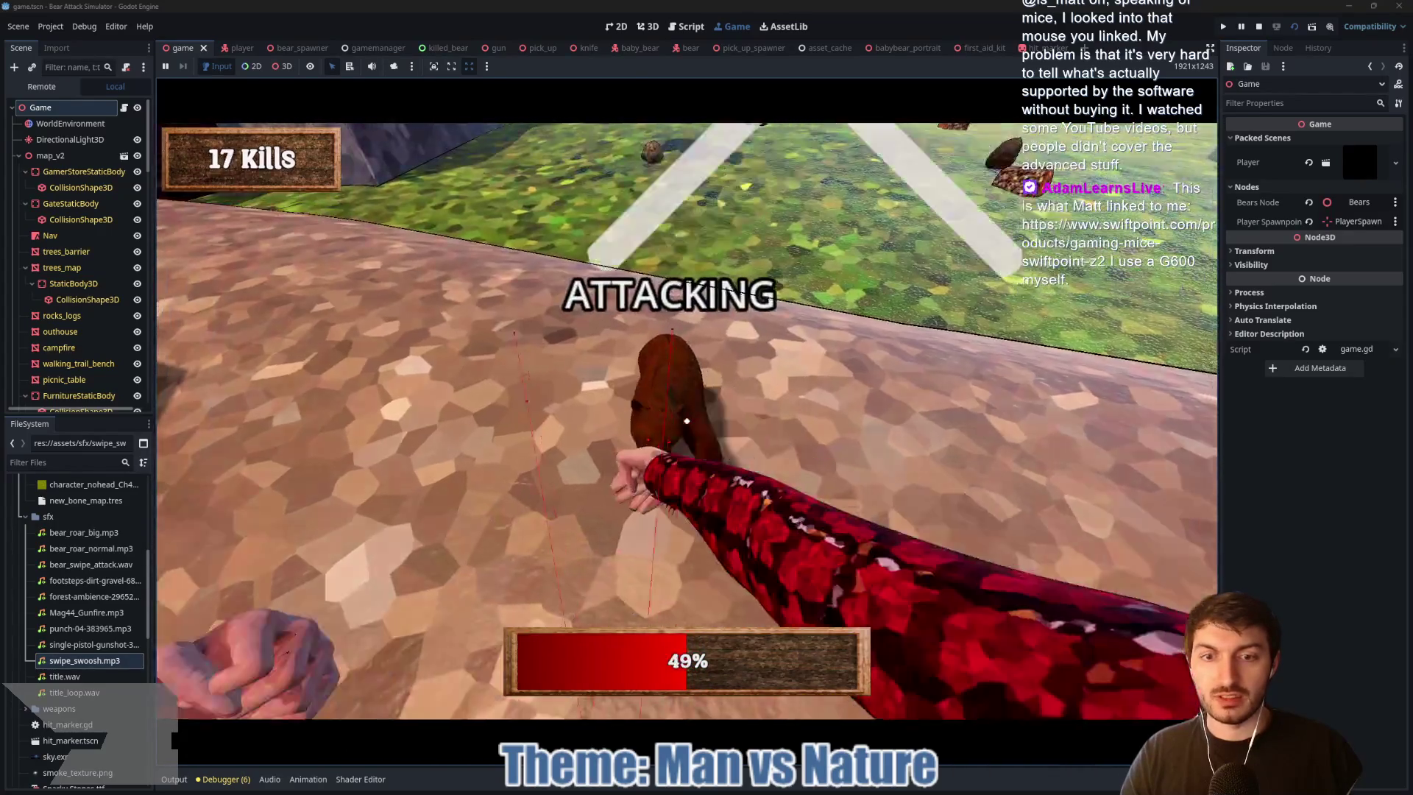
click(686, 421)
click(686, 421)
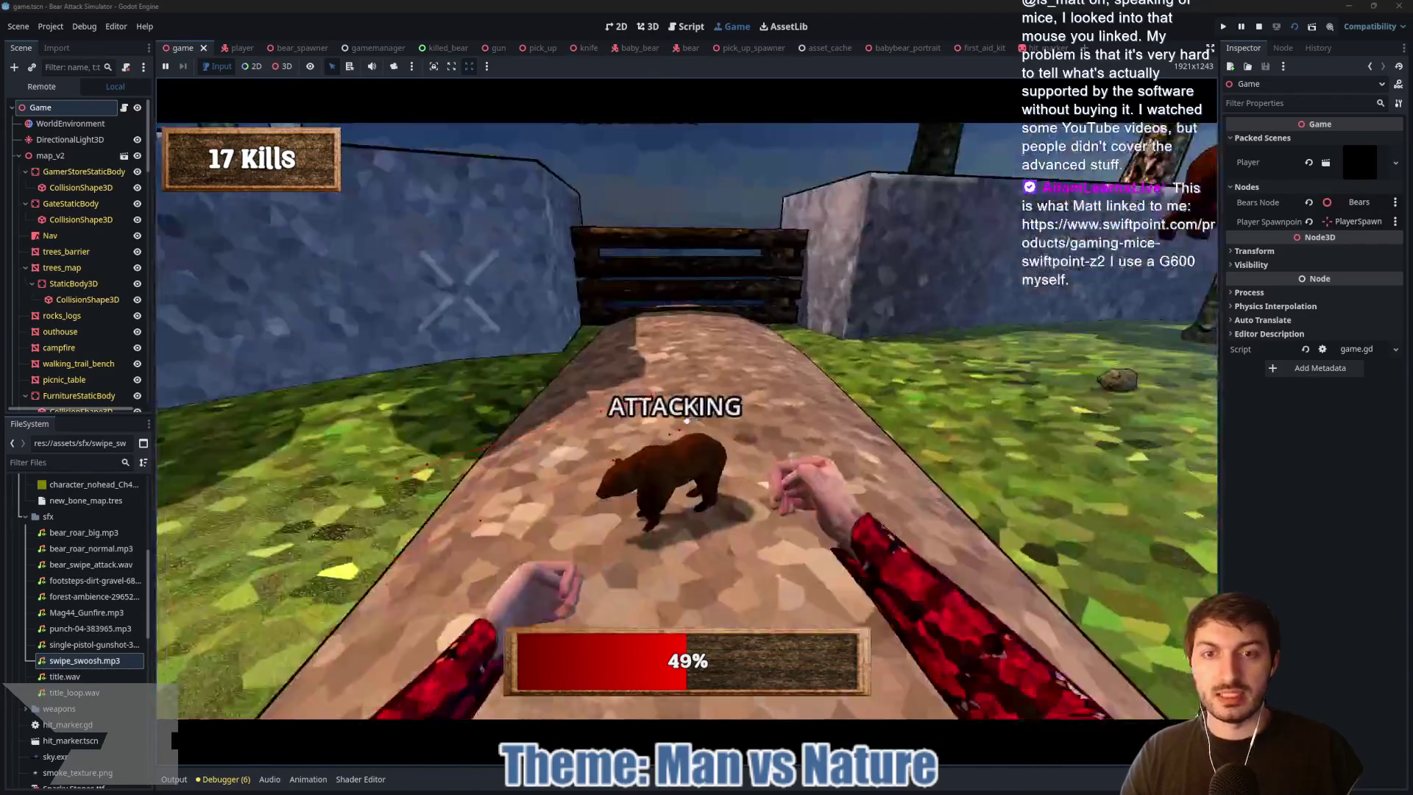
click(687, 421)
key(F8)
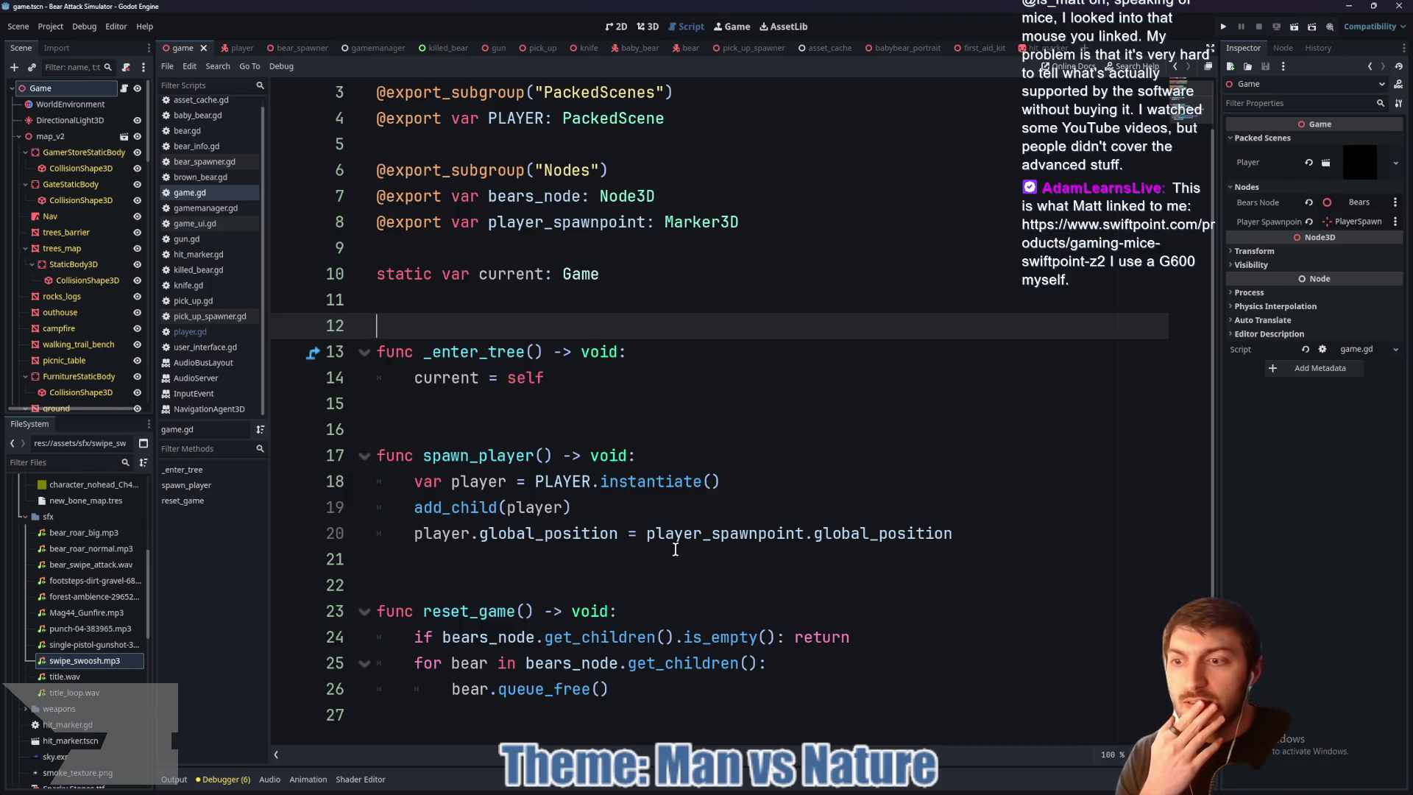
Step: Delete the jogging-animation and fist-sound lines from the Notepad++ note, leaving only 'Step Sounds'
click(790, 787)
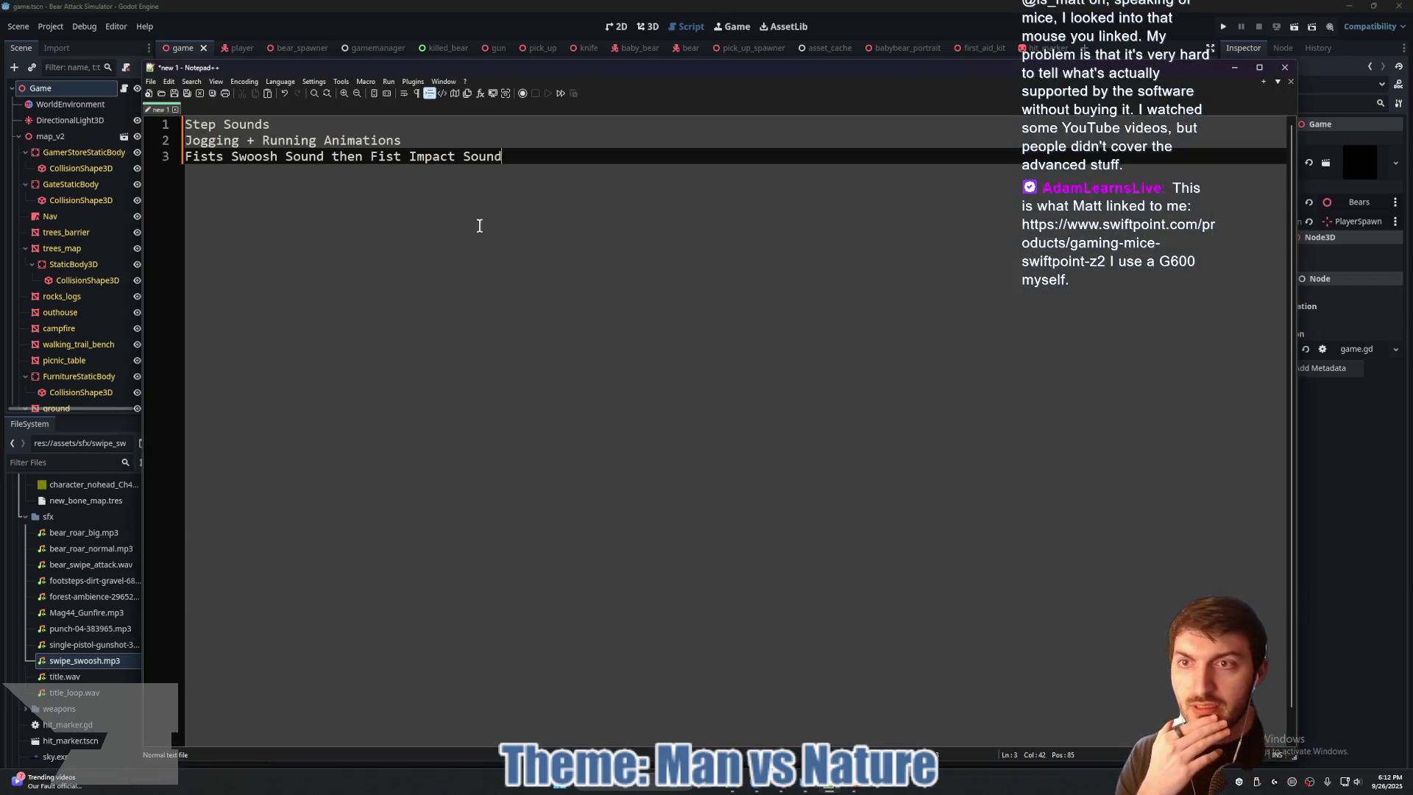
key(ctrl+shift+Left)
key(ctrl+shift+Left)
key(ctrl+shift+Left)
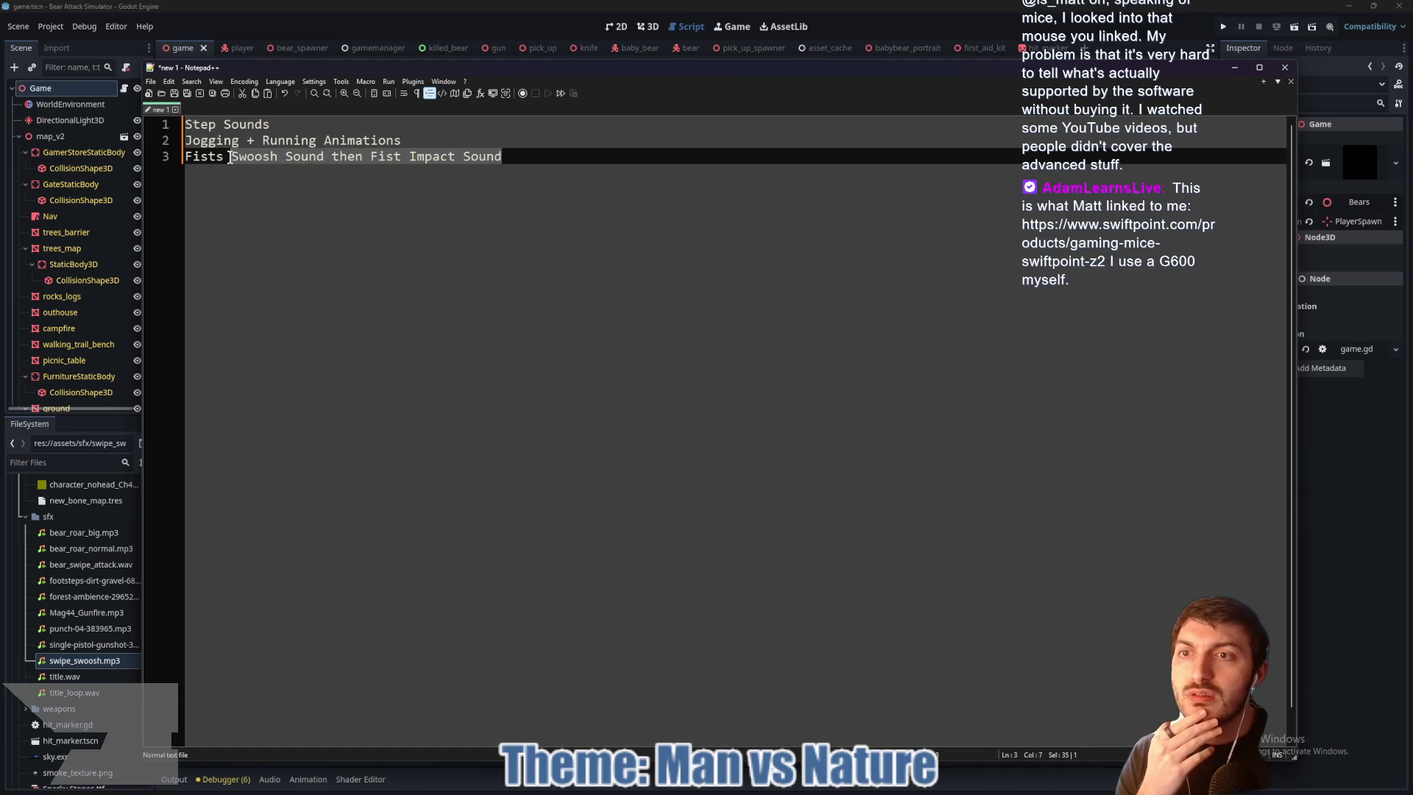
drag(520, 158, 189, 143)
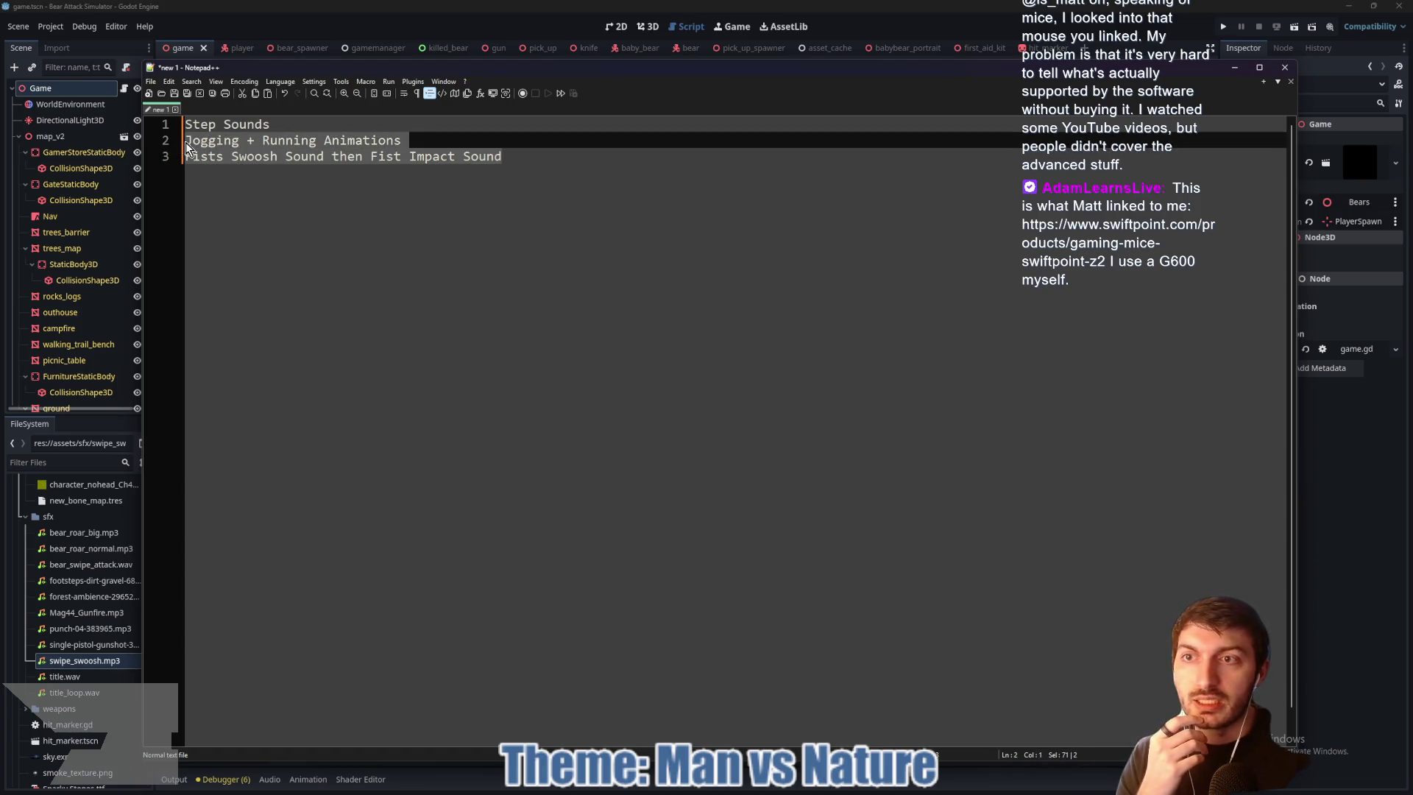
key(BackSpace)
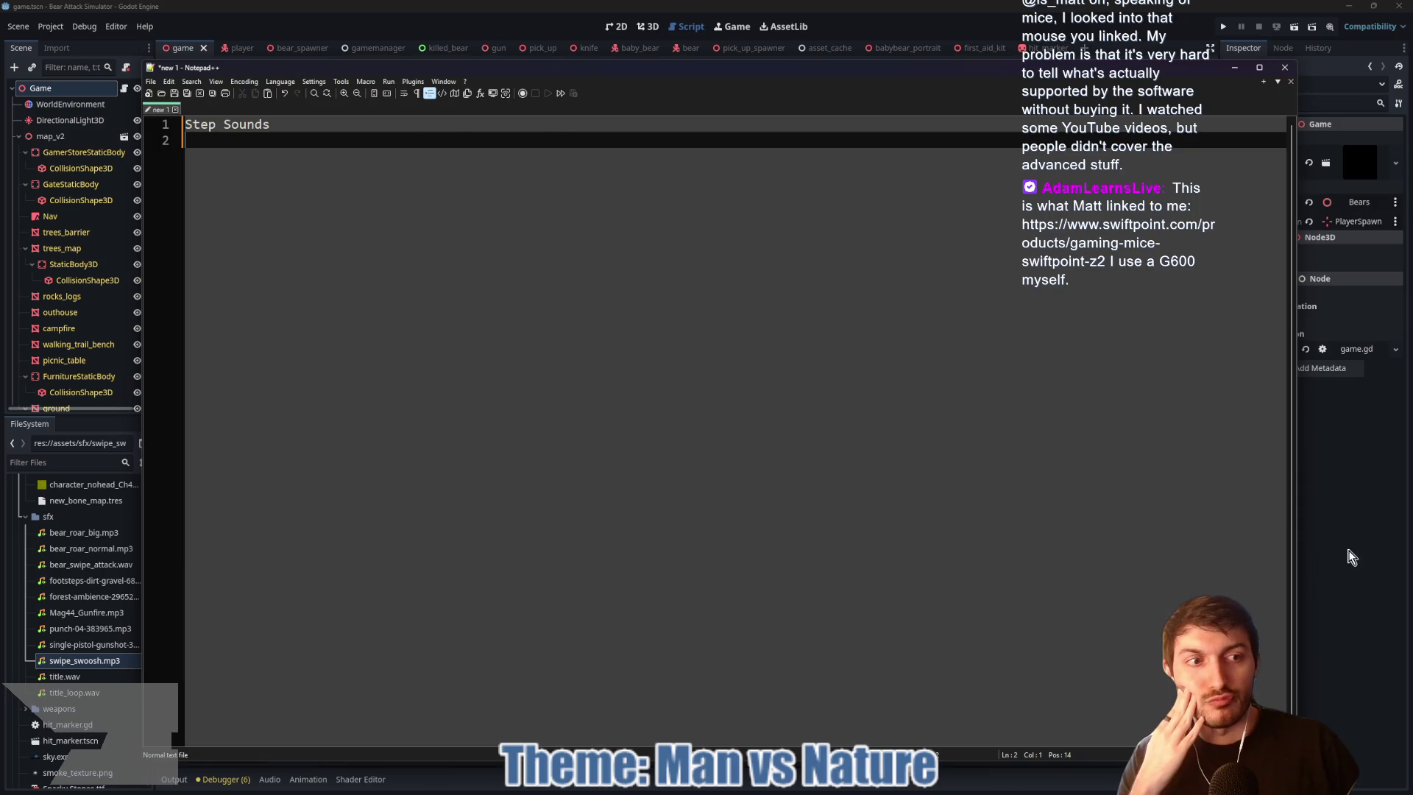
click(1349, 550)
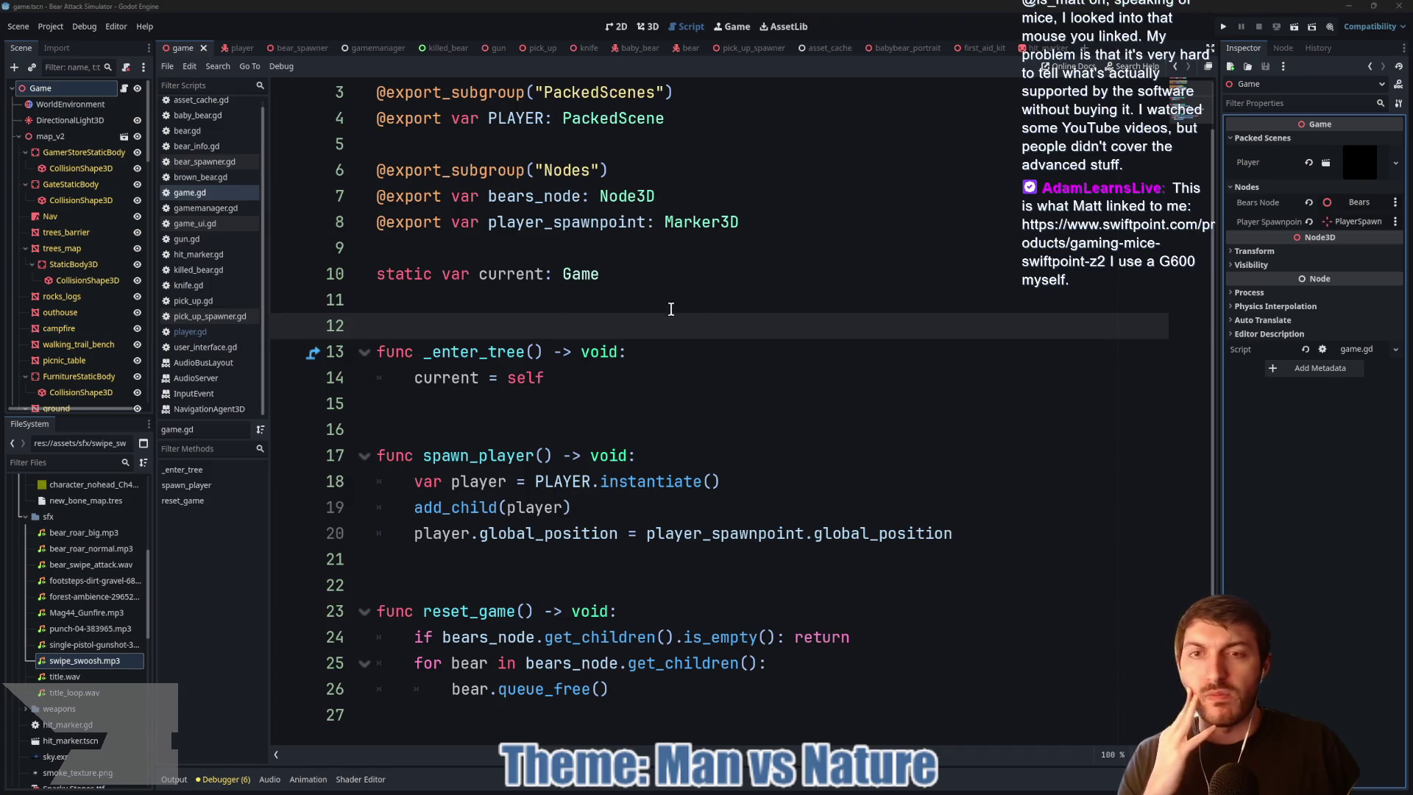
Step: Switch to player.gd and toggle the Output panel open and closed to view the code
click(667, 308)
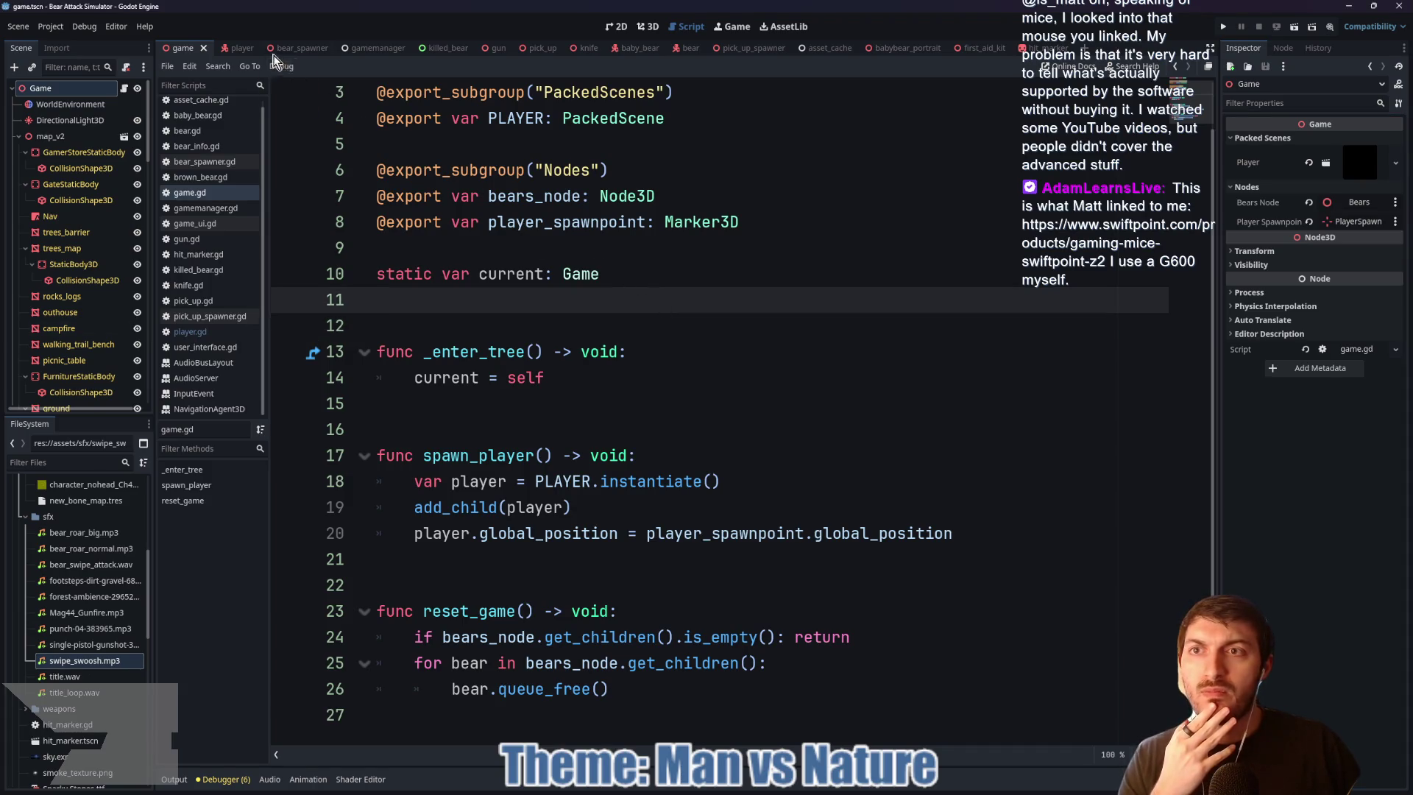
click(230, 48)
scroll(357, 390, down, 1)
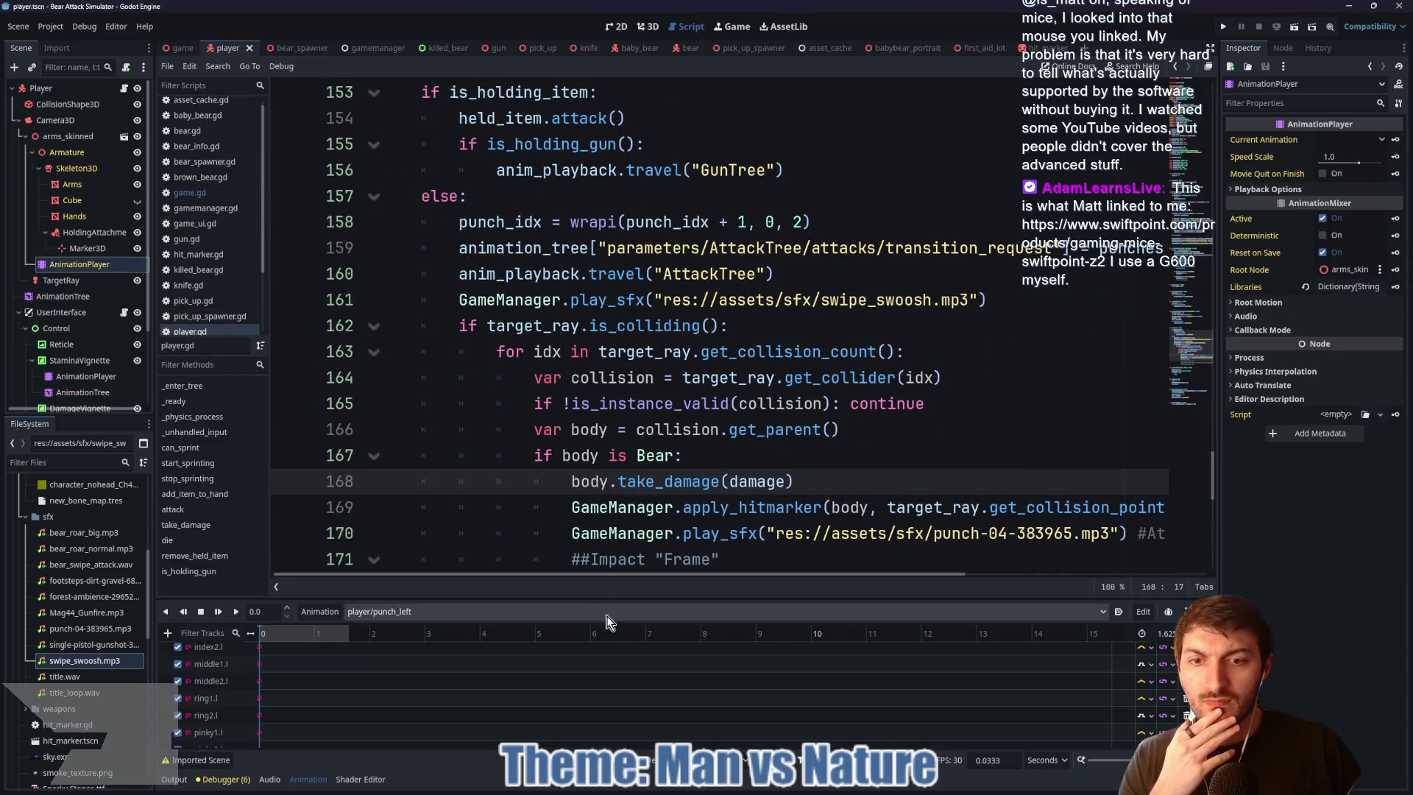
click(174, 779)
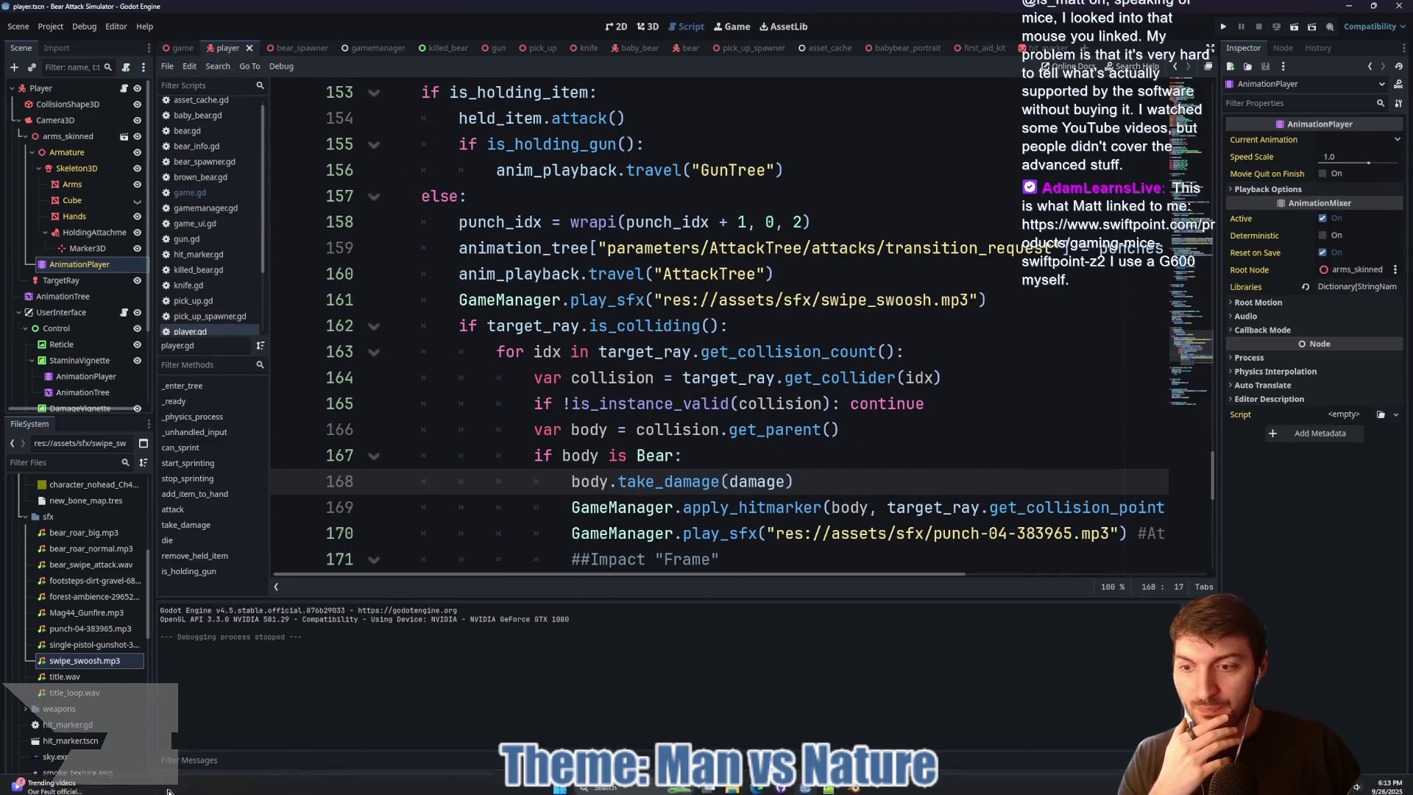
click(174, 779)
scroll(566, 537, up, 10)
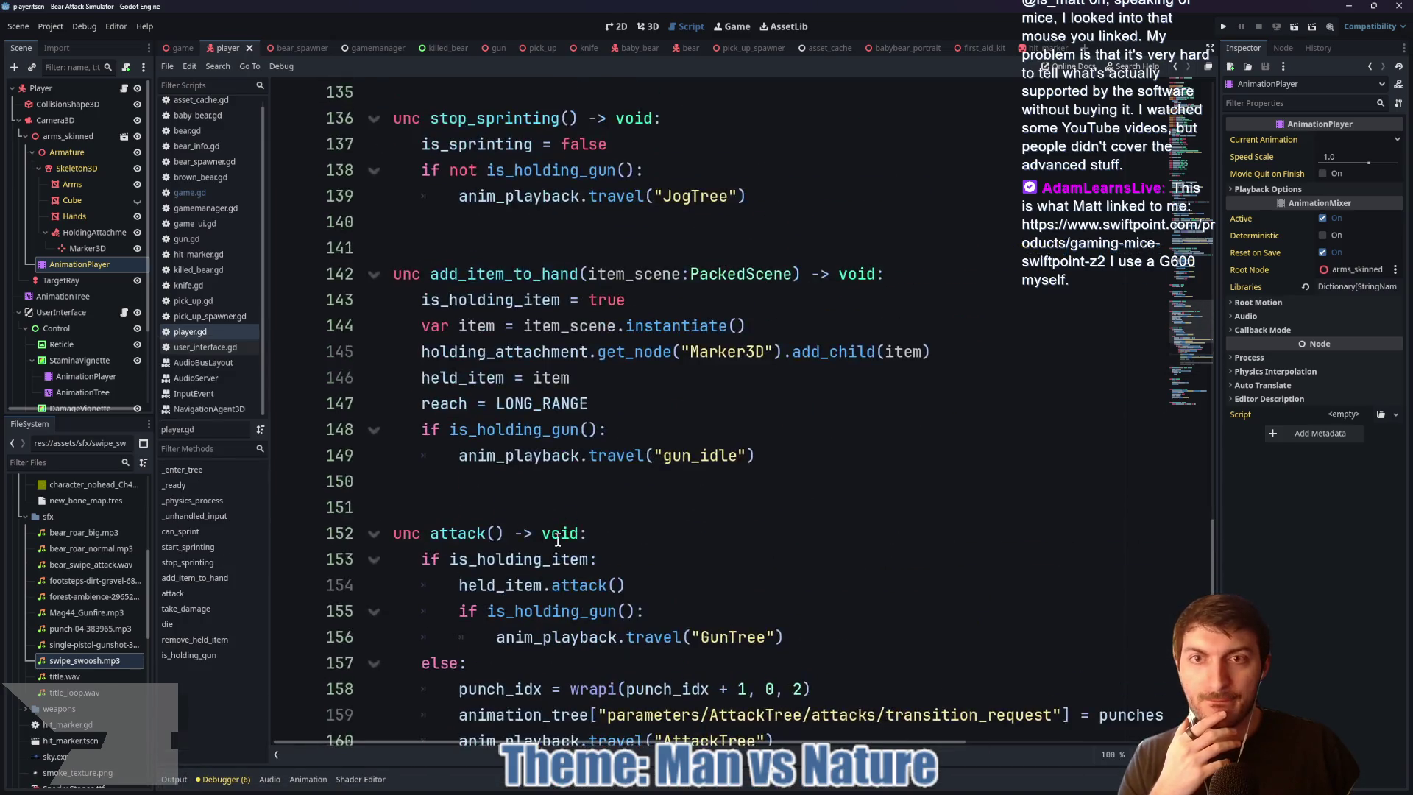
scroll(563, 534, up, 4)
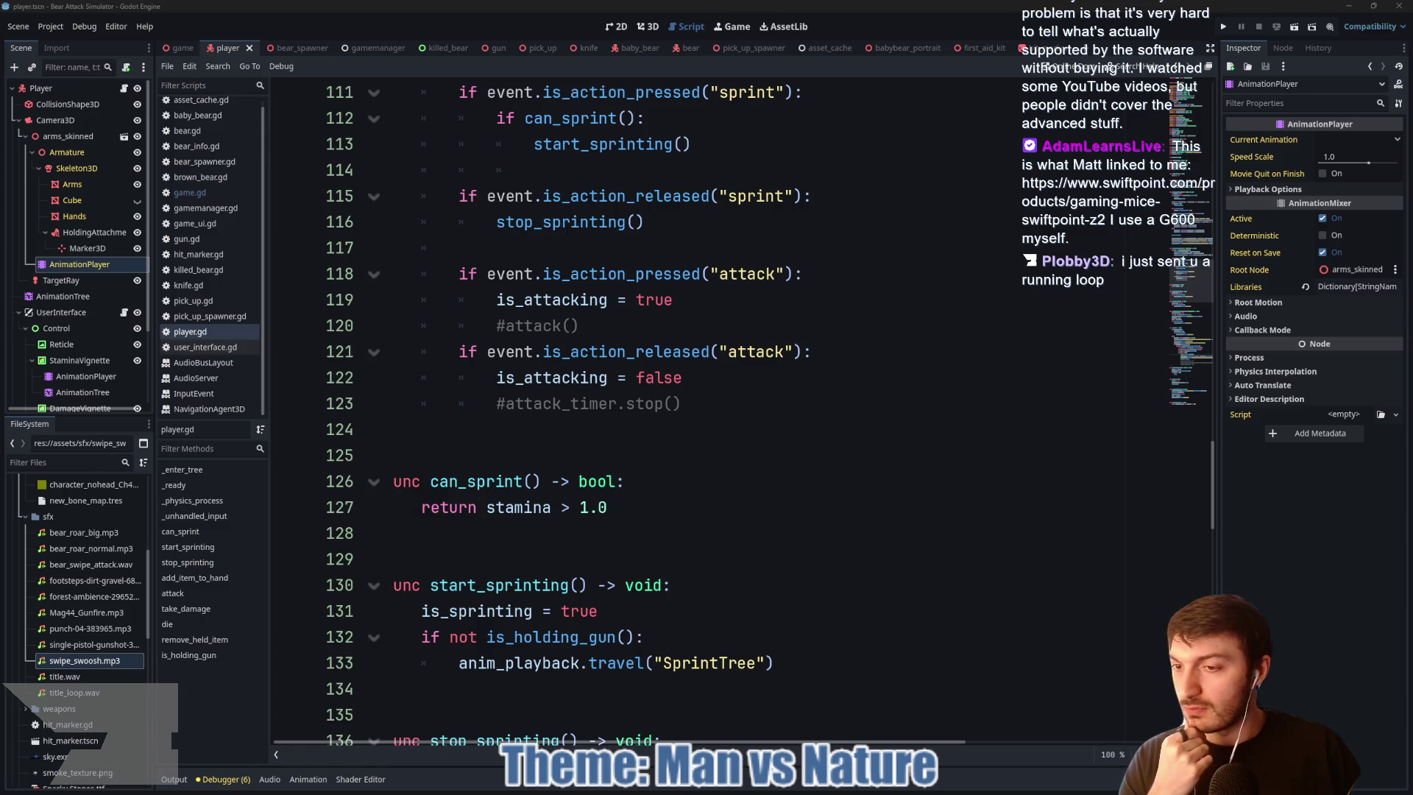
Step: Play footsteps-dirt-gravel-6823.mp3 in the import preview, then close the preview
double_click(92, 580)
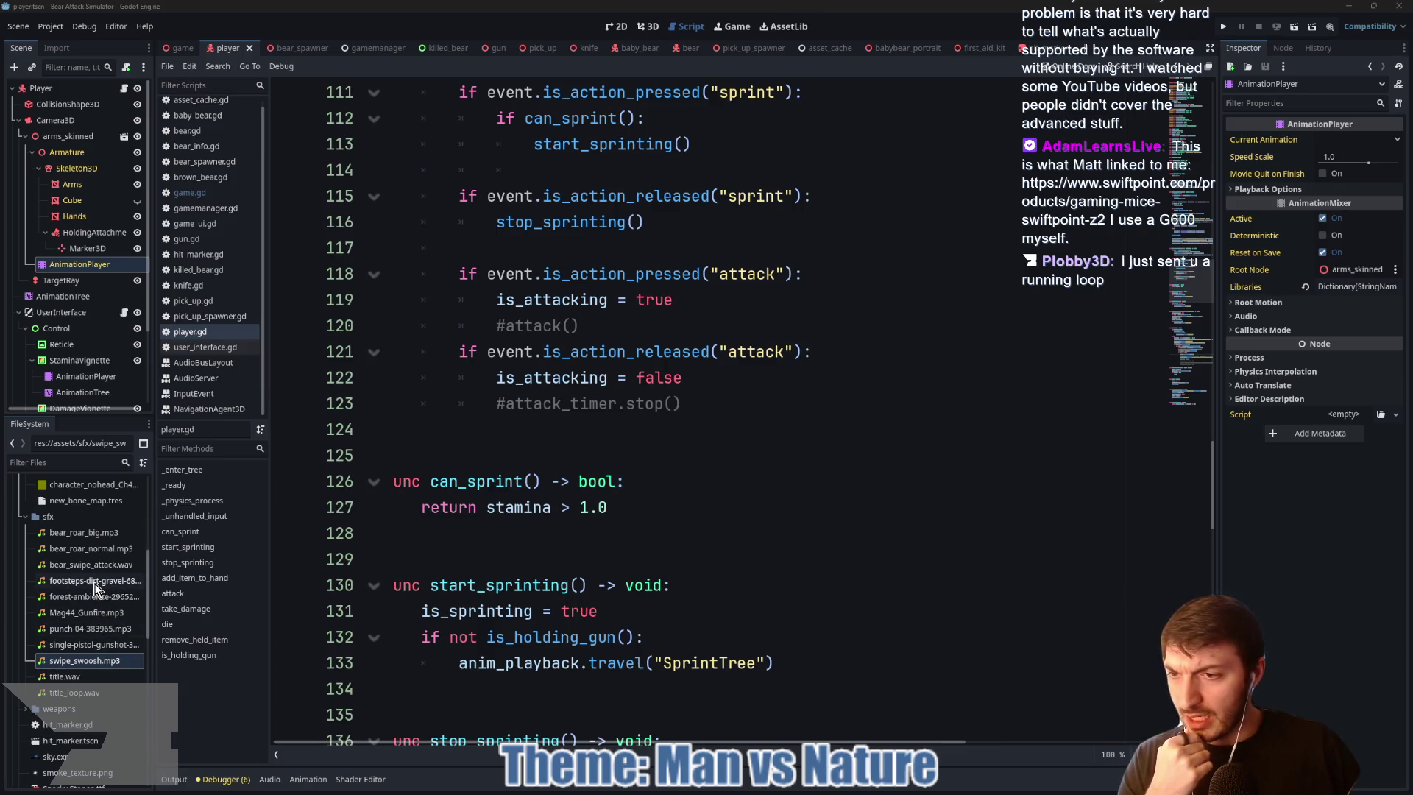
click(546, 480)
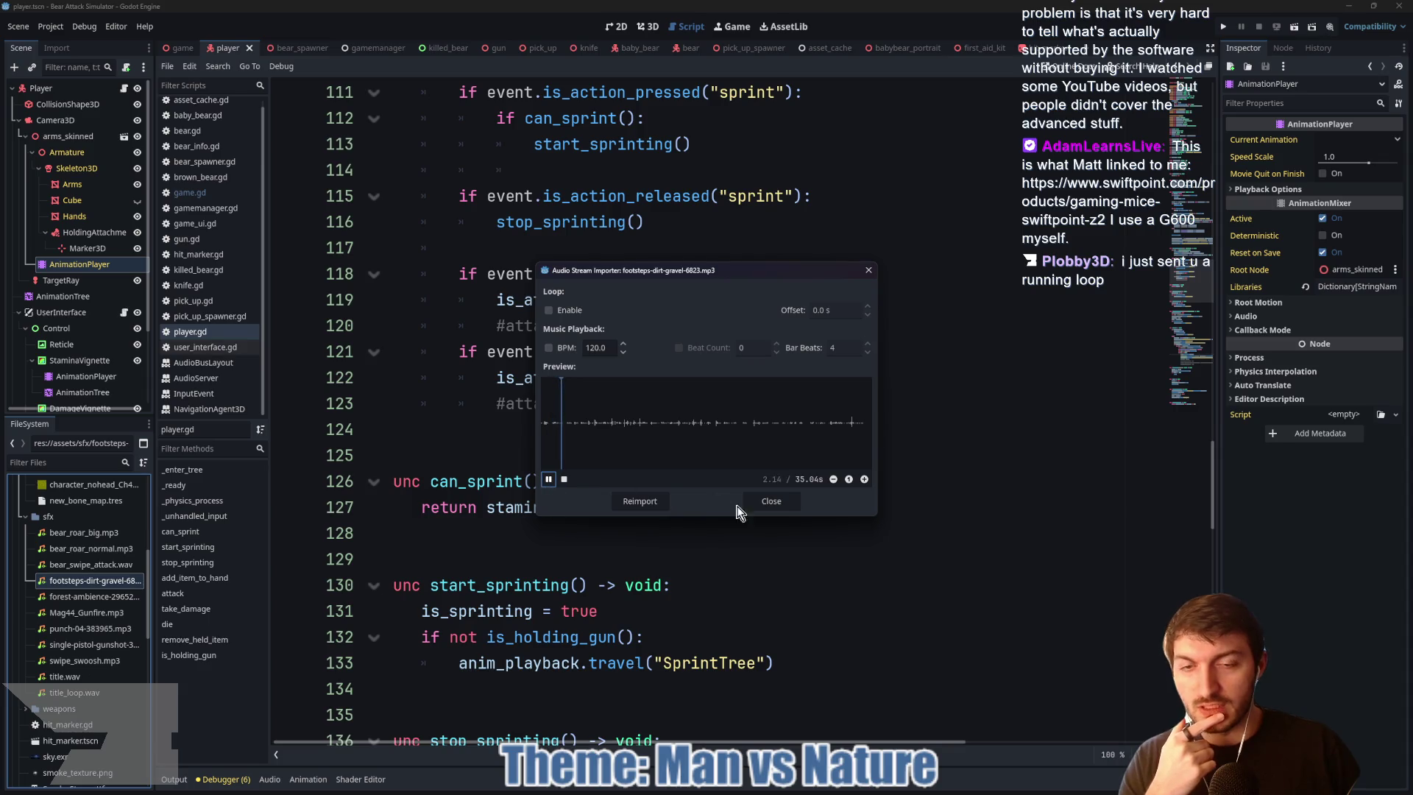
click(769, 502)
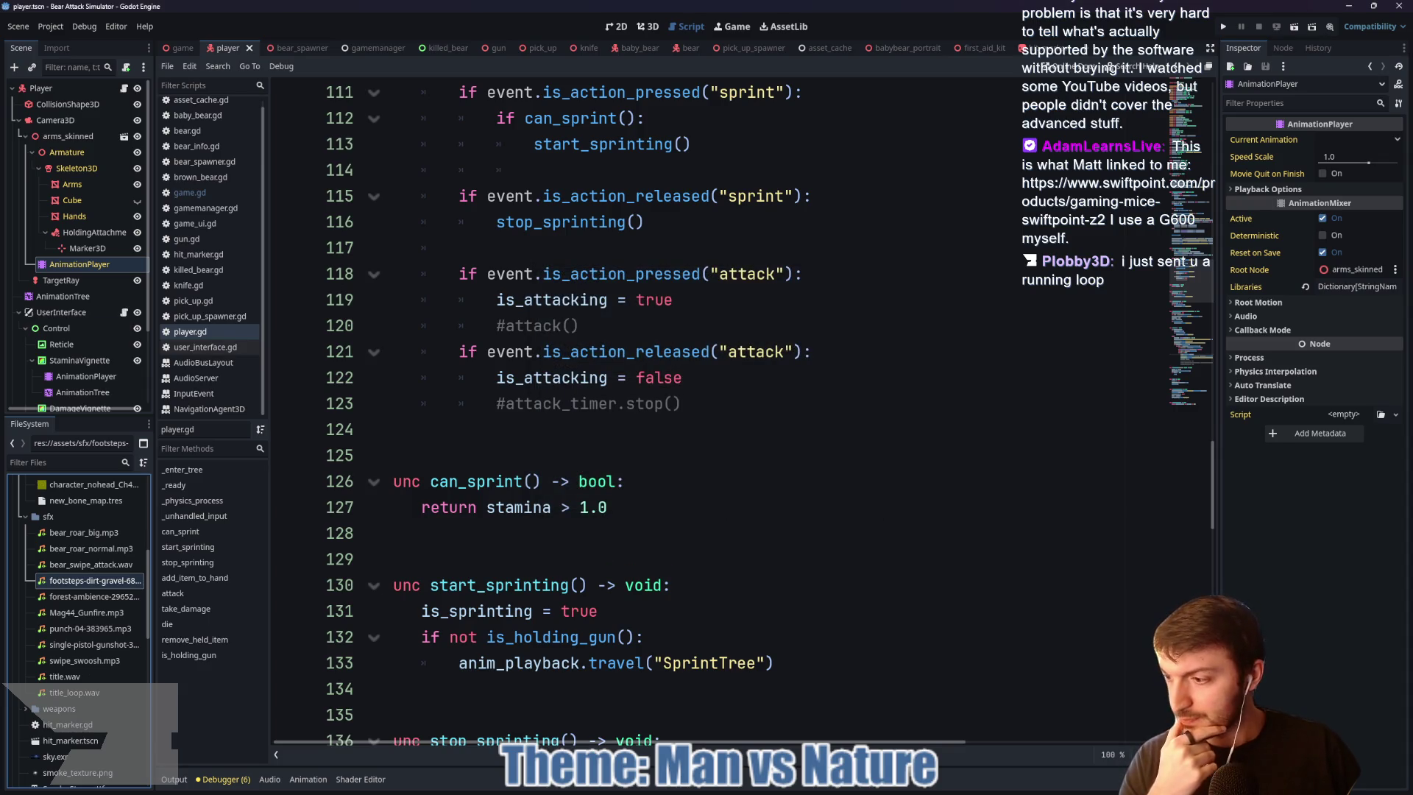
key(alt+Tab)
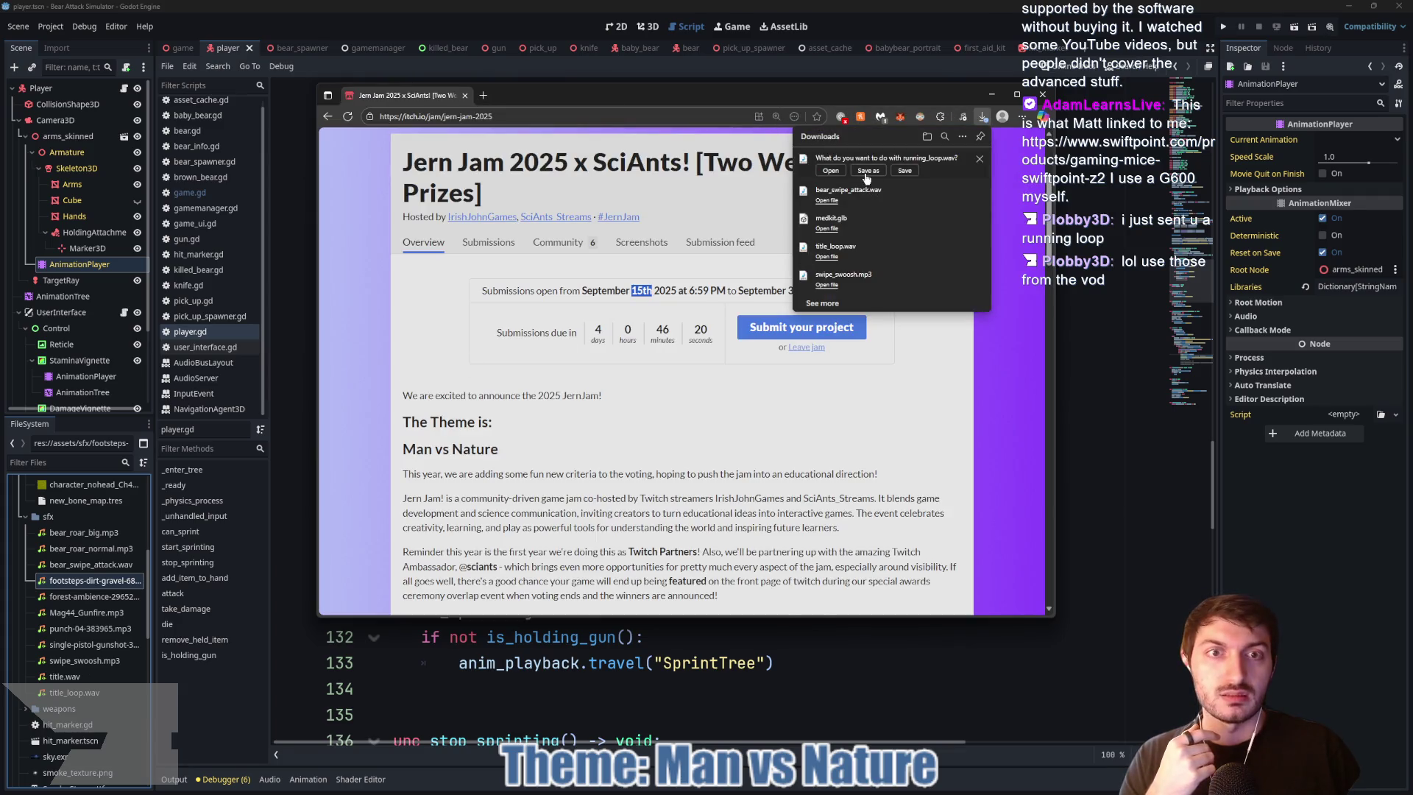
Step: Save the downloaded running_loop.wav into the project's assets/sfx folder
click(865, 171)
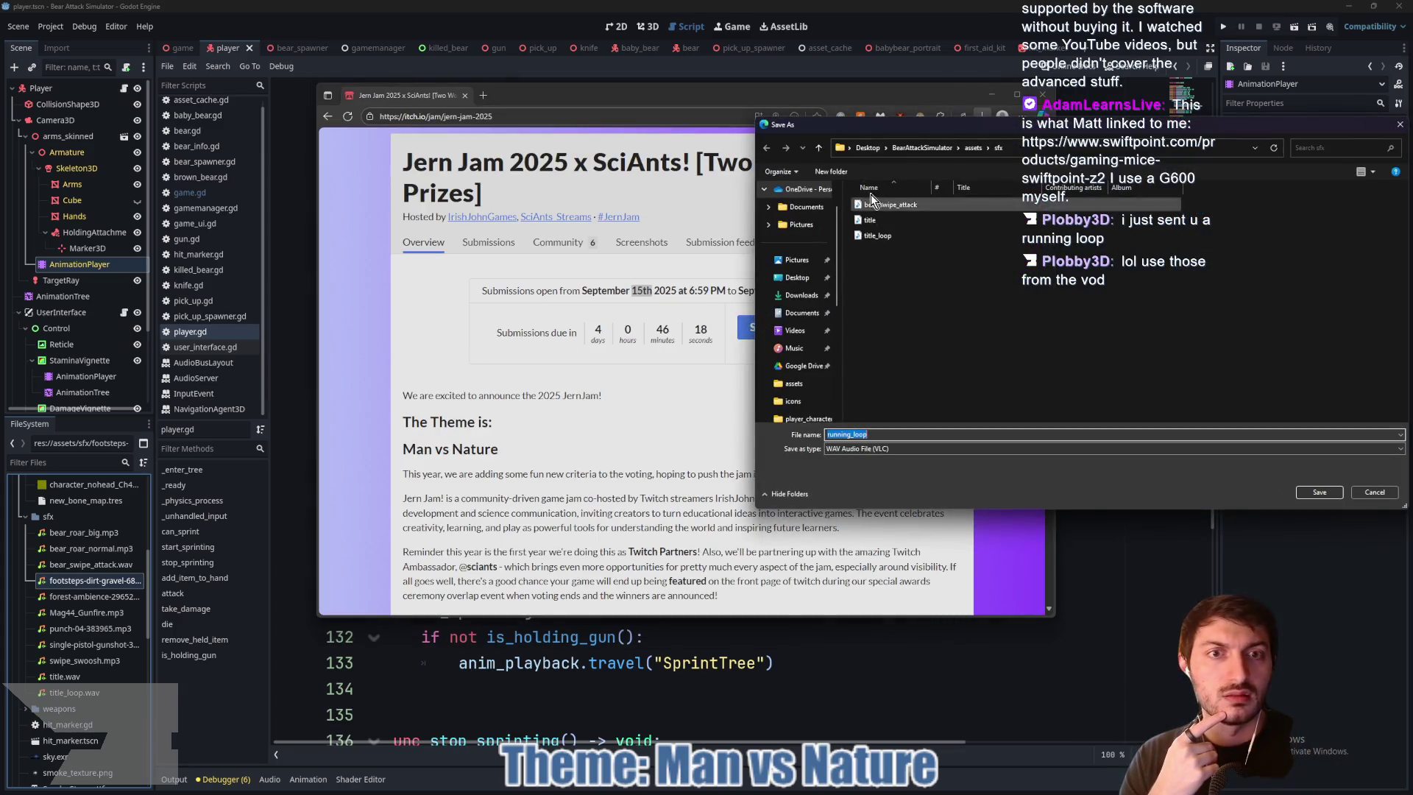
click(822, 152)
double_click(888, 284)
key(Return)
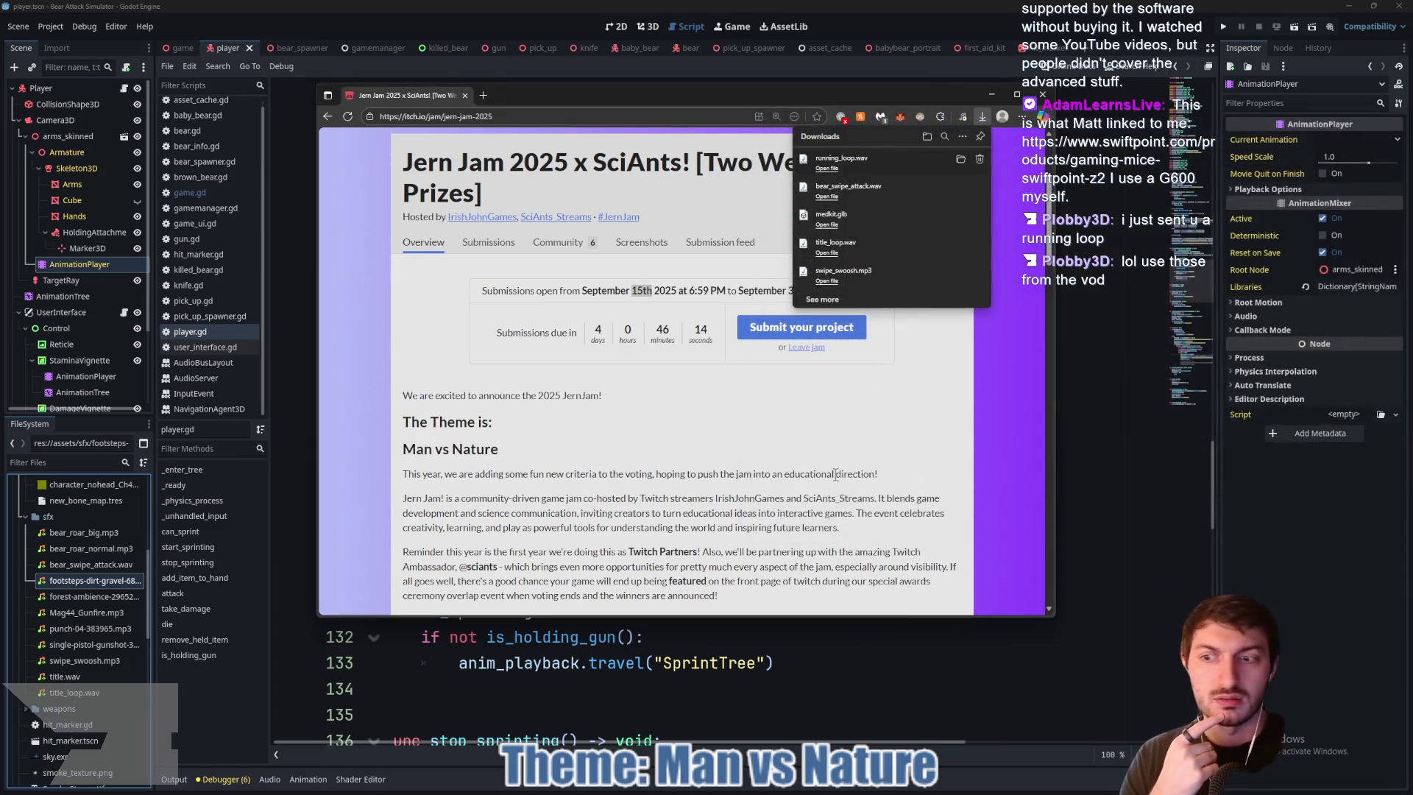
click(1028, 632)
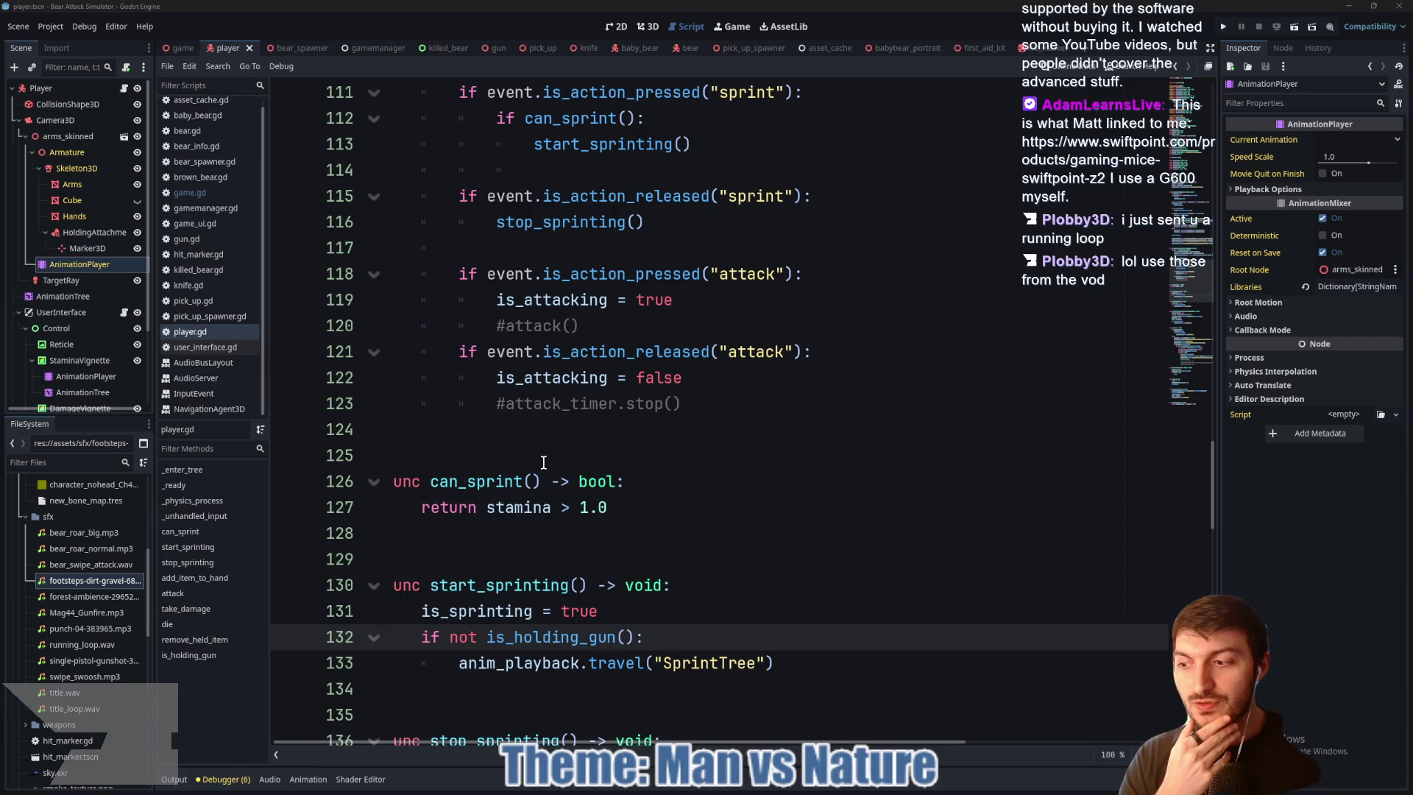
Step: Scroll through player.gd's sprinting, attack and take_damage code, then collapse Camera3D in the Scene dock
key(Up)
key(Up)
key(Up)
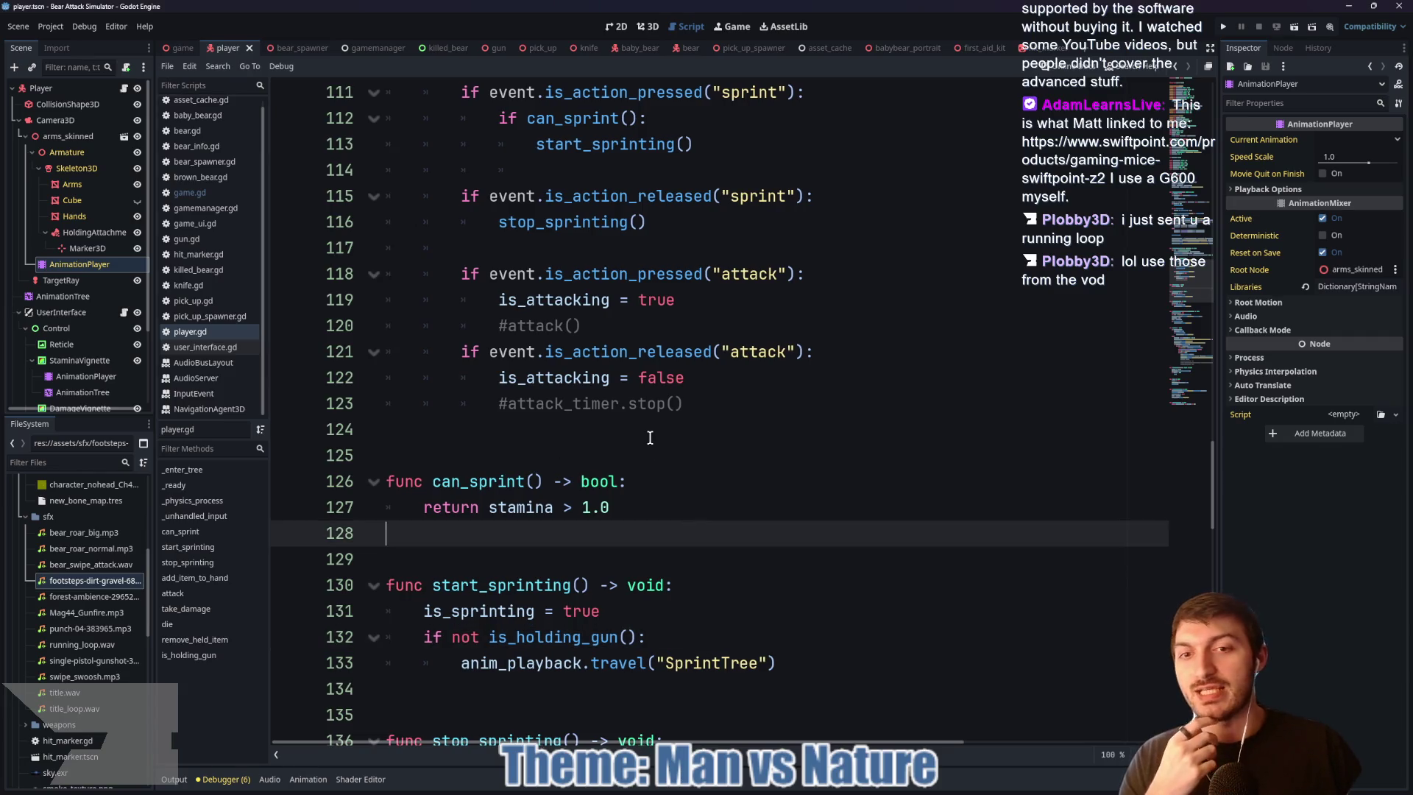
click(650, 438)
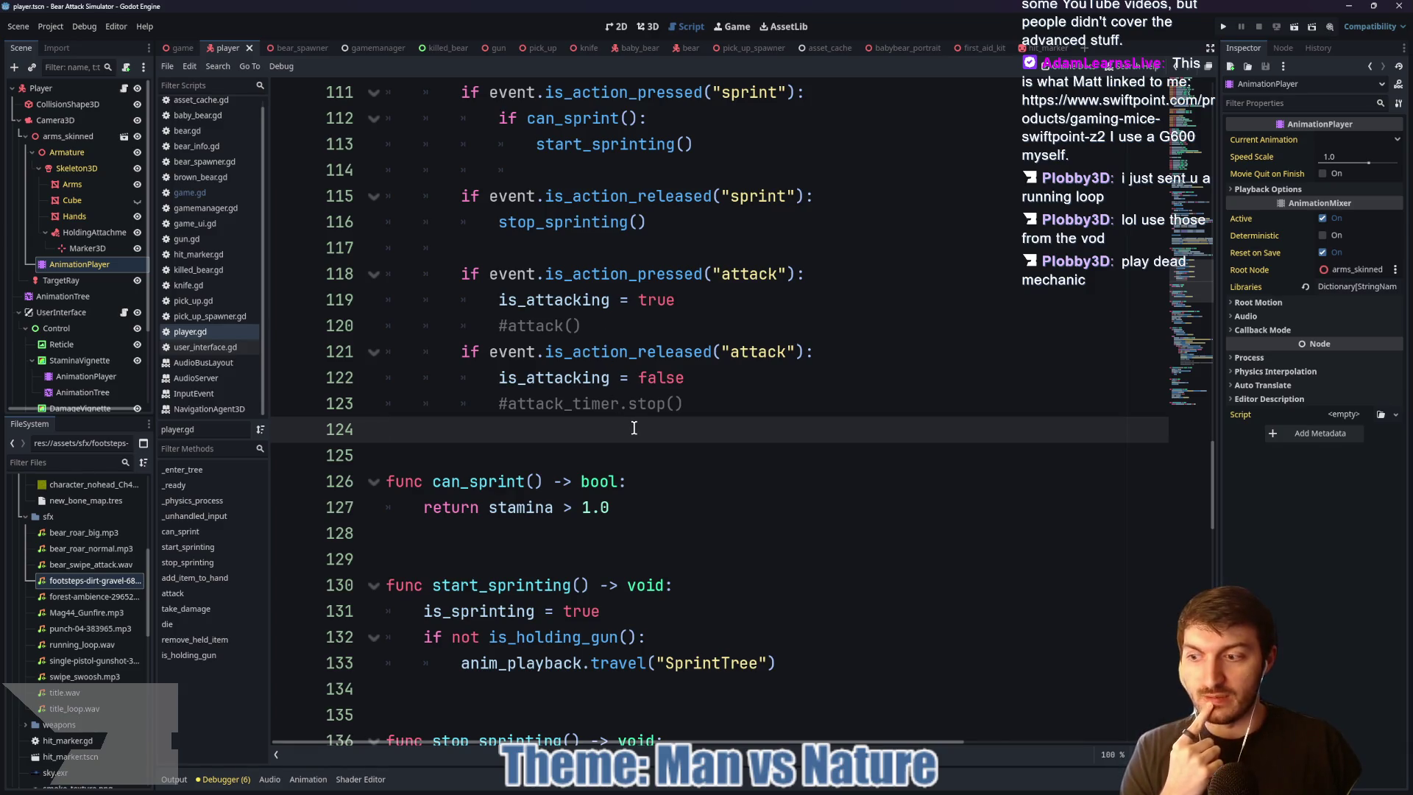
scroll(634, 428, down, 3)
scroll(655, 458, down, 2)
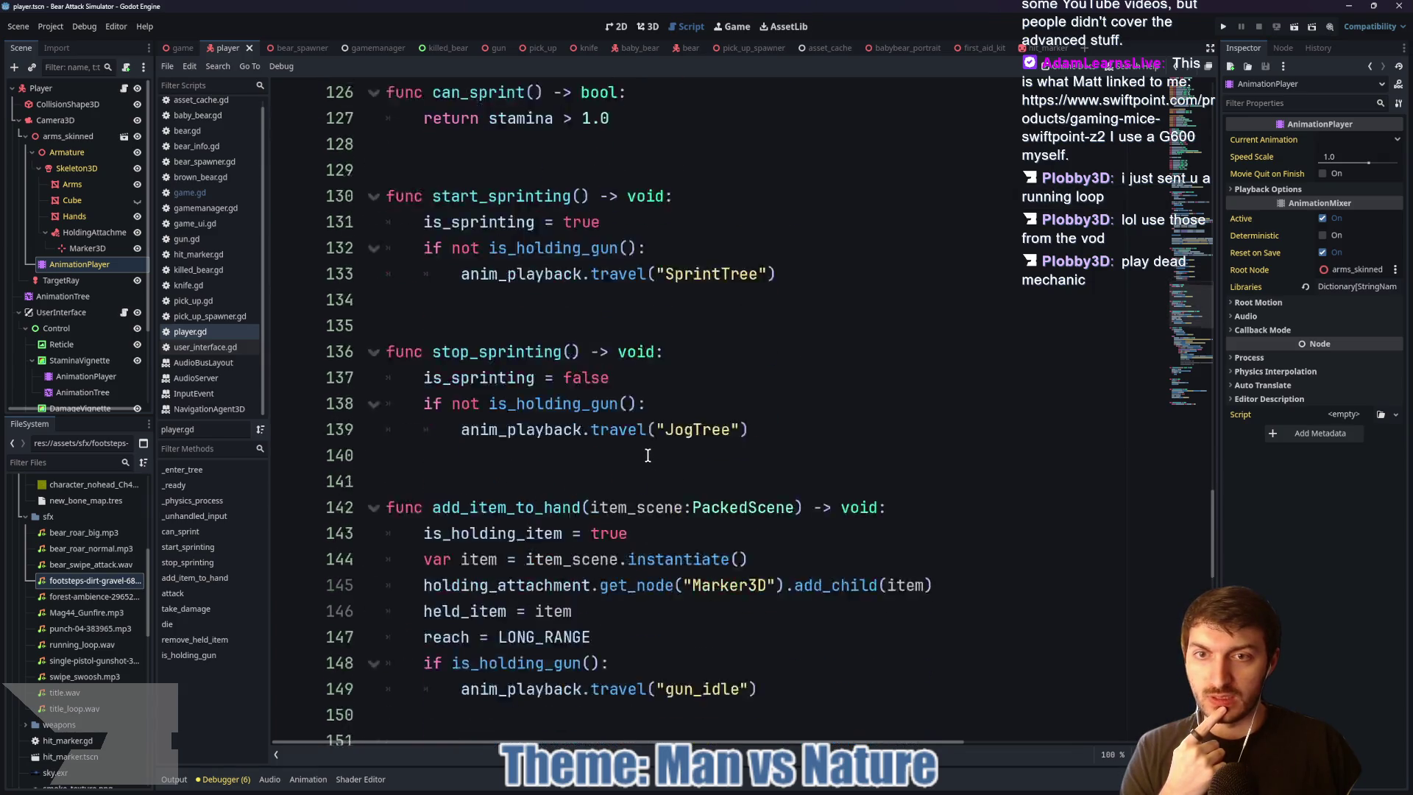
scroll(648, 455, down, 6)
scroll(627, 435, down, 7)
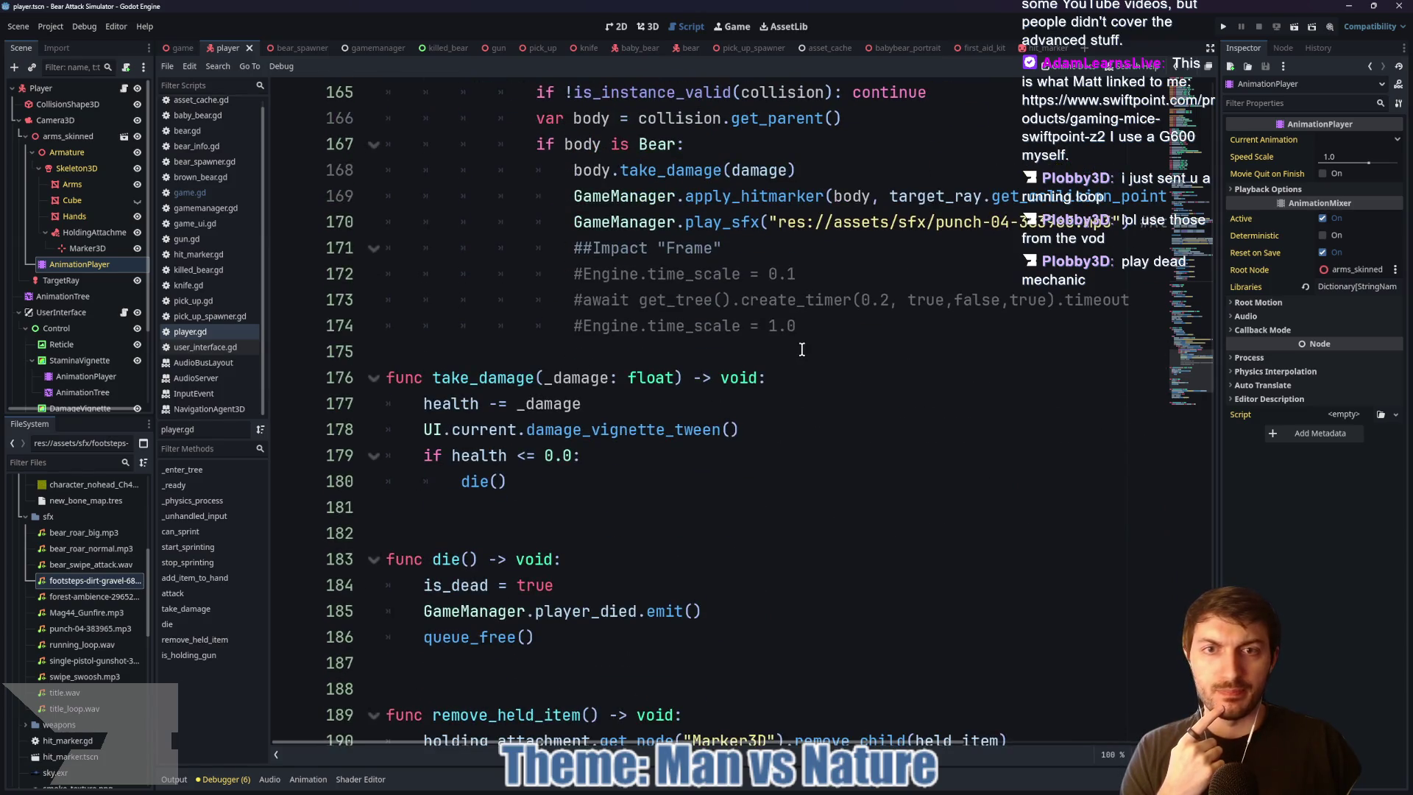
scroll(801, 349, up, 1)
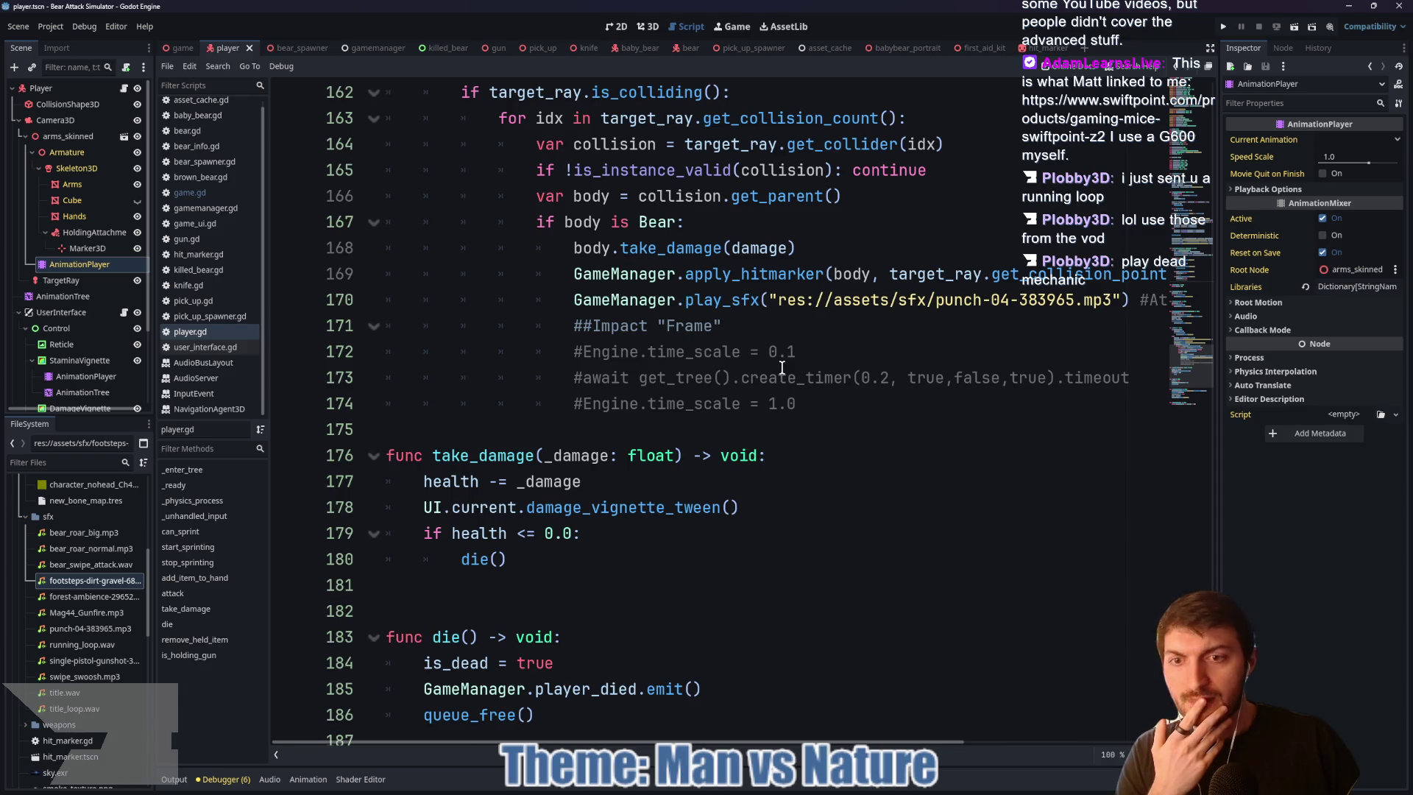
scroll(519, 458, up, 10)
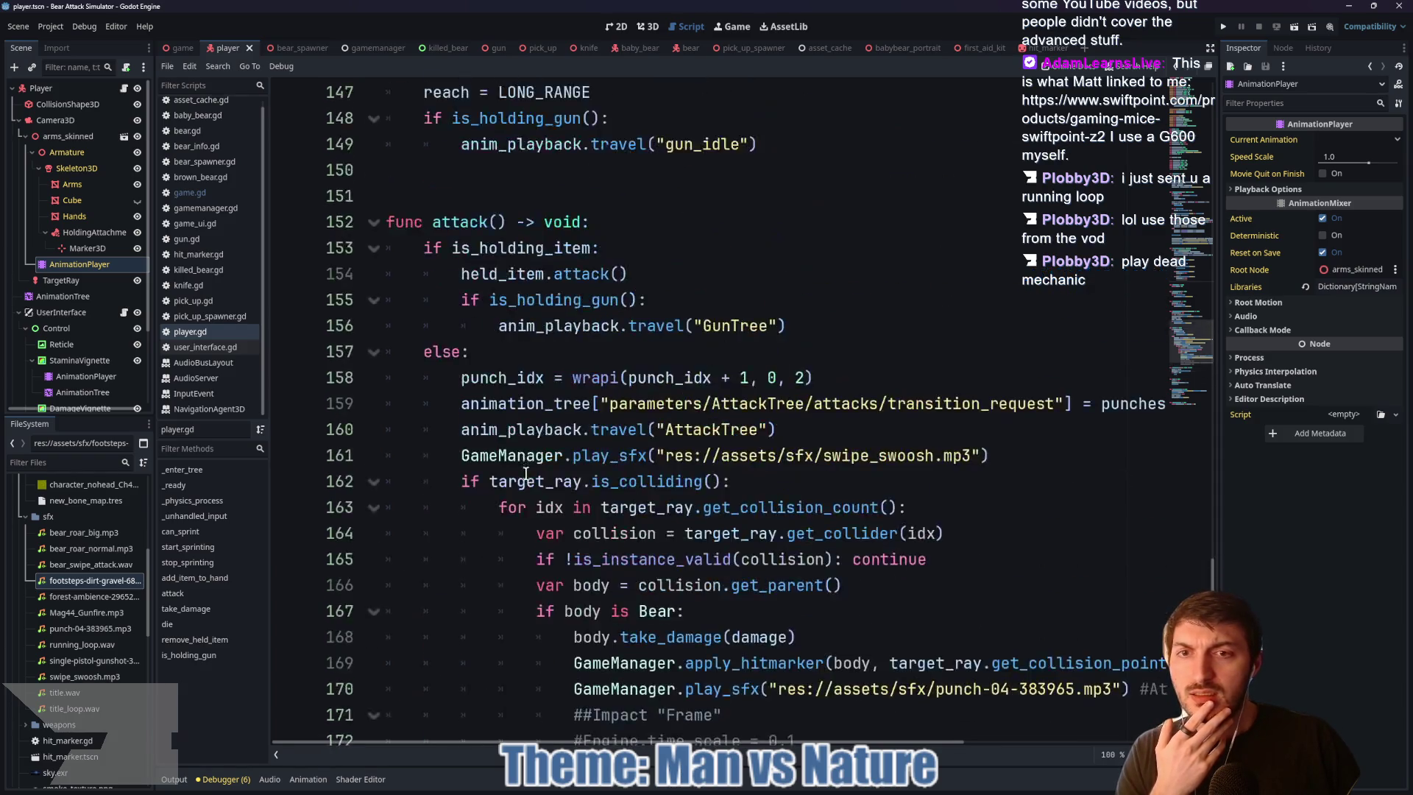
scroll(523, 483, up, 1)
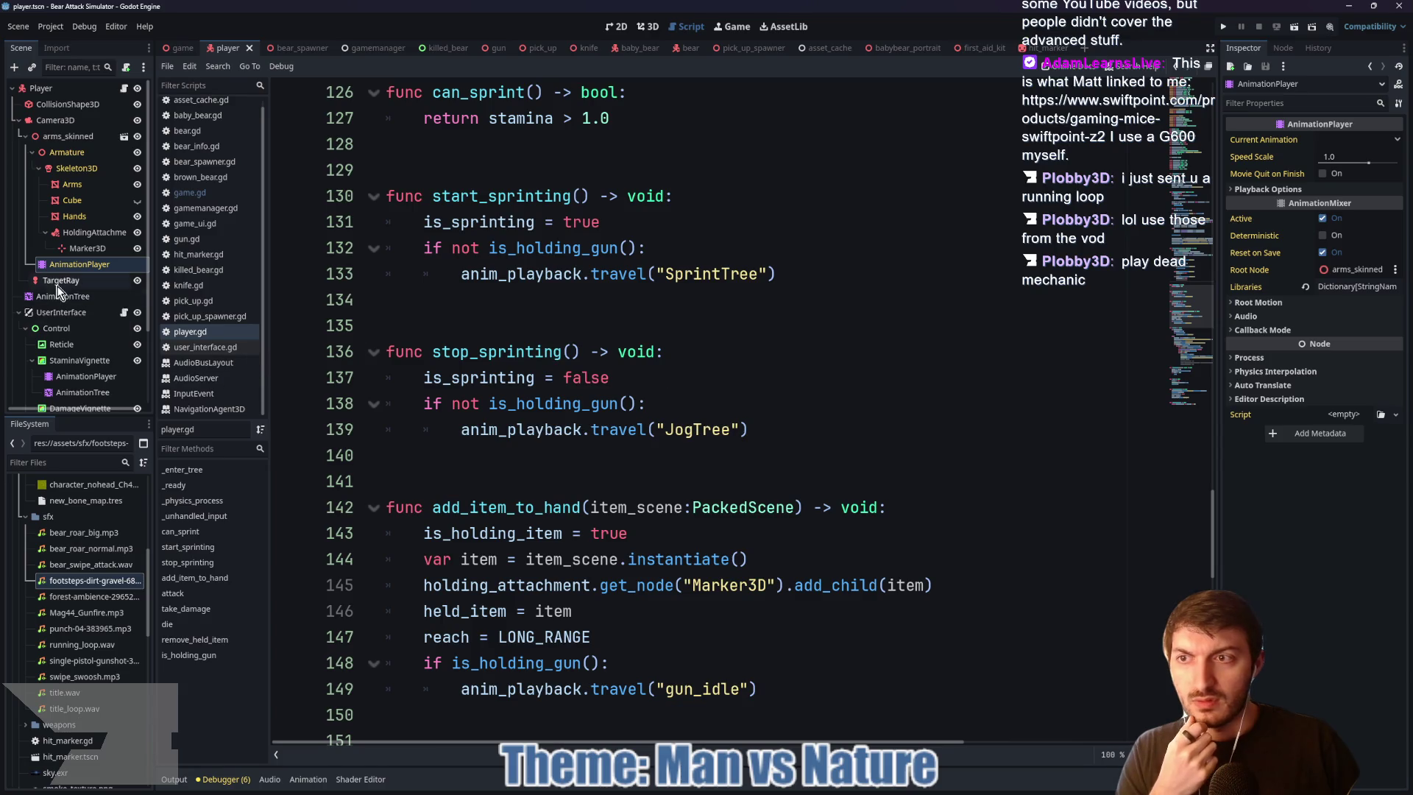
scroll(59, 278, down, 3)
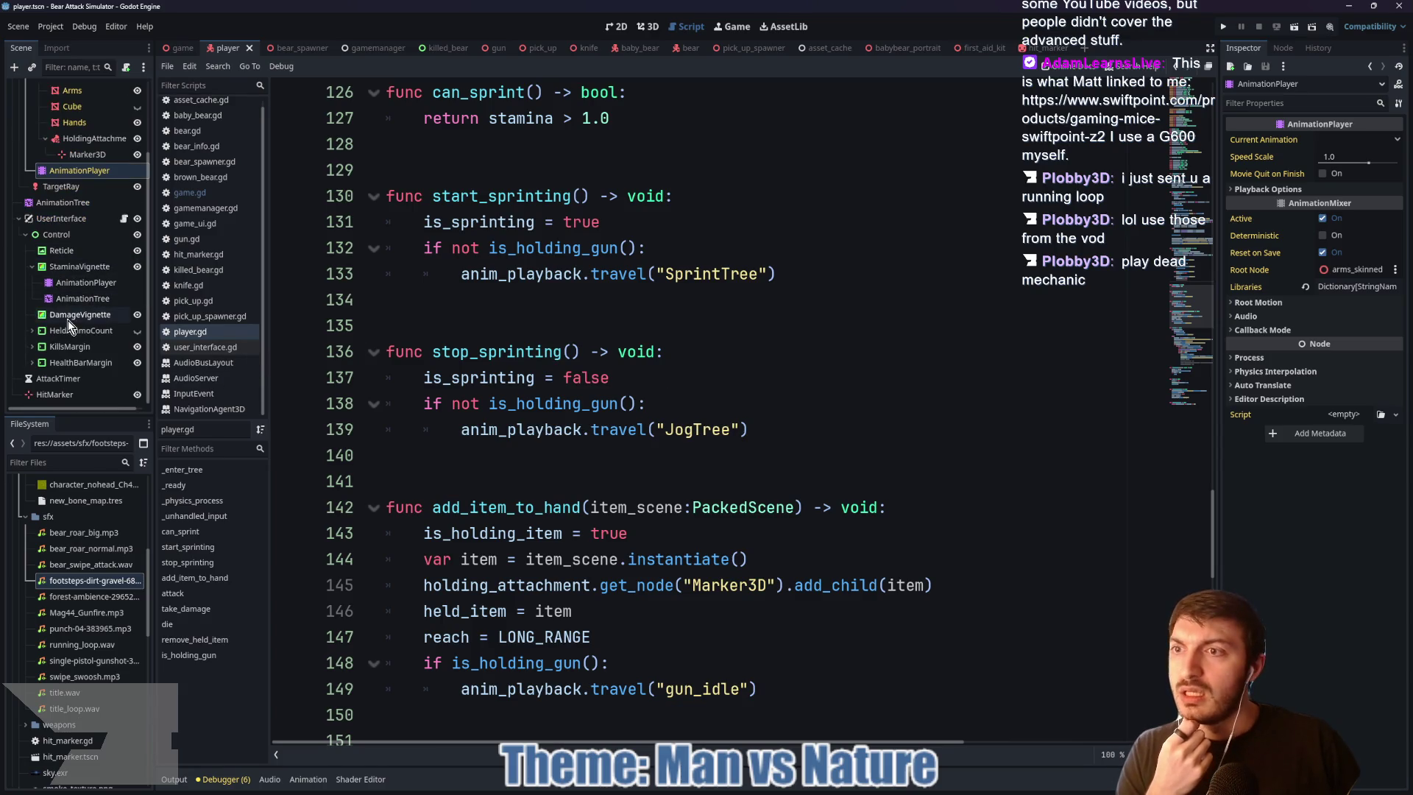
scroll(67, 320, up, 3)
click(18, 120)
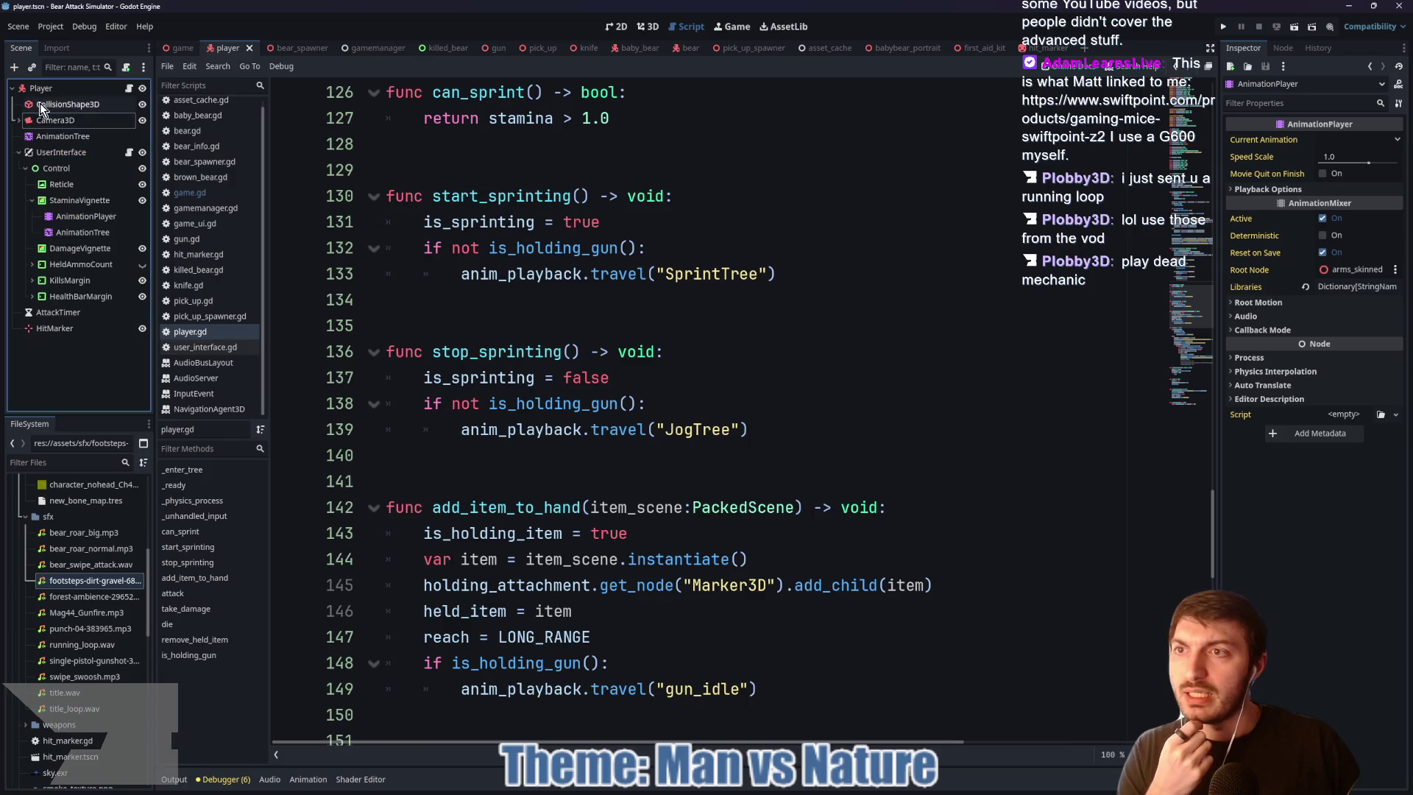
Step: Add an AudioStreamPlayer3D child under Player and rename it SoundEffects
click(40, 88)
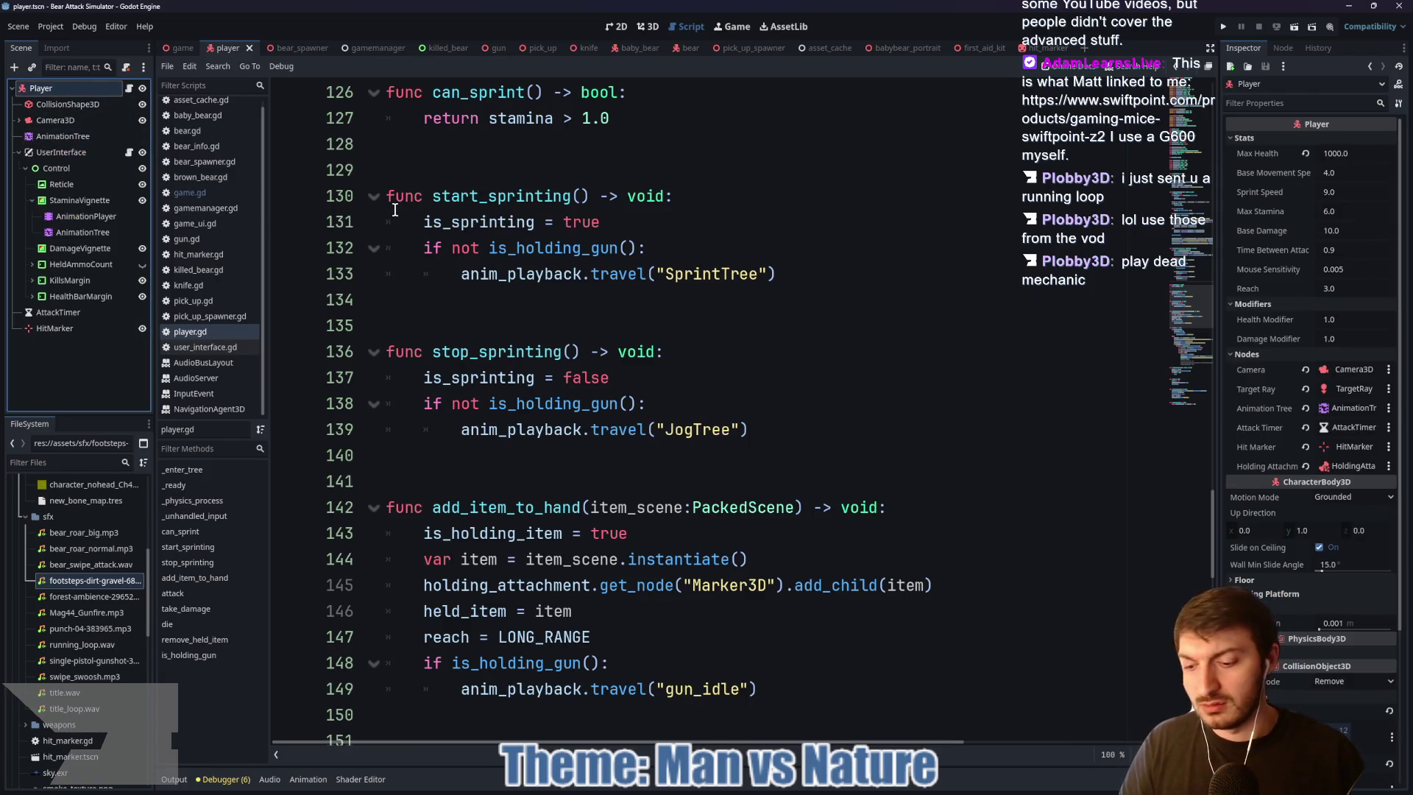
key(ctrl+a)
text(label3)
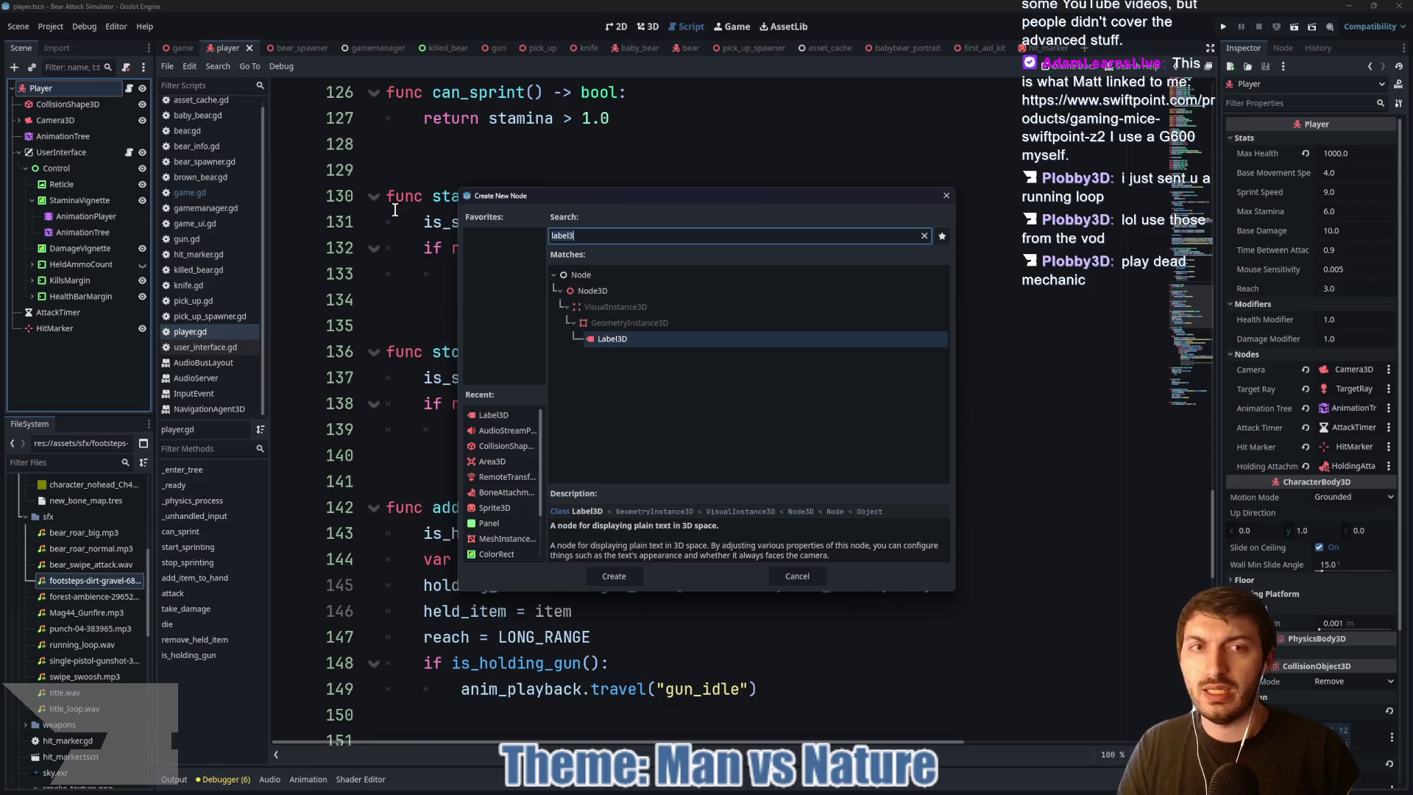
key(ctrl+a)
text(audio)
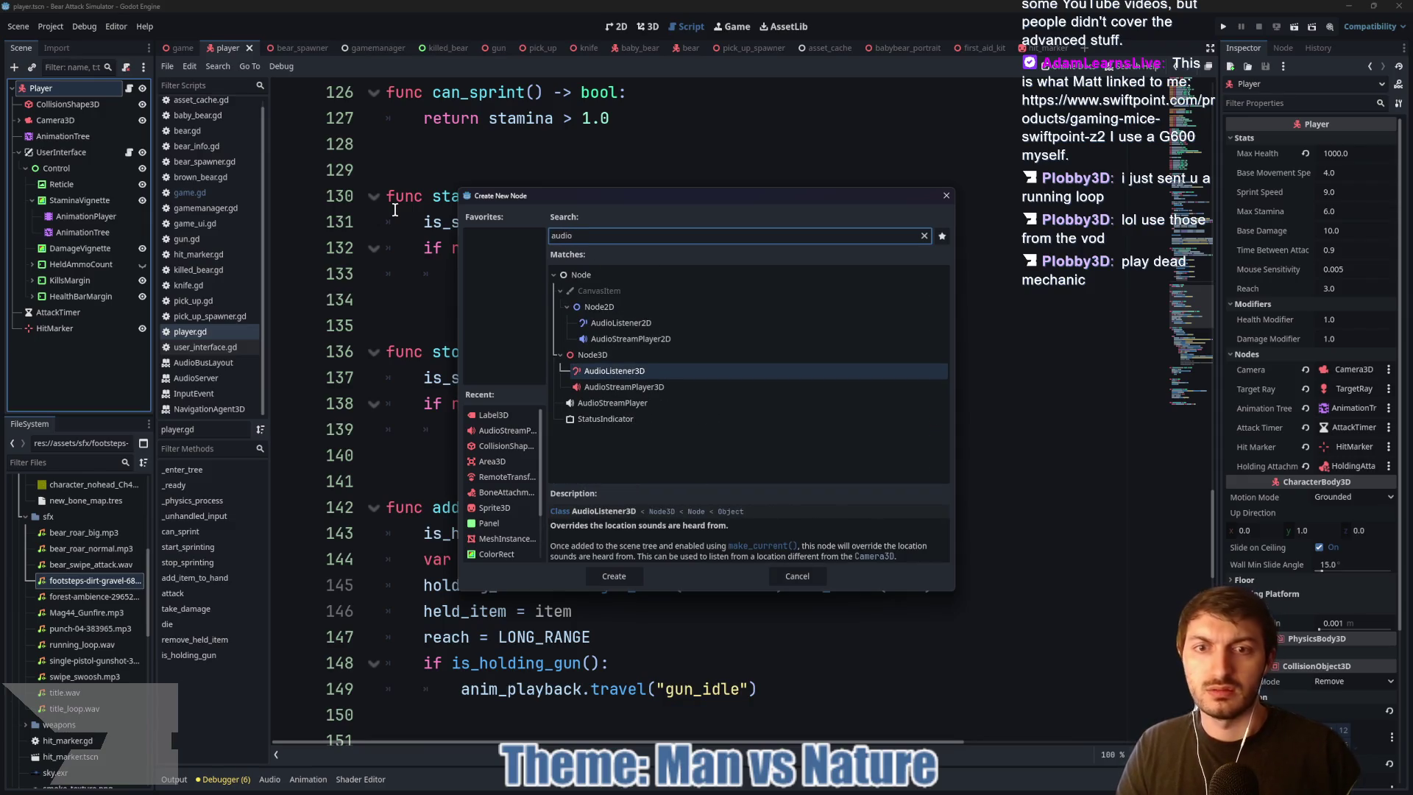
click(639, 386)
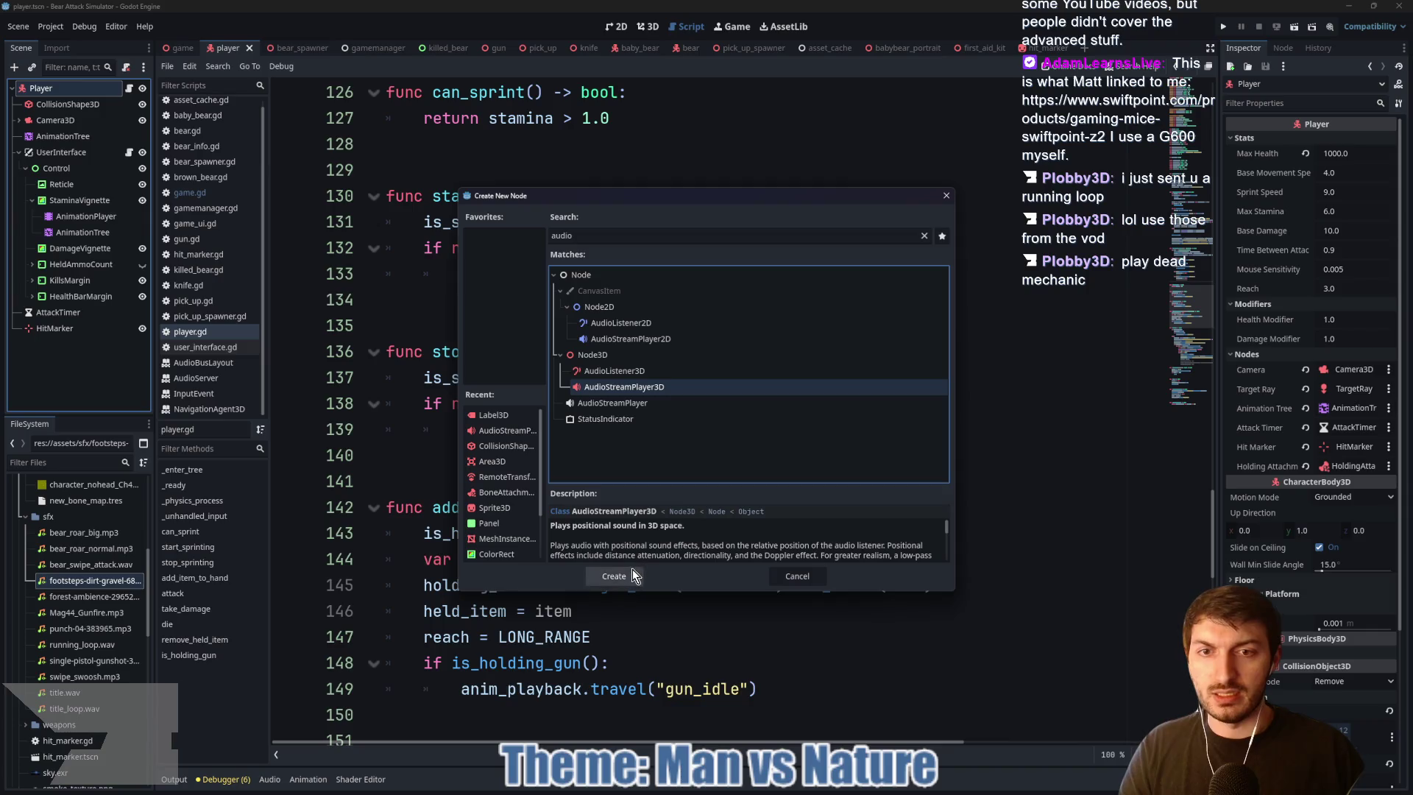
click(614, 575)
double_click(103, 344)
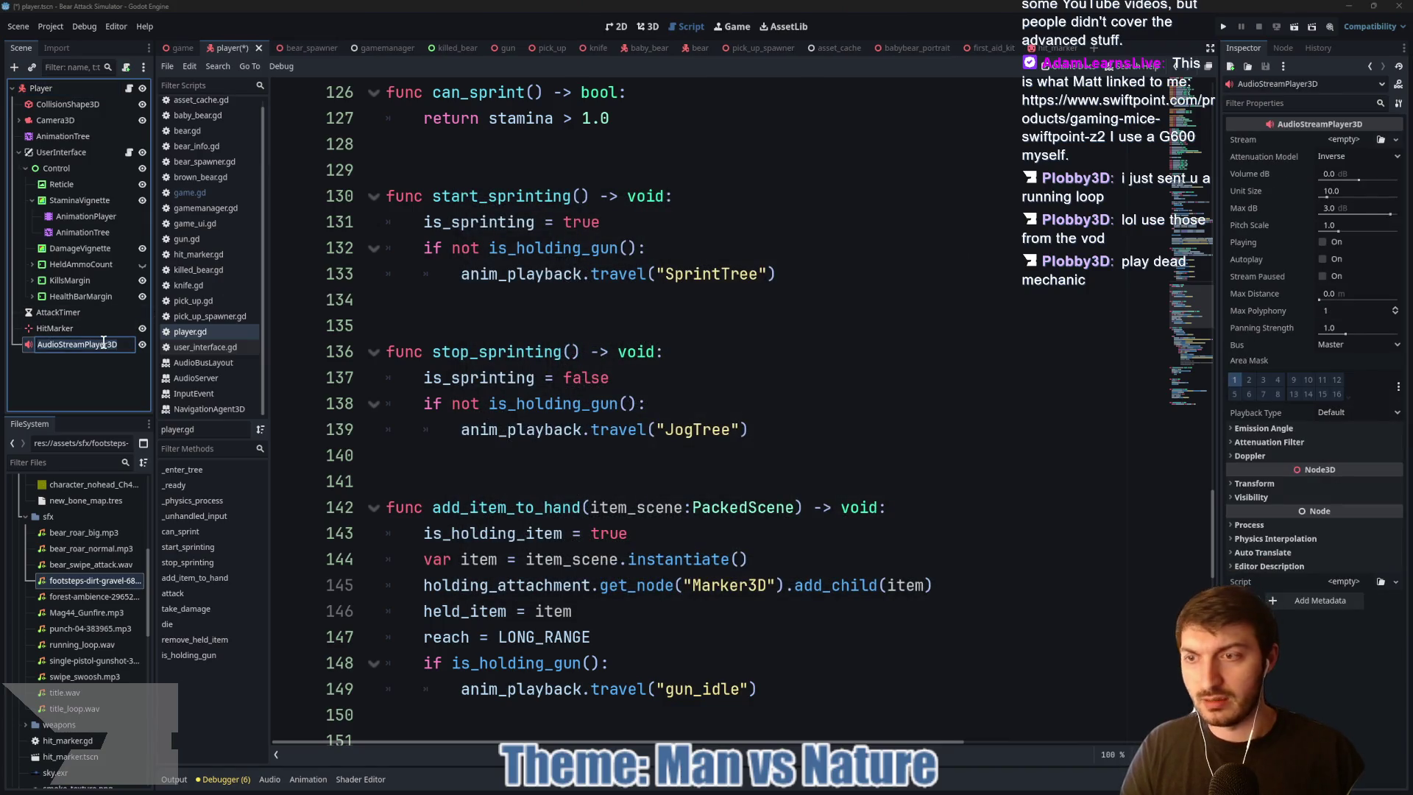
text(SoundE)
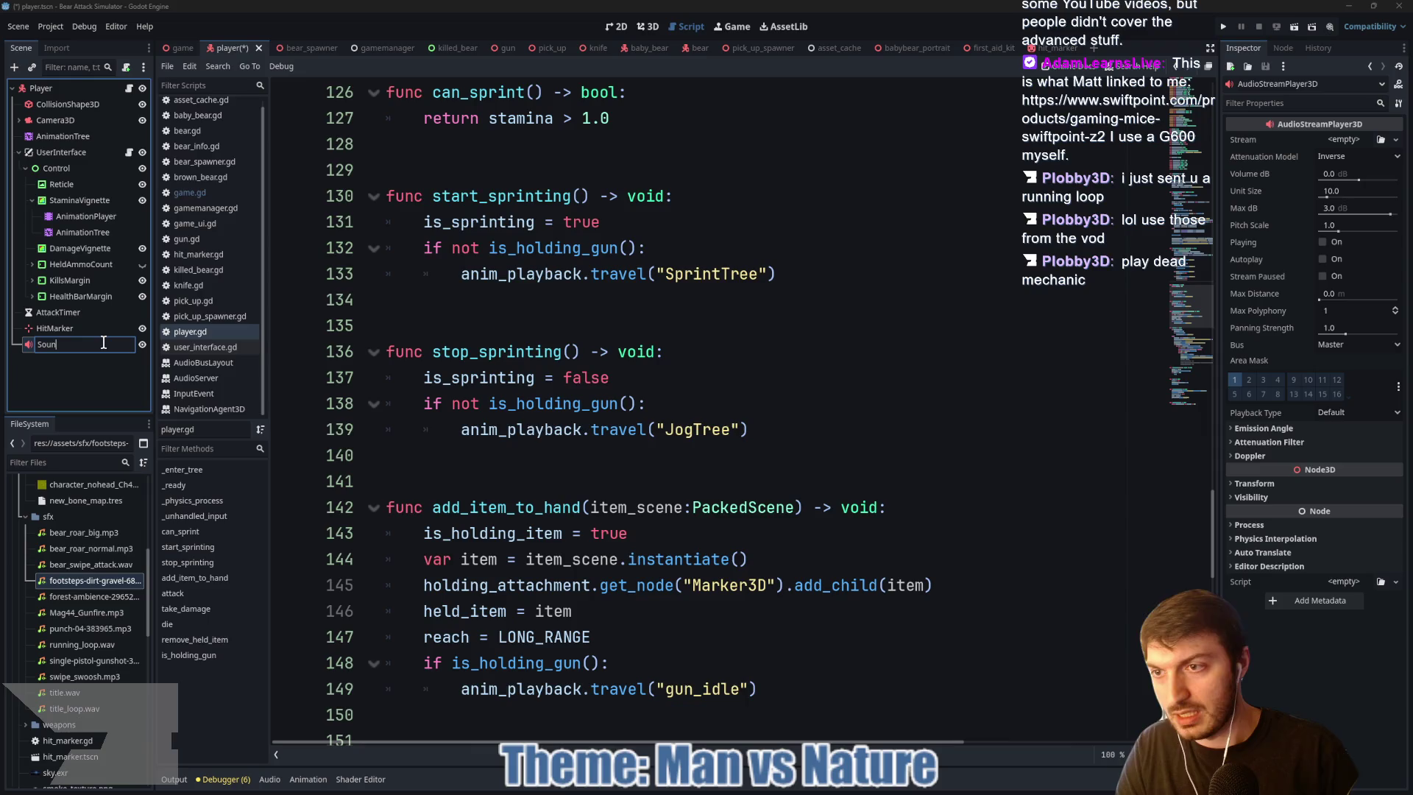
text(ffects)
key(Return)
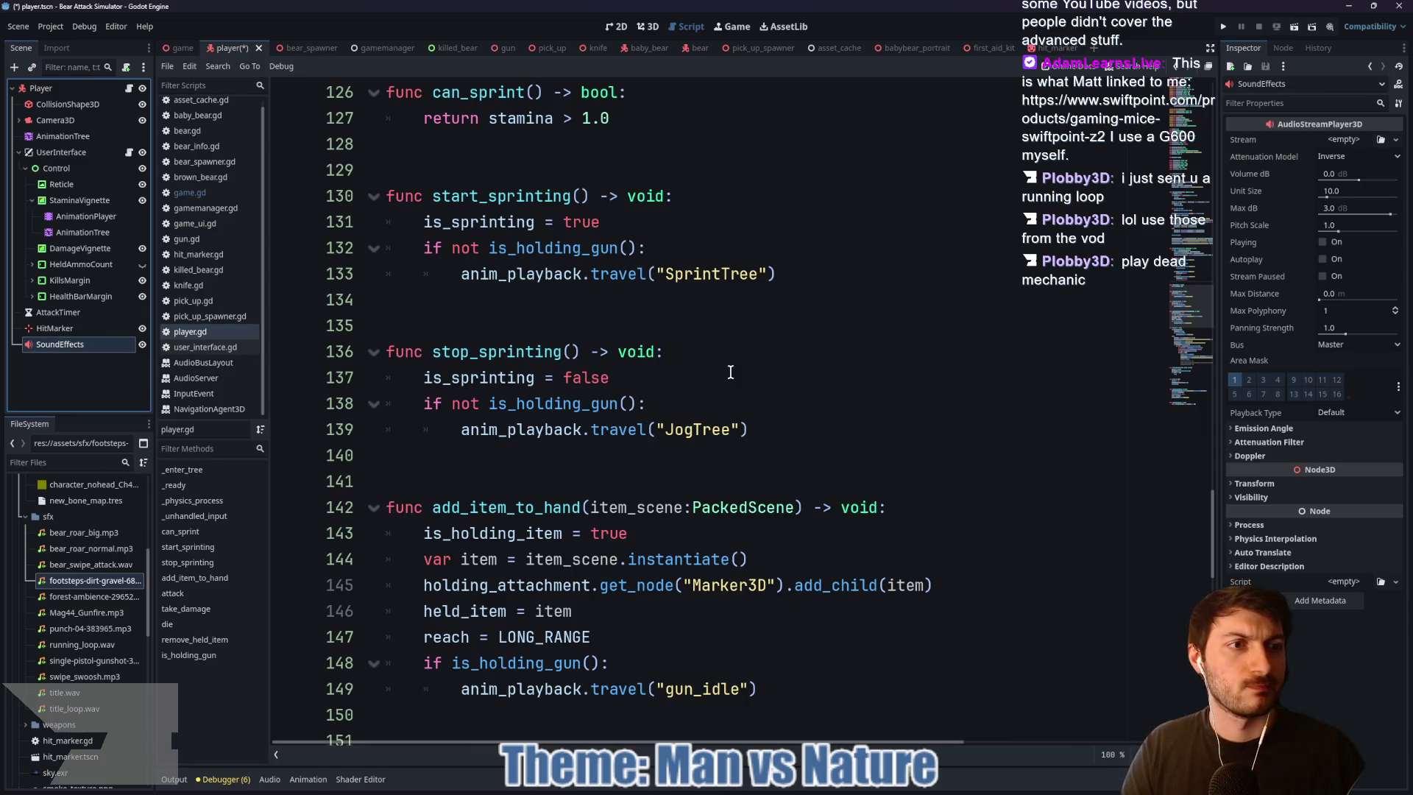
Step: Set the SoundEffects node's Bus to SFX in the Inspector
scroll(729, 375, up, 10)
click(1332, 346)
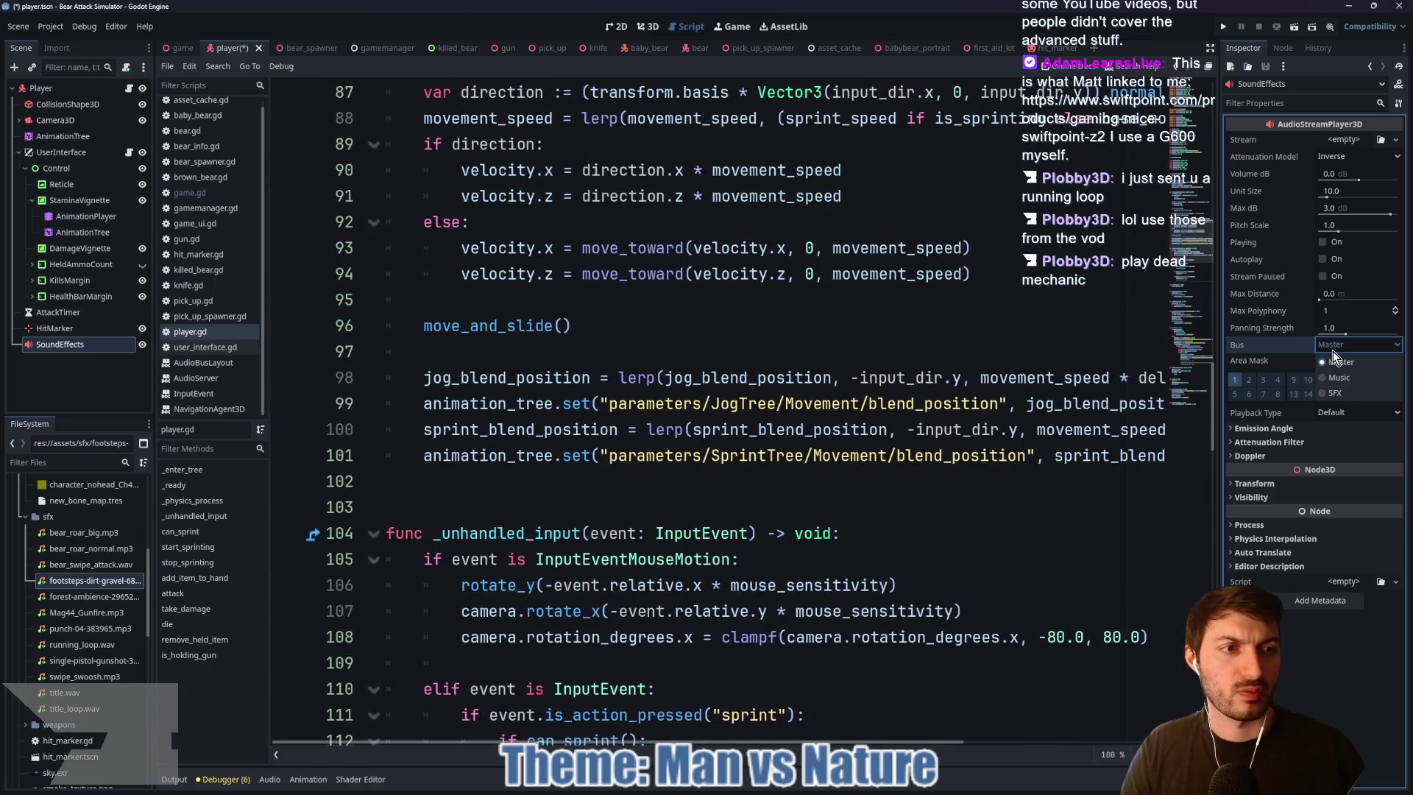
click(1345, 396)
scroll(695, 440, up, 5)
scroll(696, 439, up, 7)
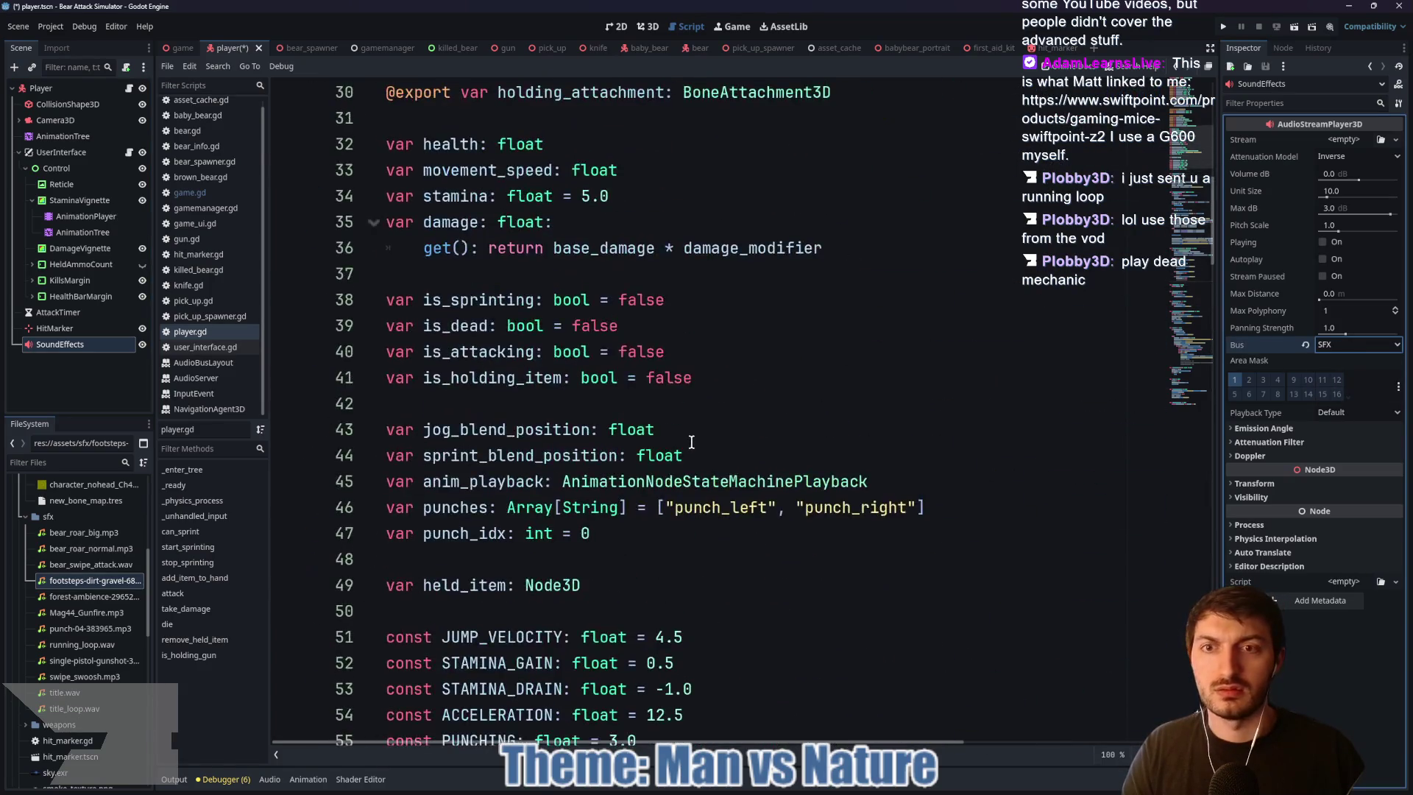
scroll(692, 439, up, 7)
click(875, 559)
key(Return)
text(@export var)
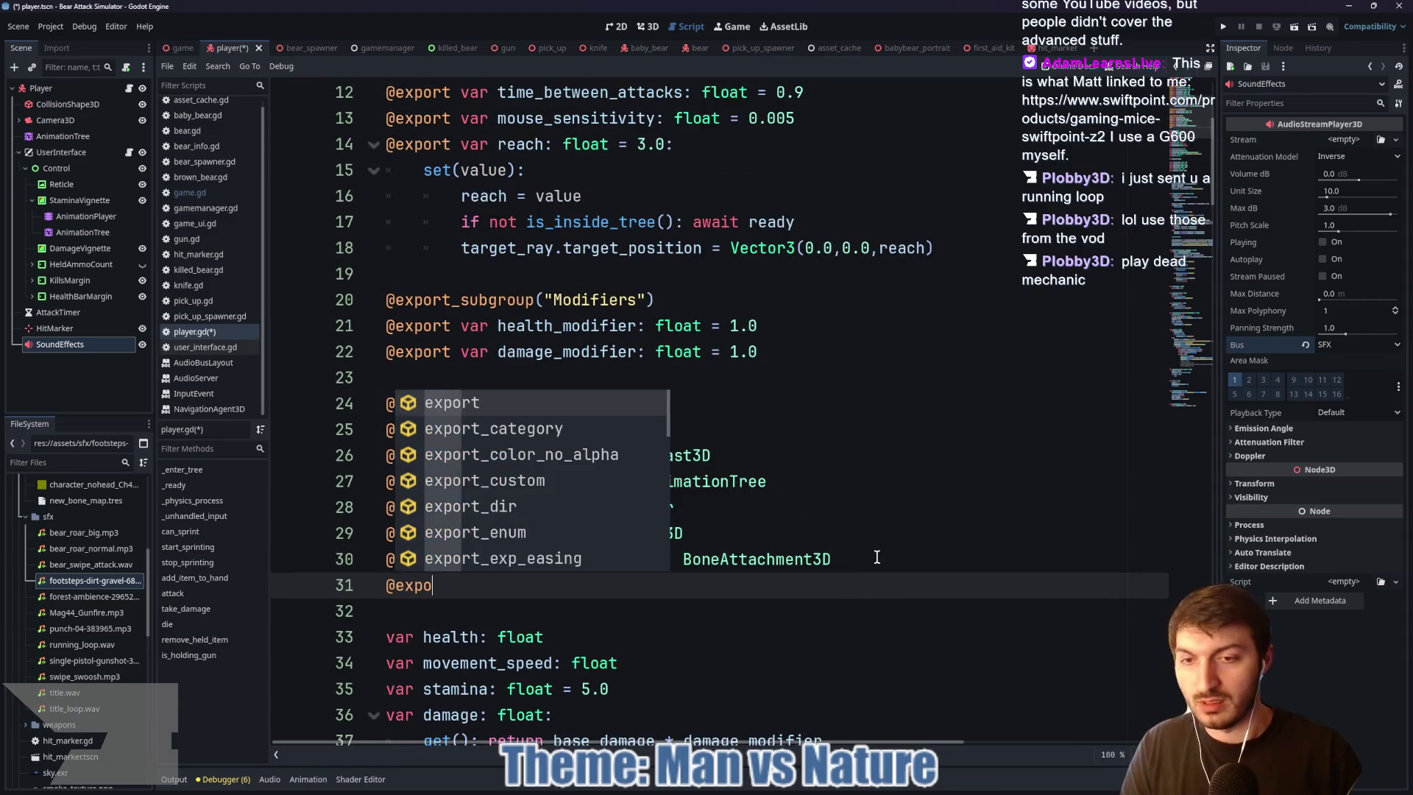
text( sound_eff)
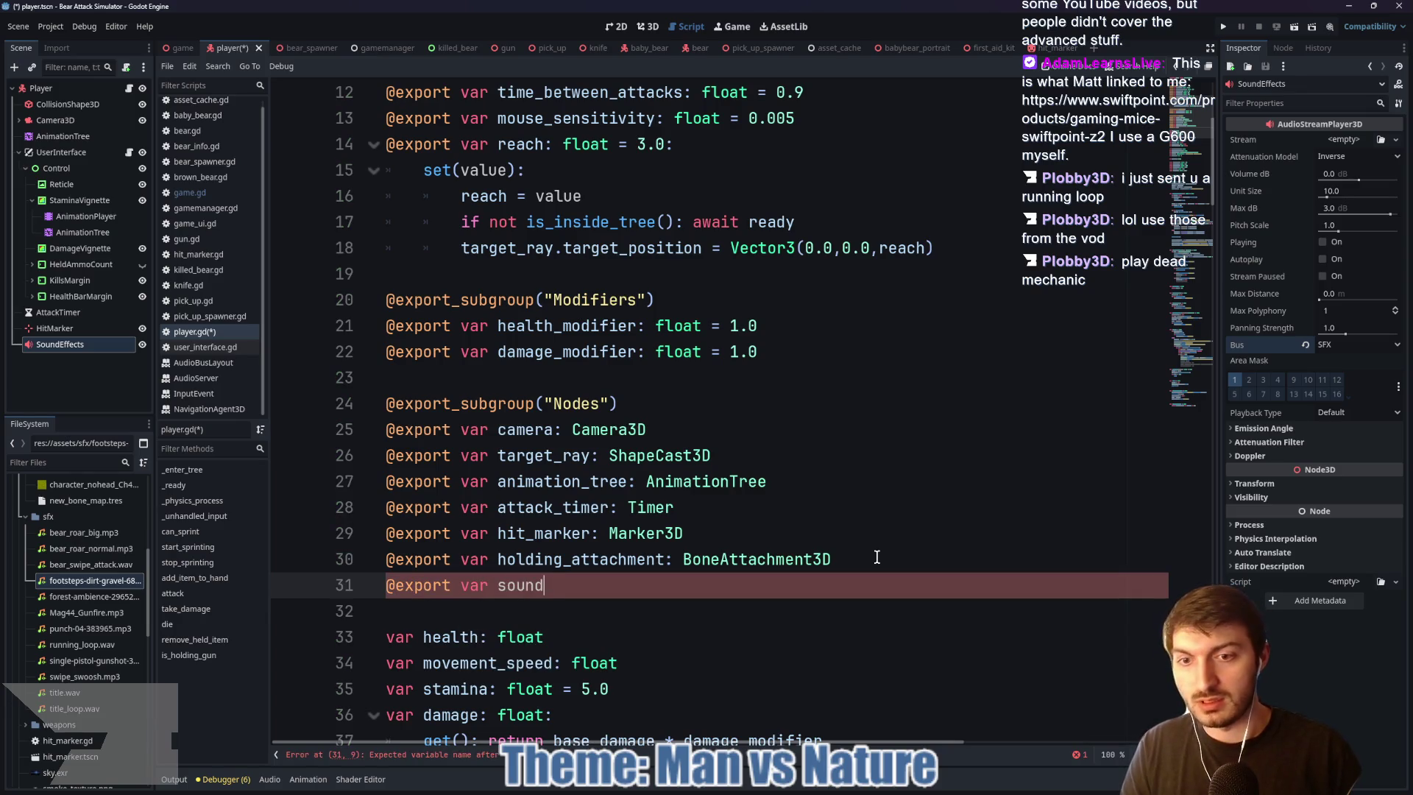
key(BackSpace)
key(BackSpace)
key(BackSpace)
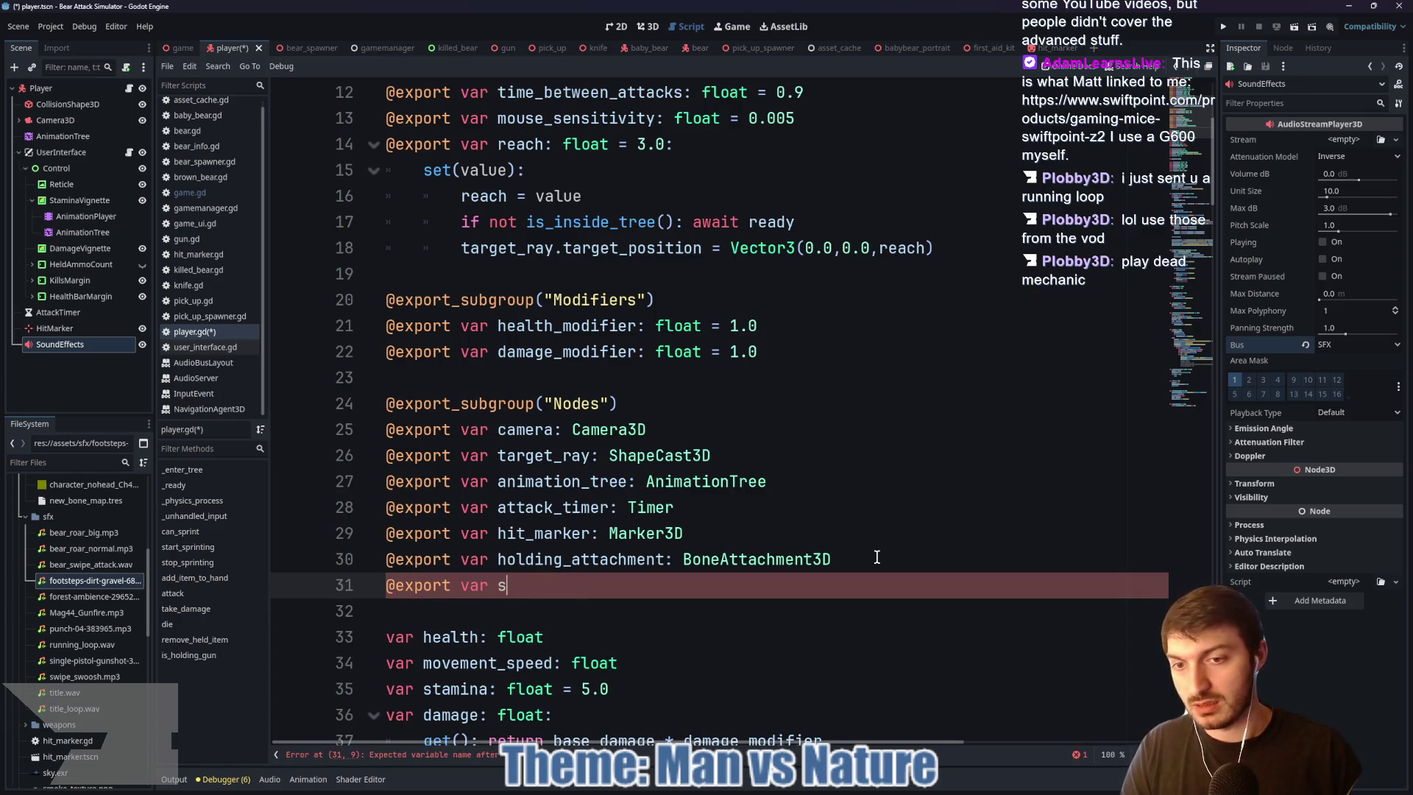
text(fx: Audi)
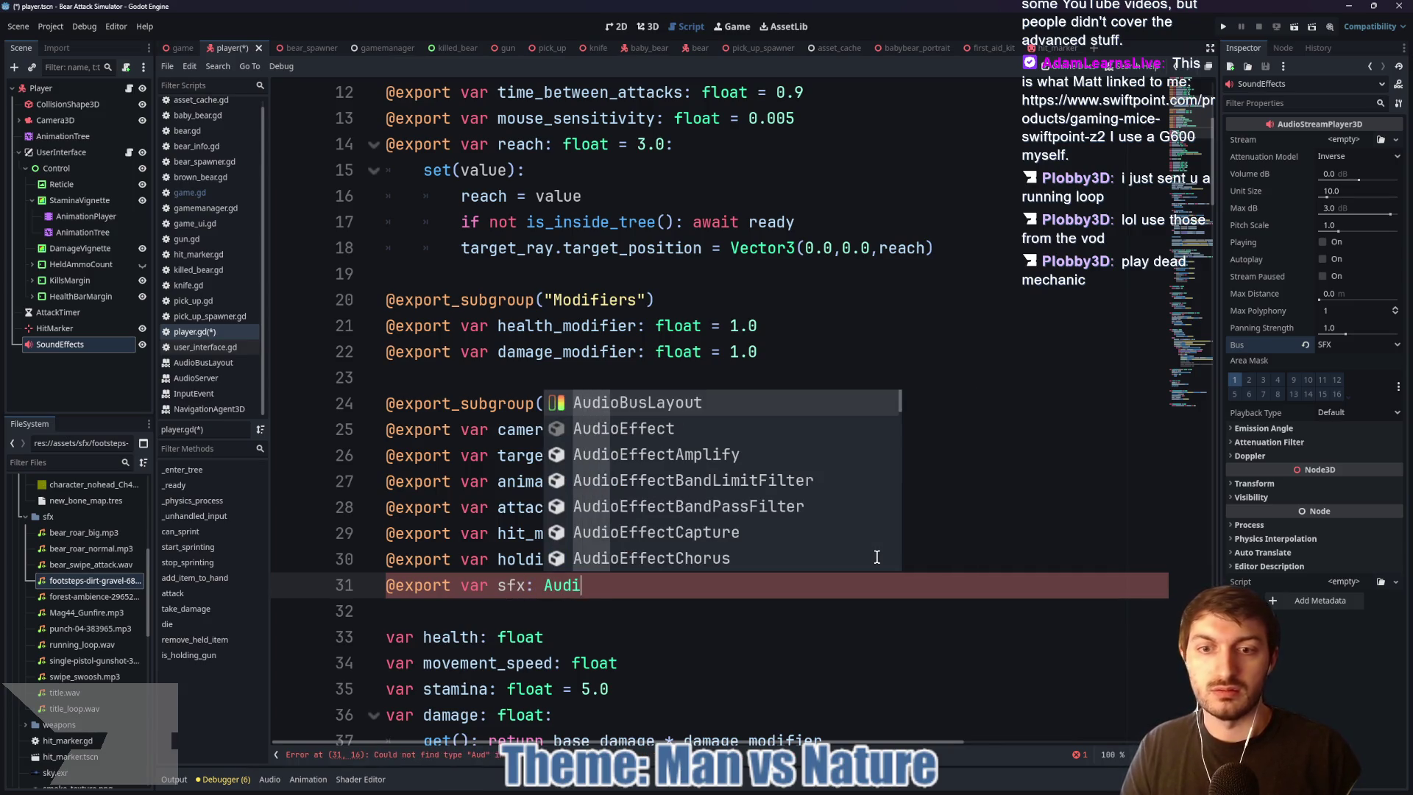
text(oStreamP)
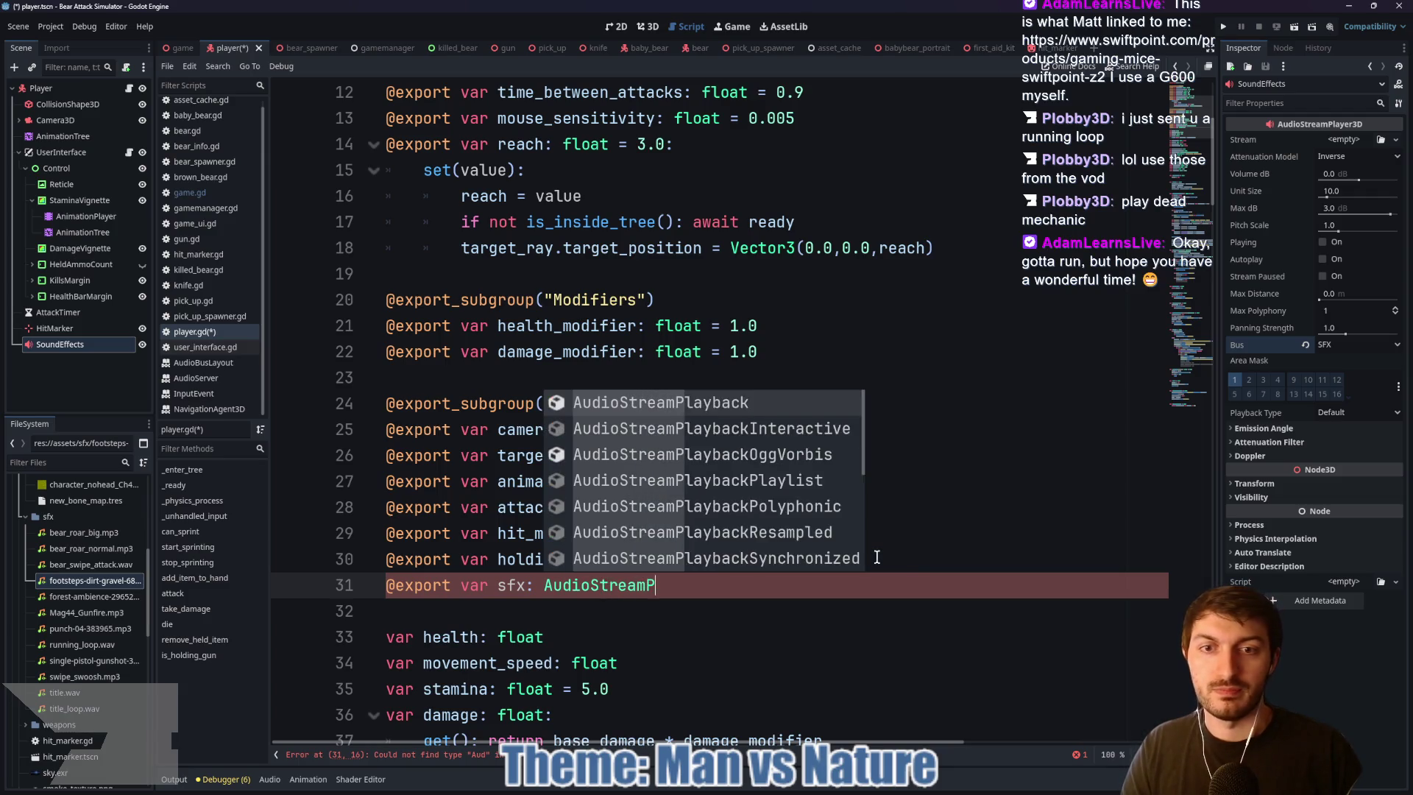
text(layer3D)
key(ctrl+s)
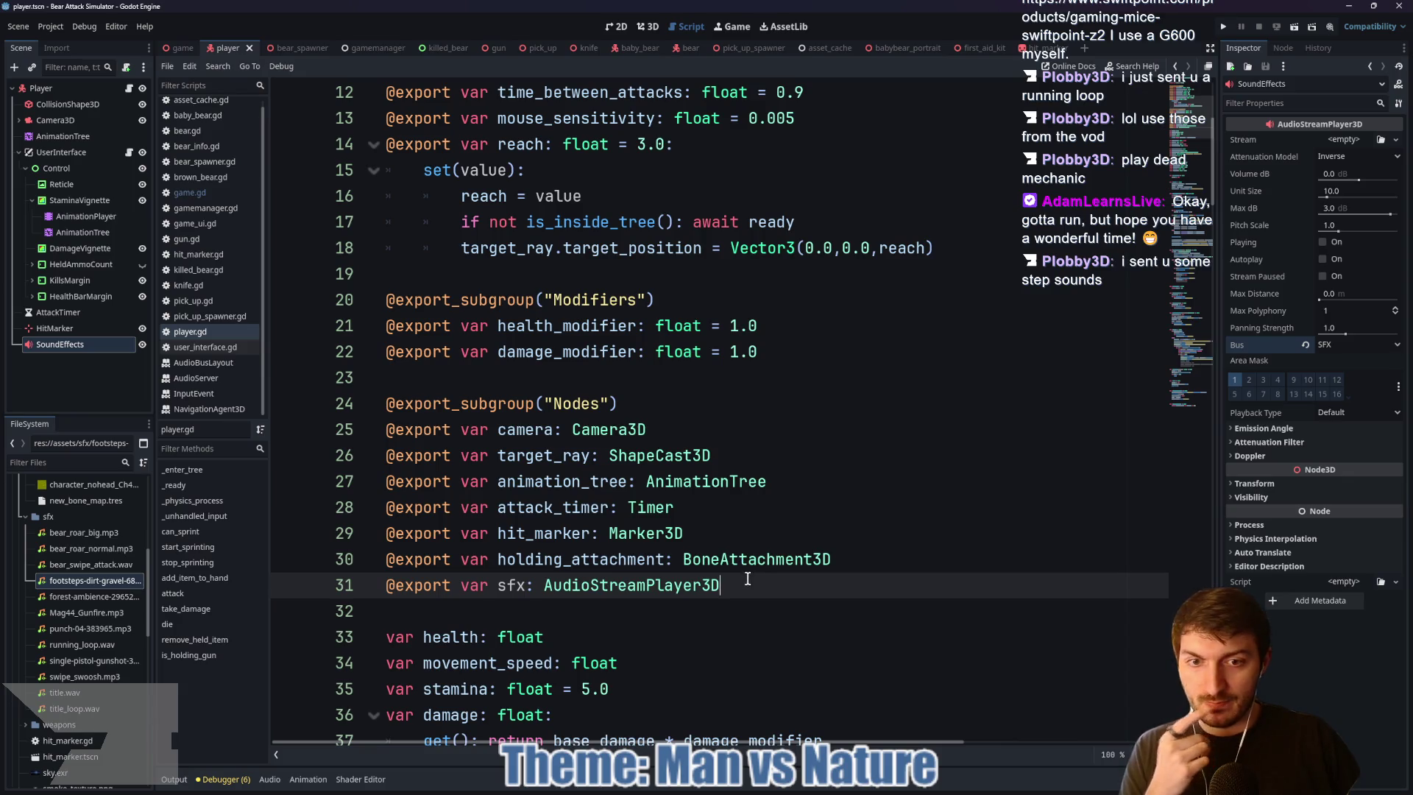
click(64, 88)
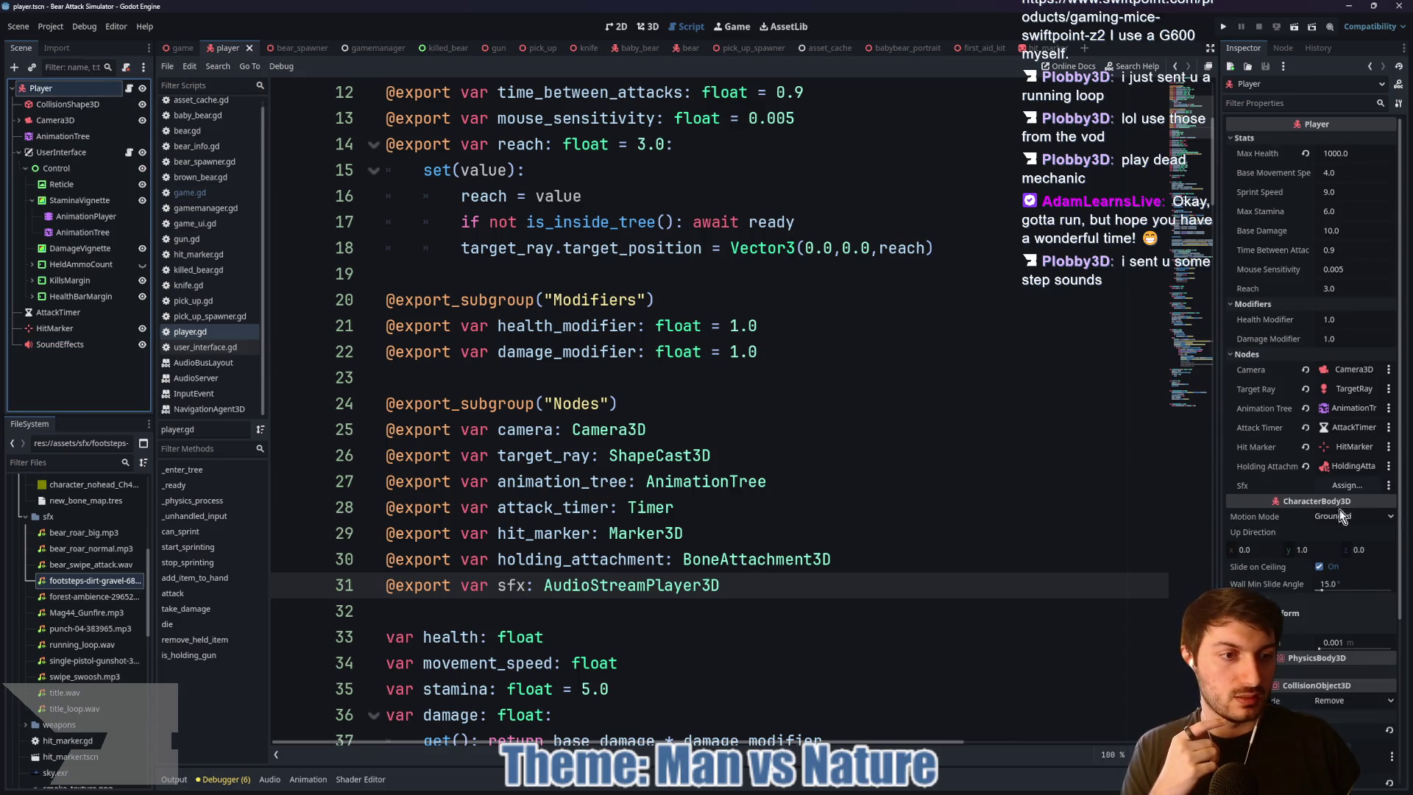
Step: Assign the SoundEffects node to Player's Sfx property and save the scene
click(1346, 486)
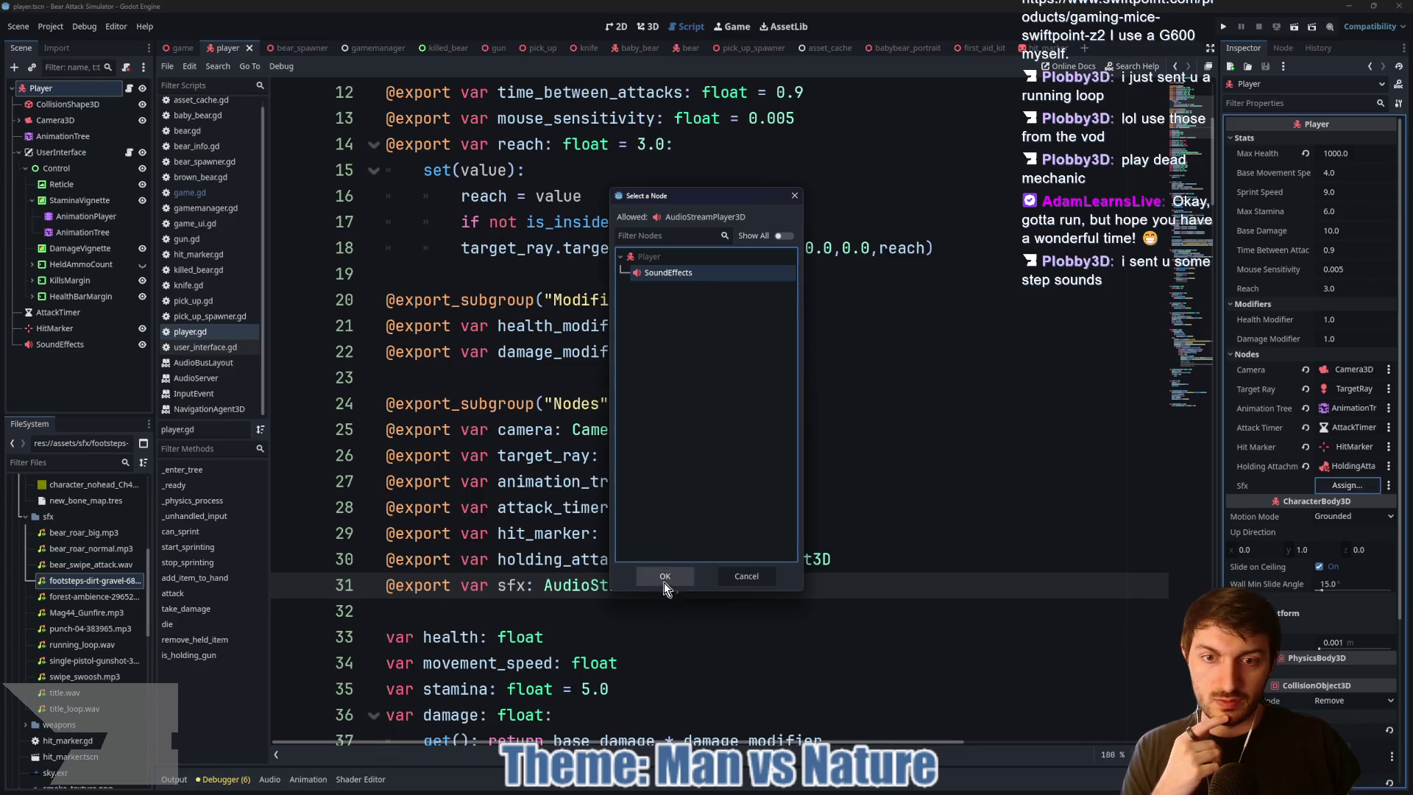
click(664, 578)
key(ctrl+s)
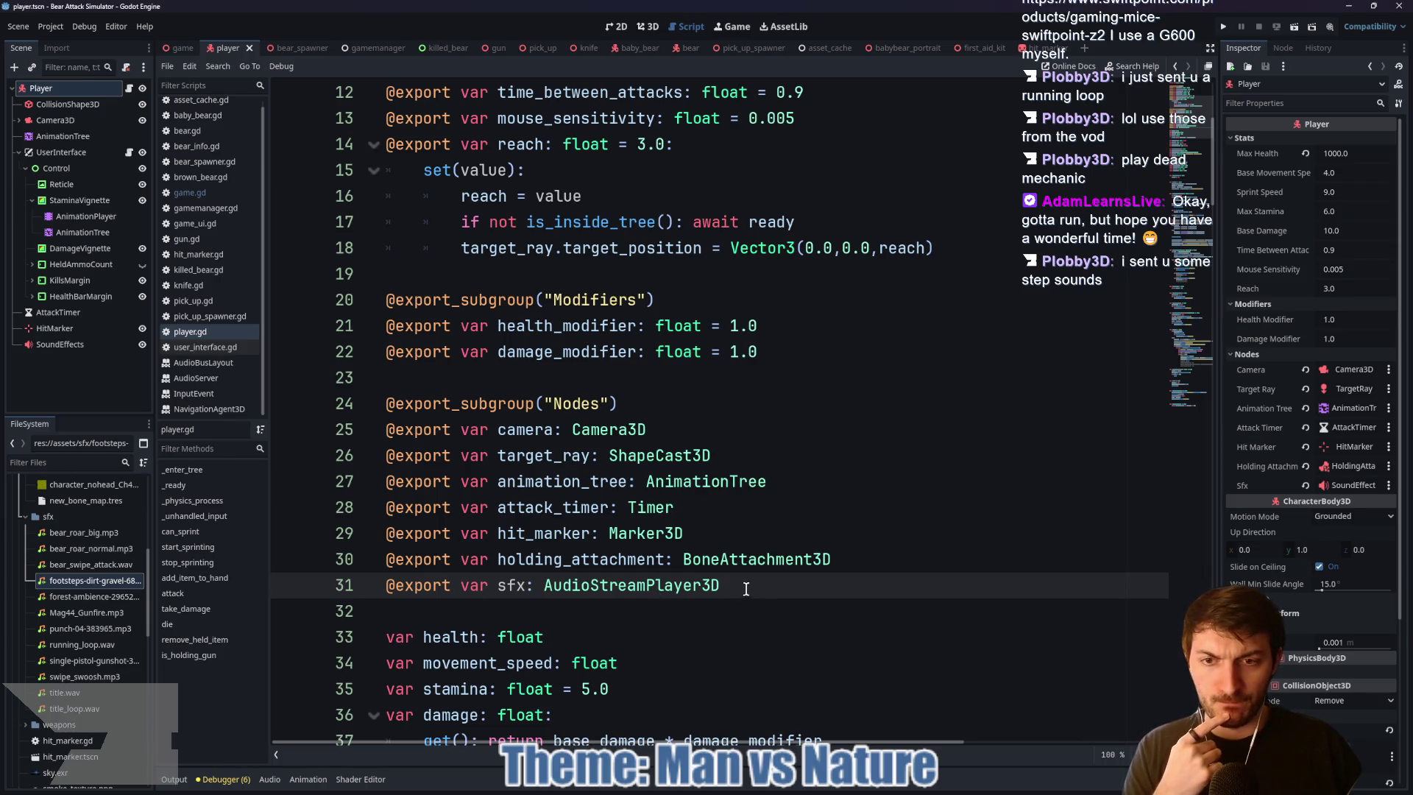
scroll(780, 451, down, 4)
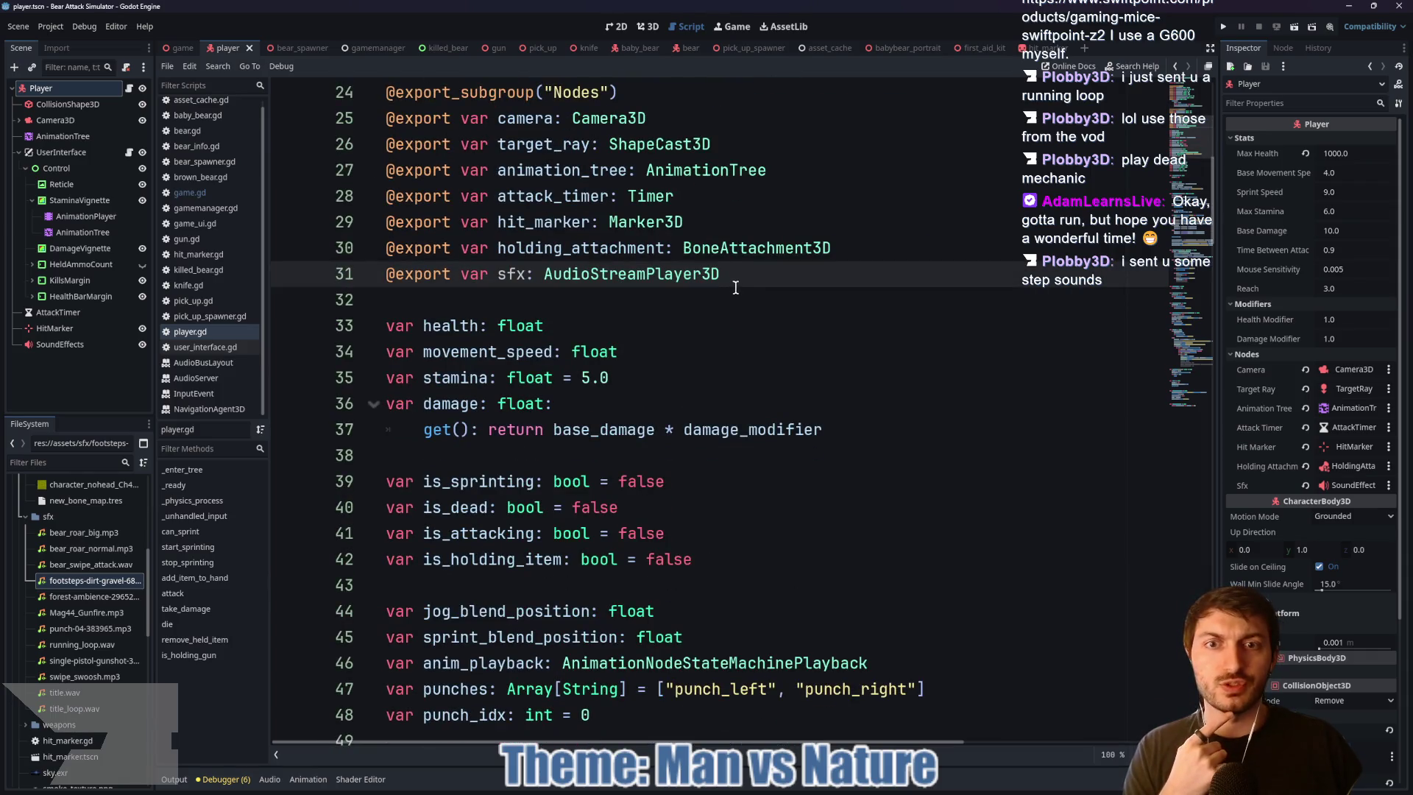
Step: Select SoundEffects and check its Playback Type options, leaving it at Default
scroll(701, 307, down, 11)
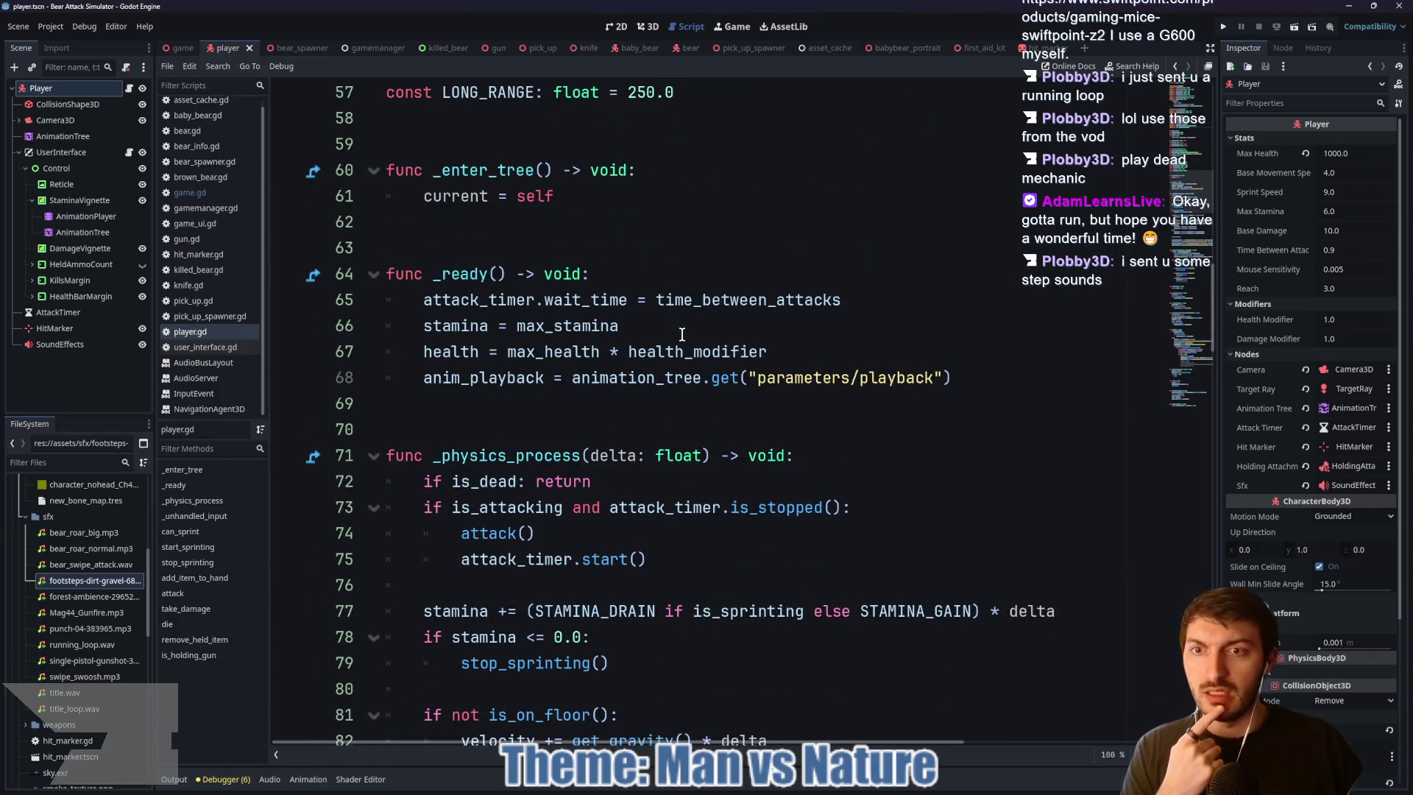
click(73, 346)
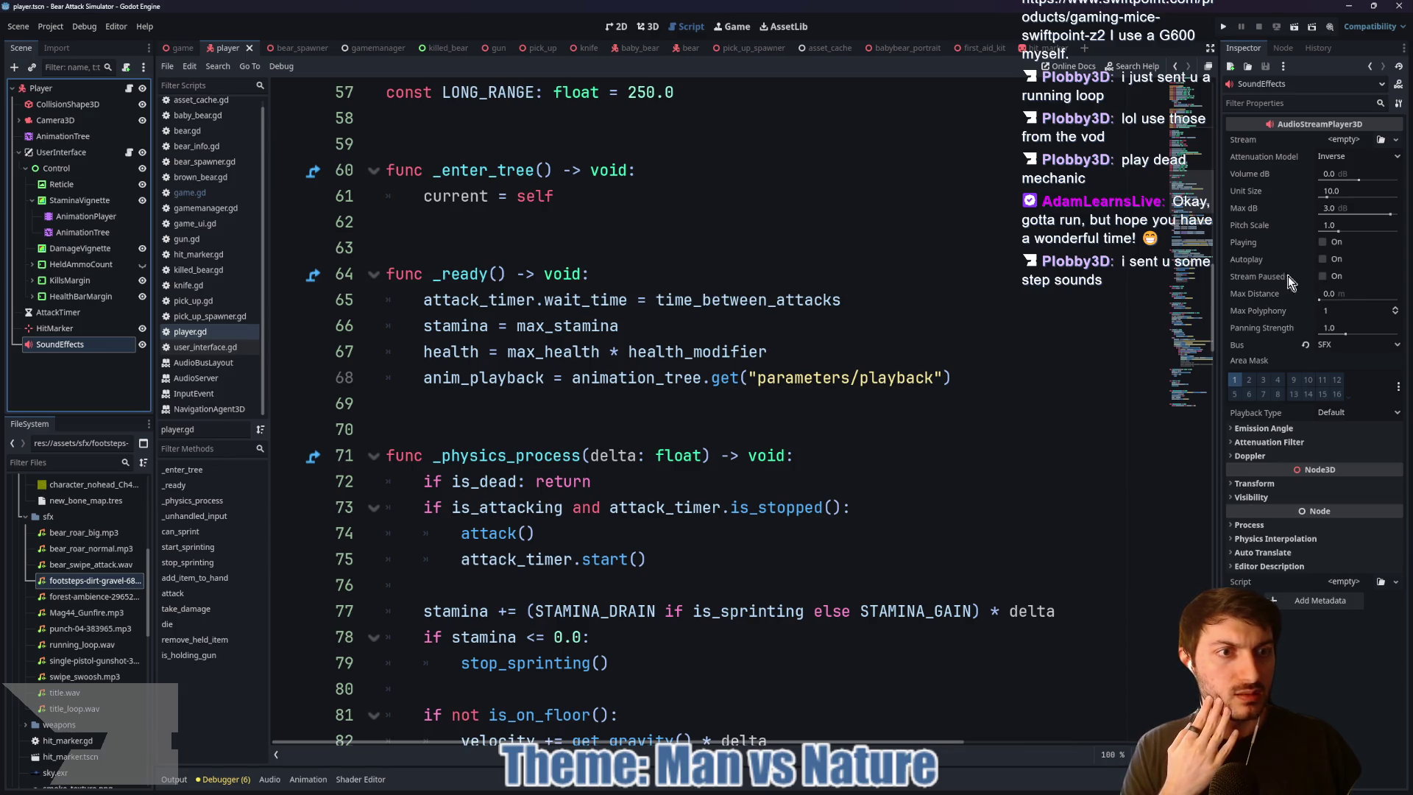
mouse_move(1255, 258)
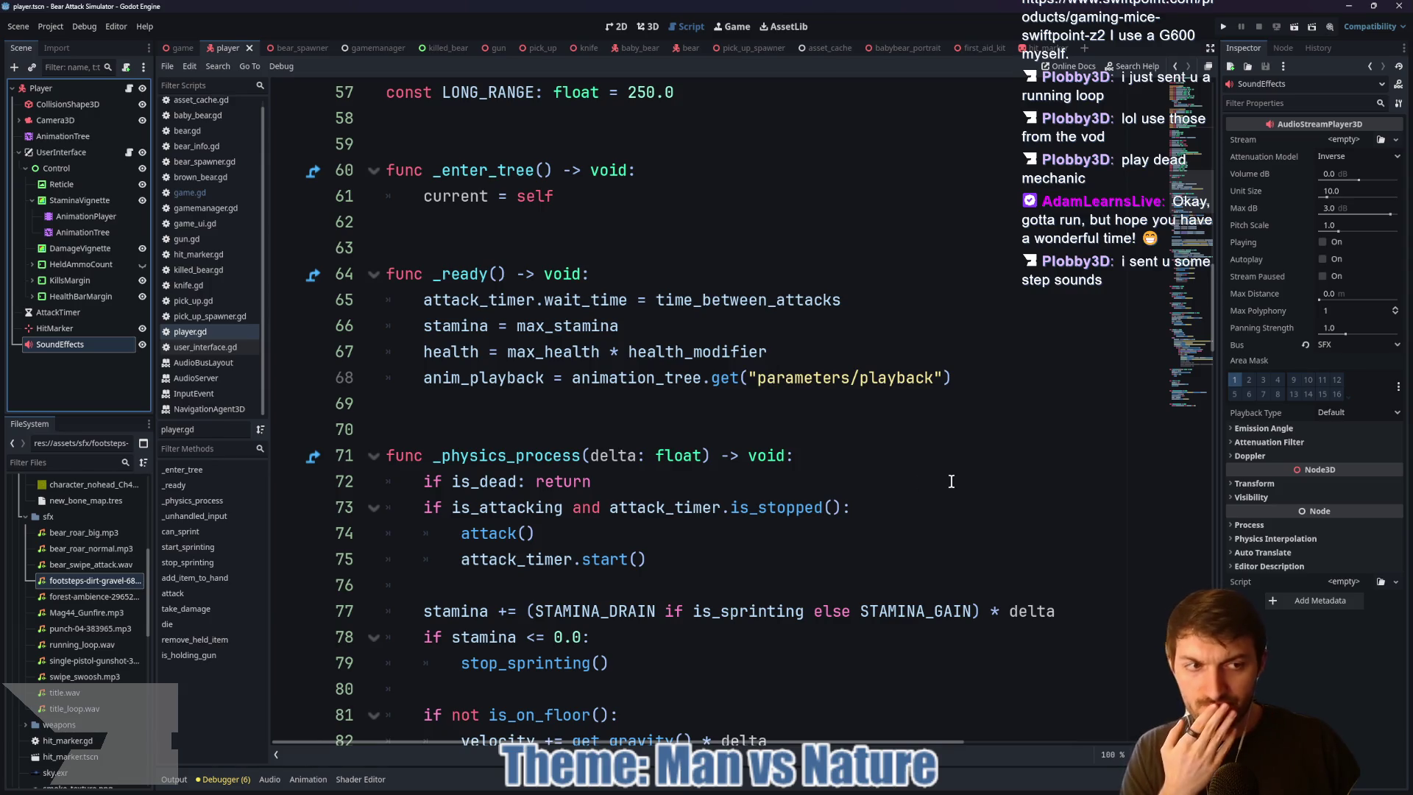
click(1332, 414)
click(1341, 429)
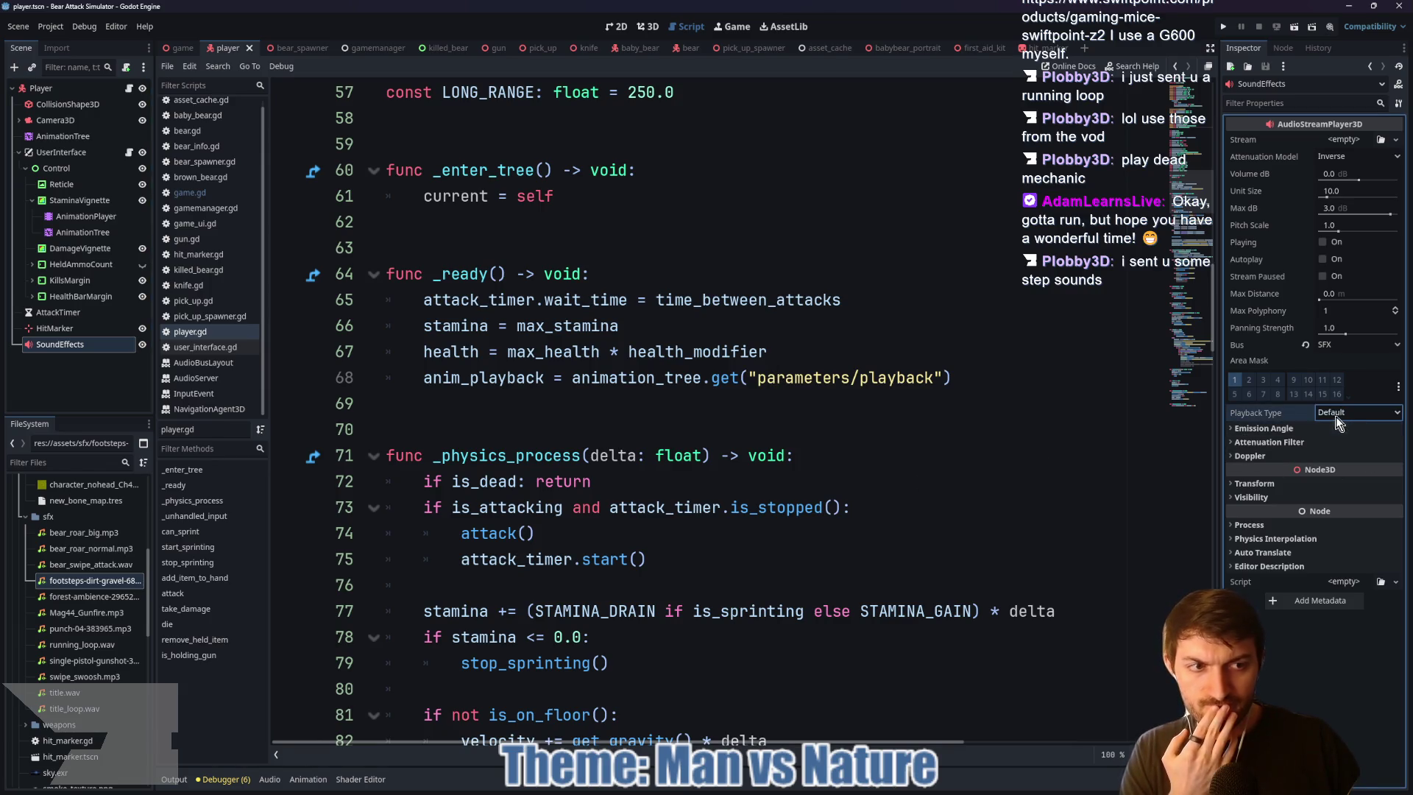
Step: Inspect the Emission Angle, Attenuation Filter and Doppler sections, then bring up asset_cache.gd
click(1290, 430)
click(1290, 430)
click(1291, 442)
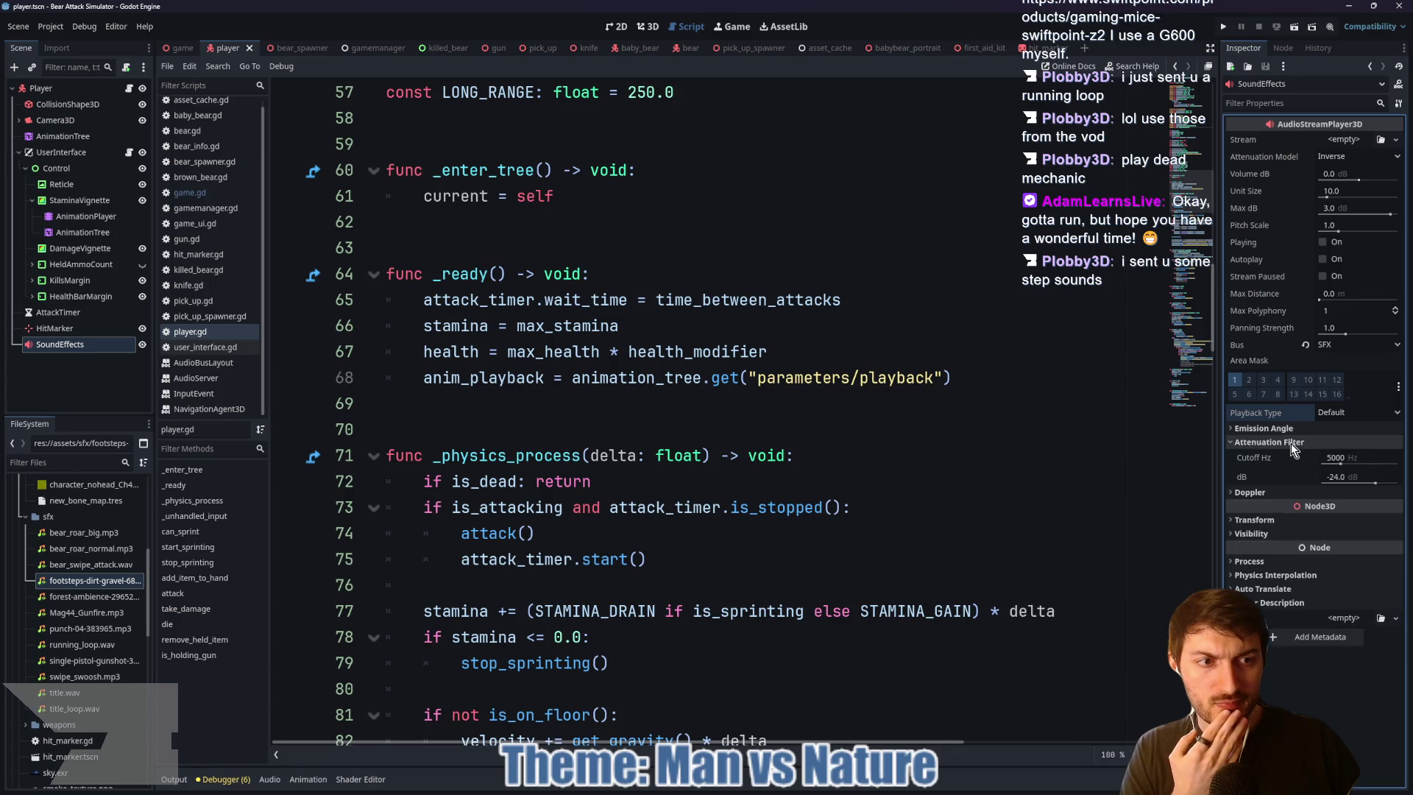
click(1291, 442)
click(1280, 457)
click(1281, 457)
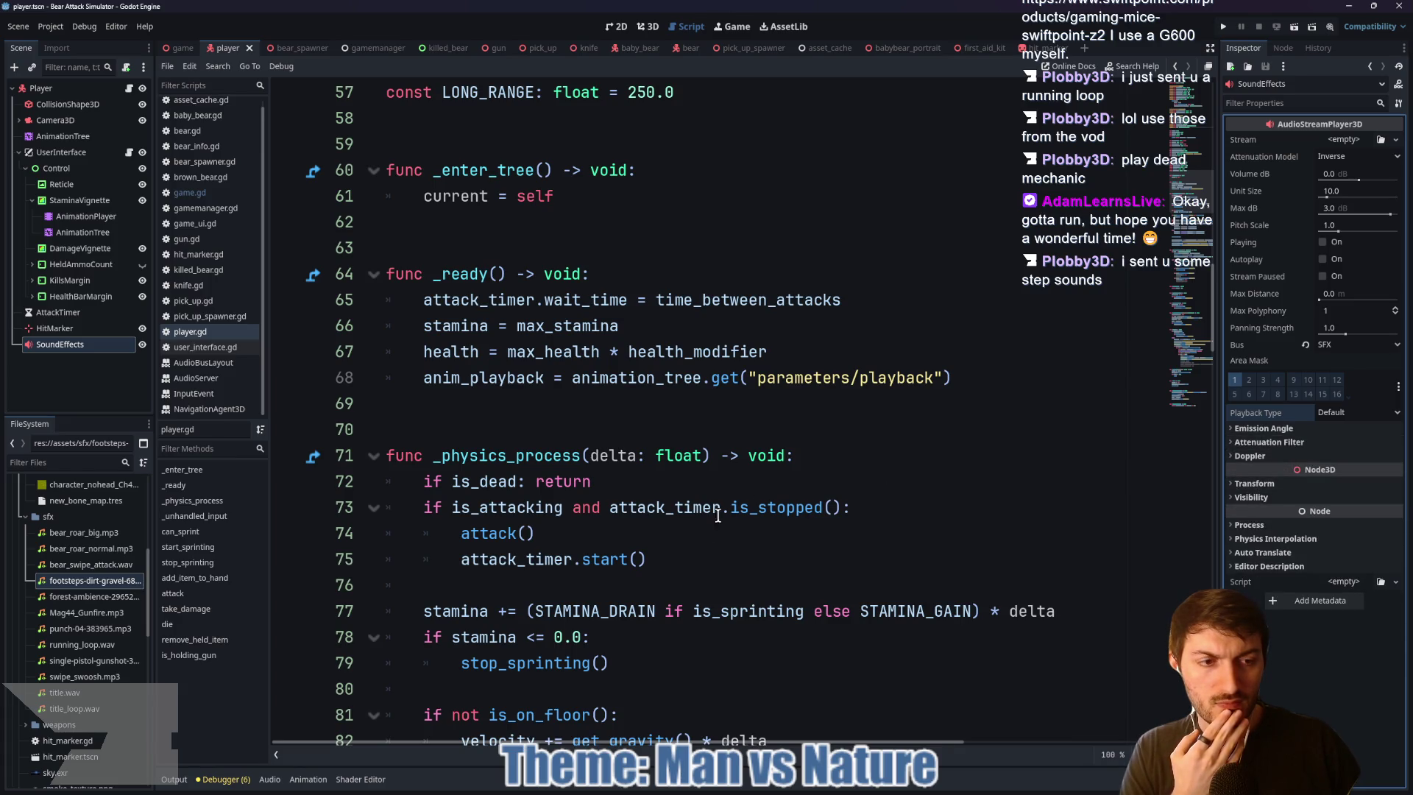
scroll(662, 540, down, 5)
scroll(662, 540, down, 15)
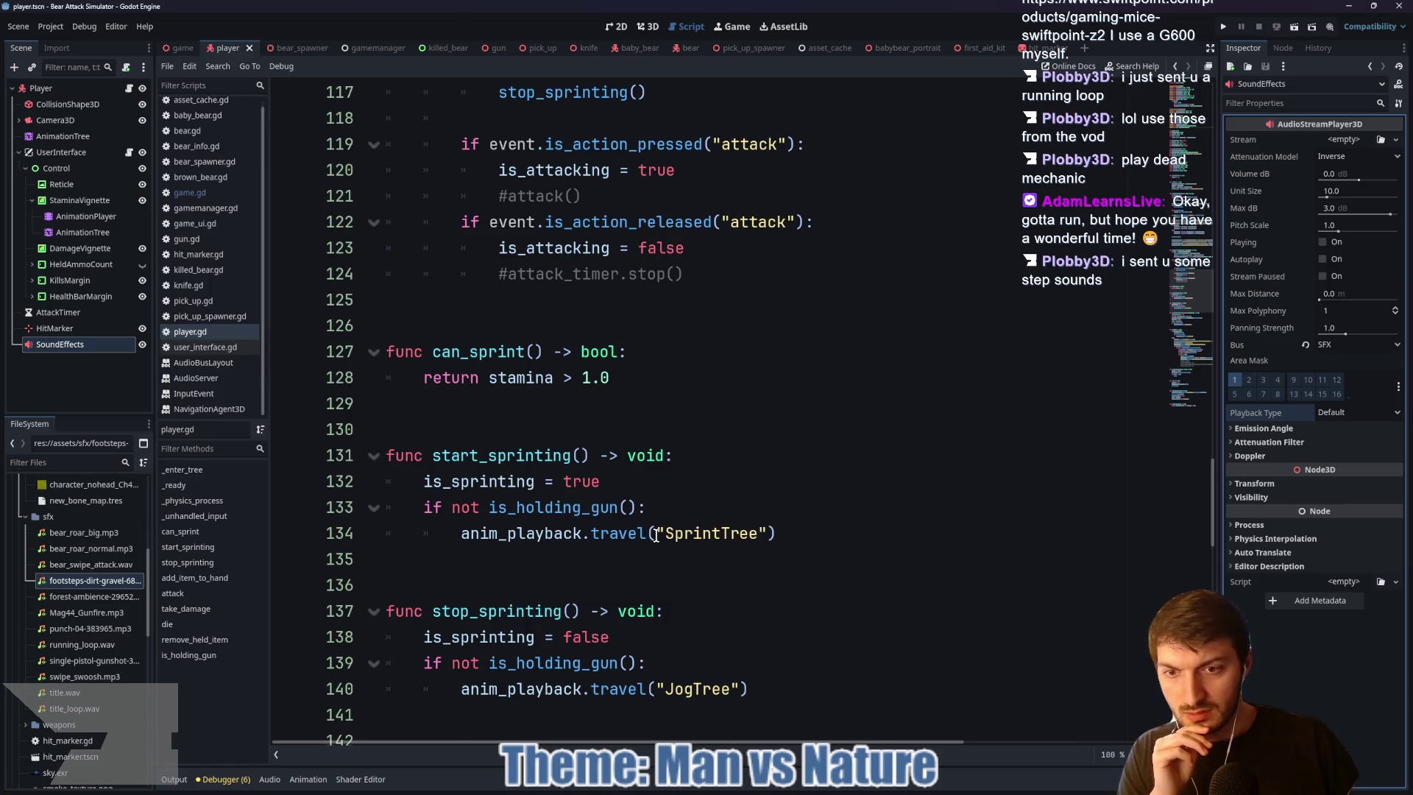
scroll(656, 535, down, 4)
mouse_move(654, 534)
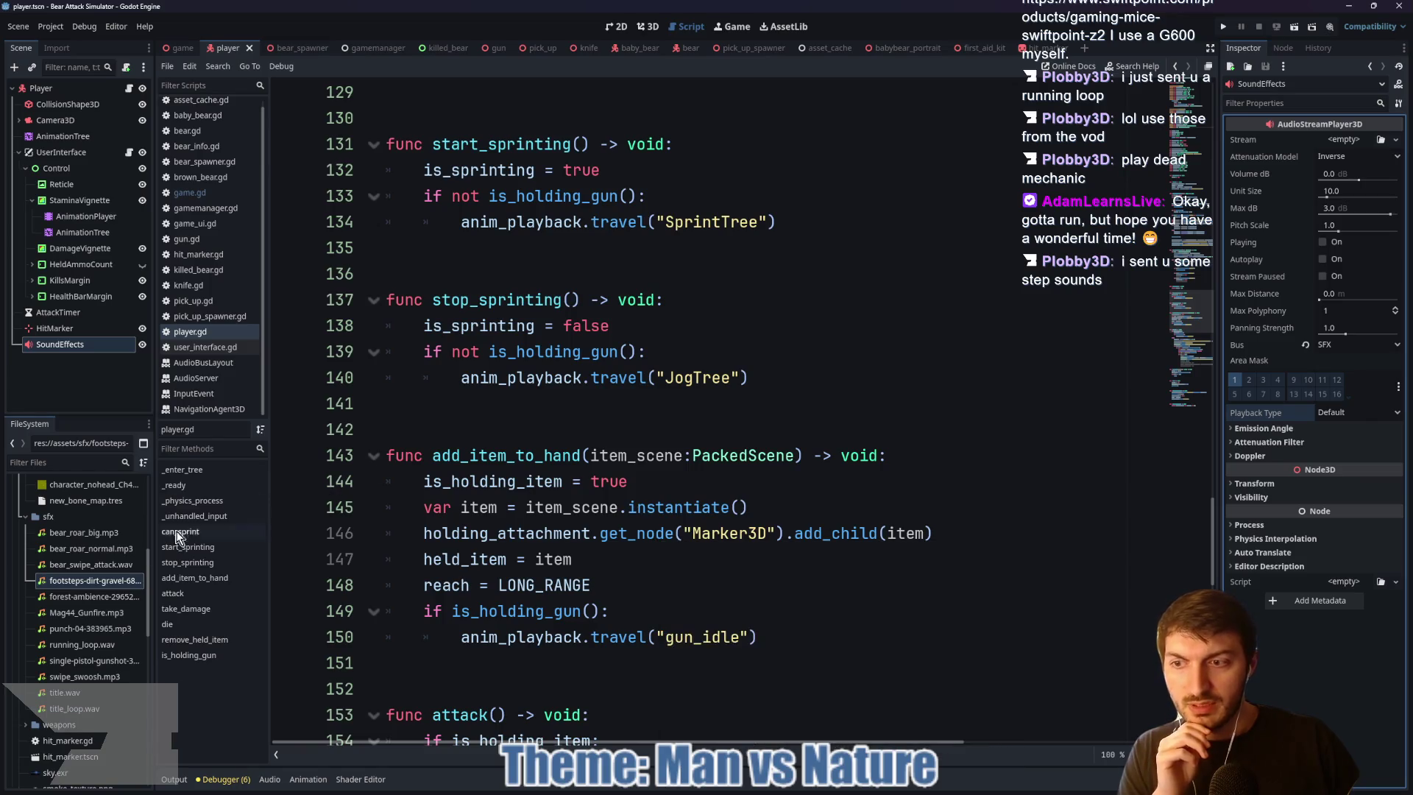
mouse_move(71, 587)
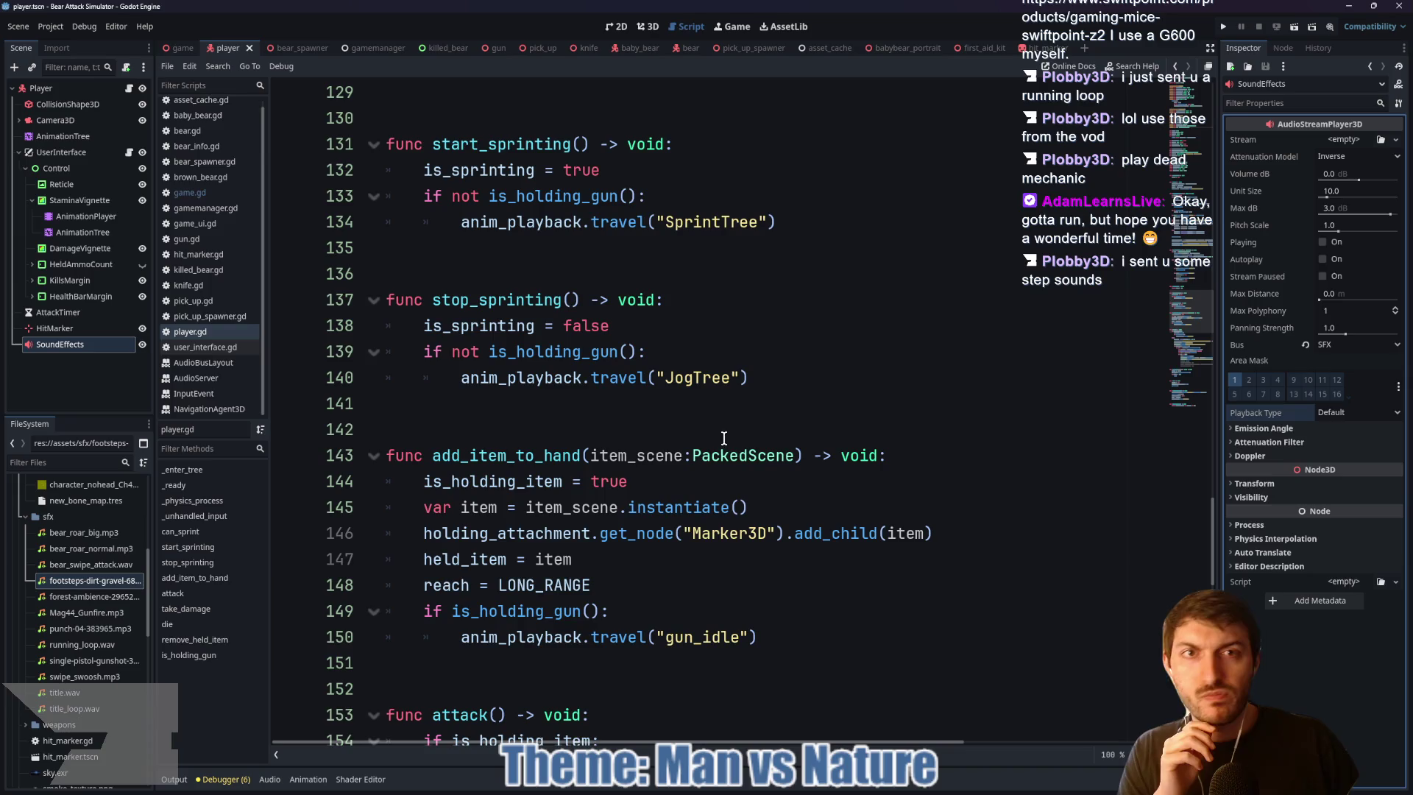
click(813, 48)
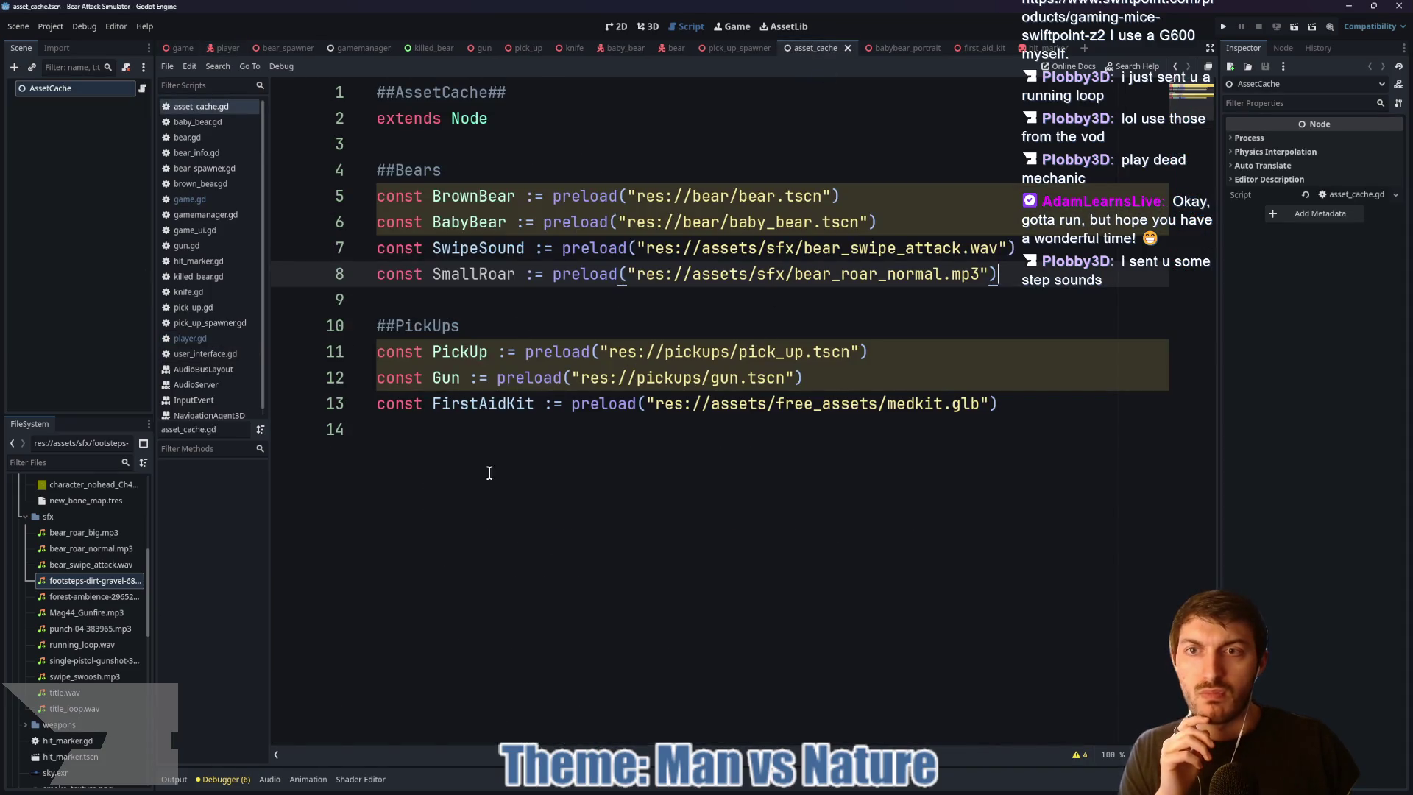
Step: Add a '##Player' heading and a 'const StepSounds := preload(...)' line to asset_cache.gd
click(450, 449)
key(Return)
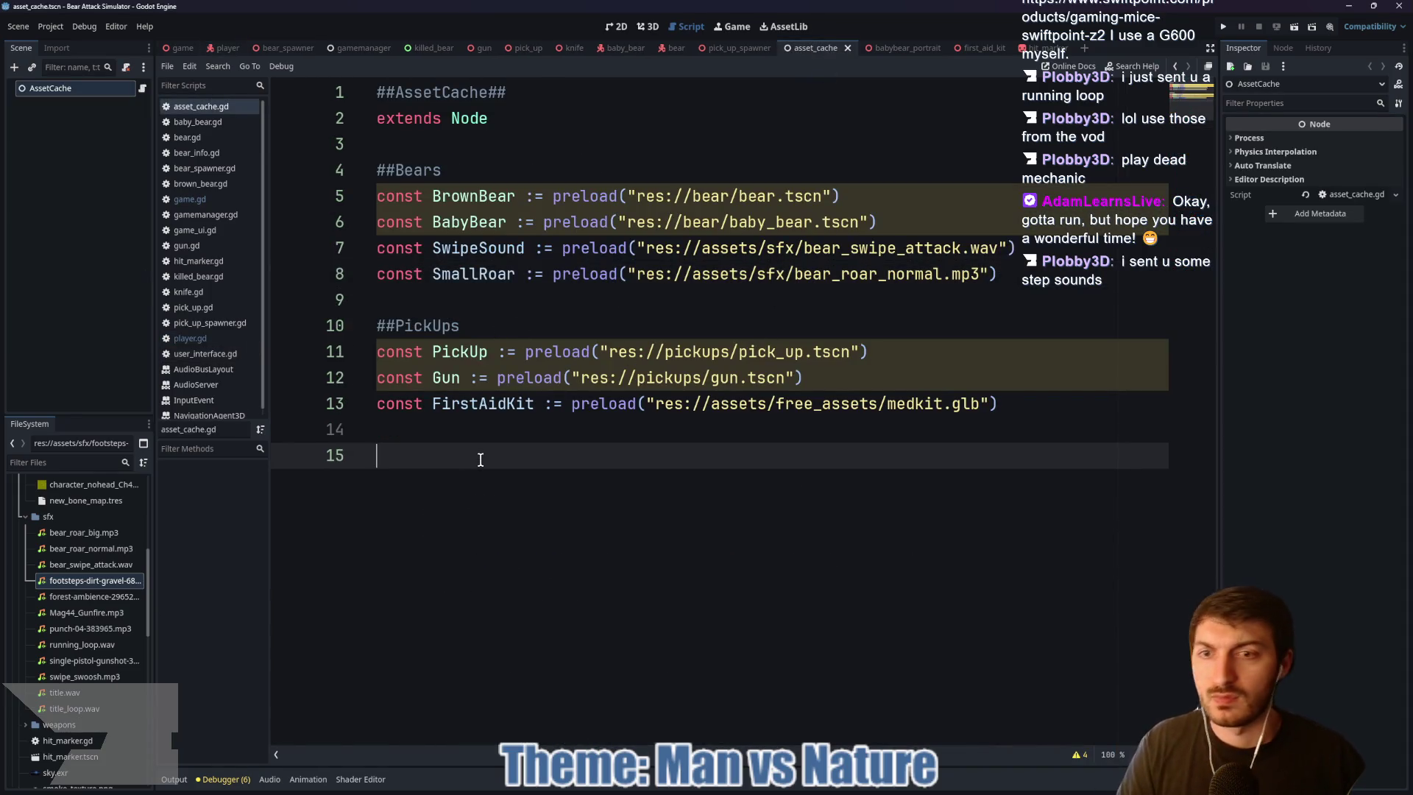
text(##Player)
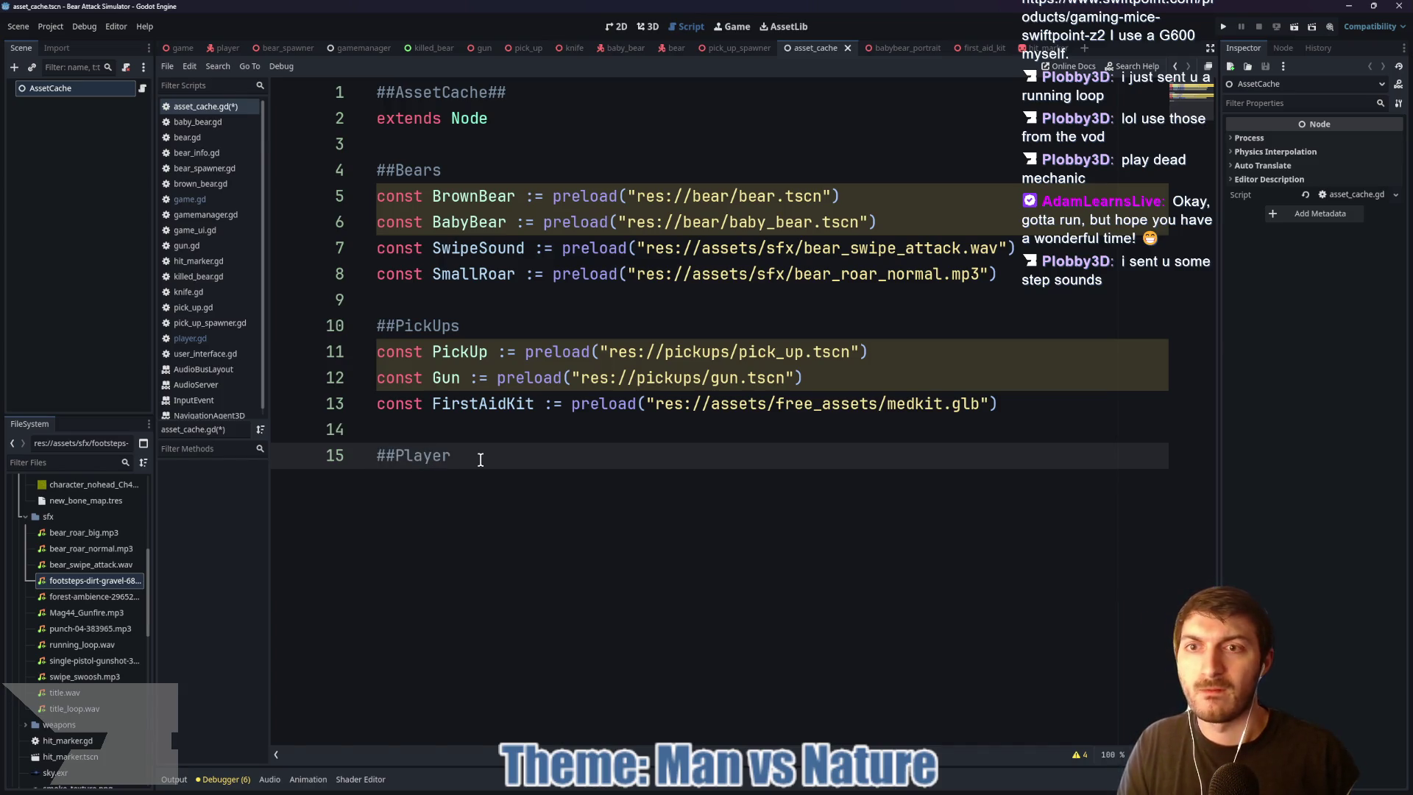
key(Return)
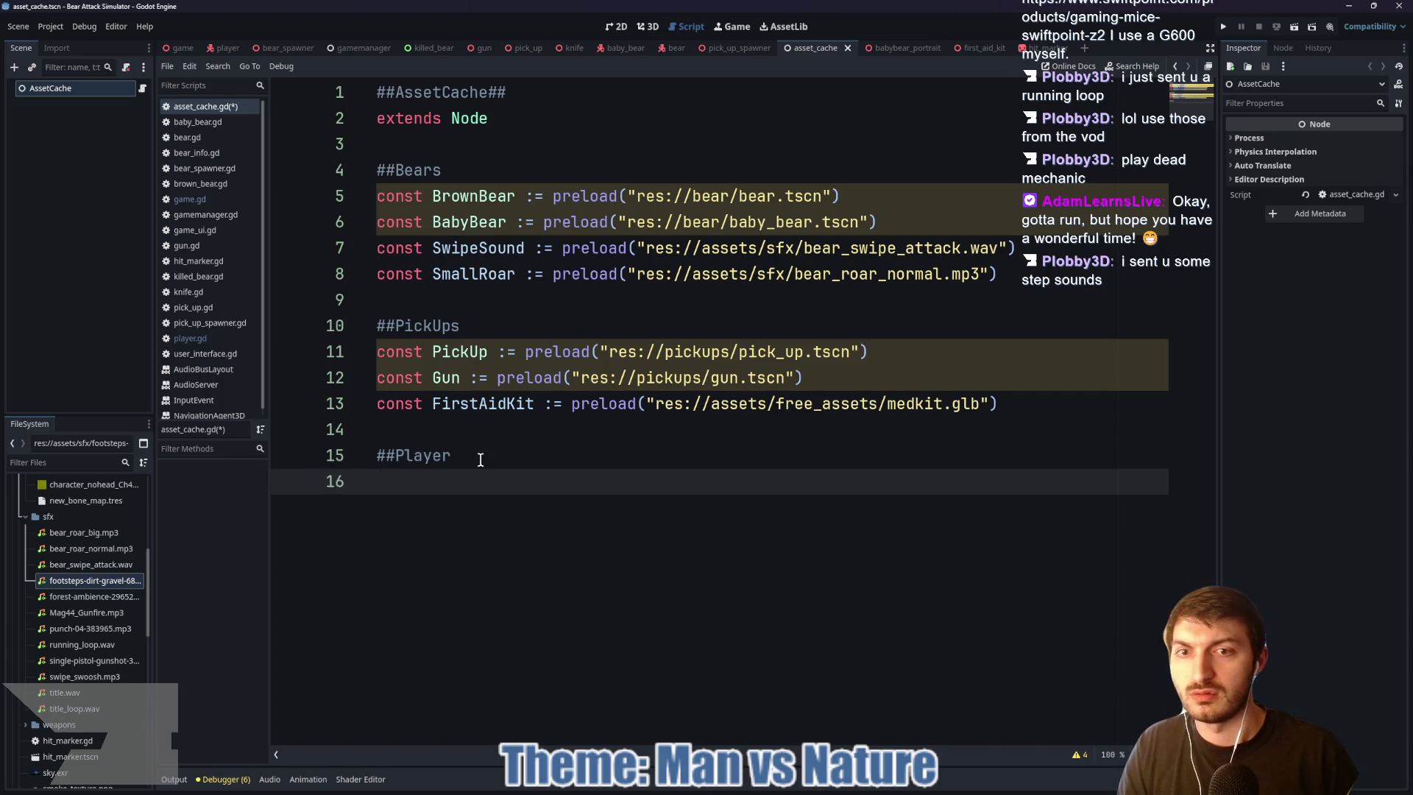
text(const )
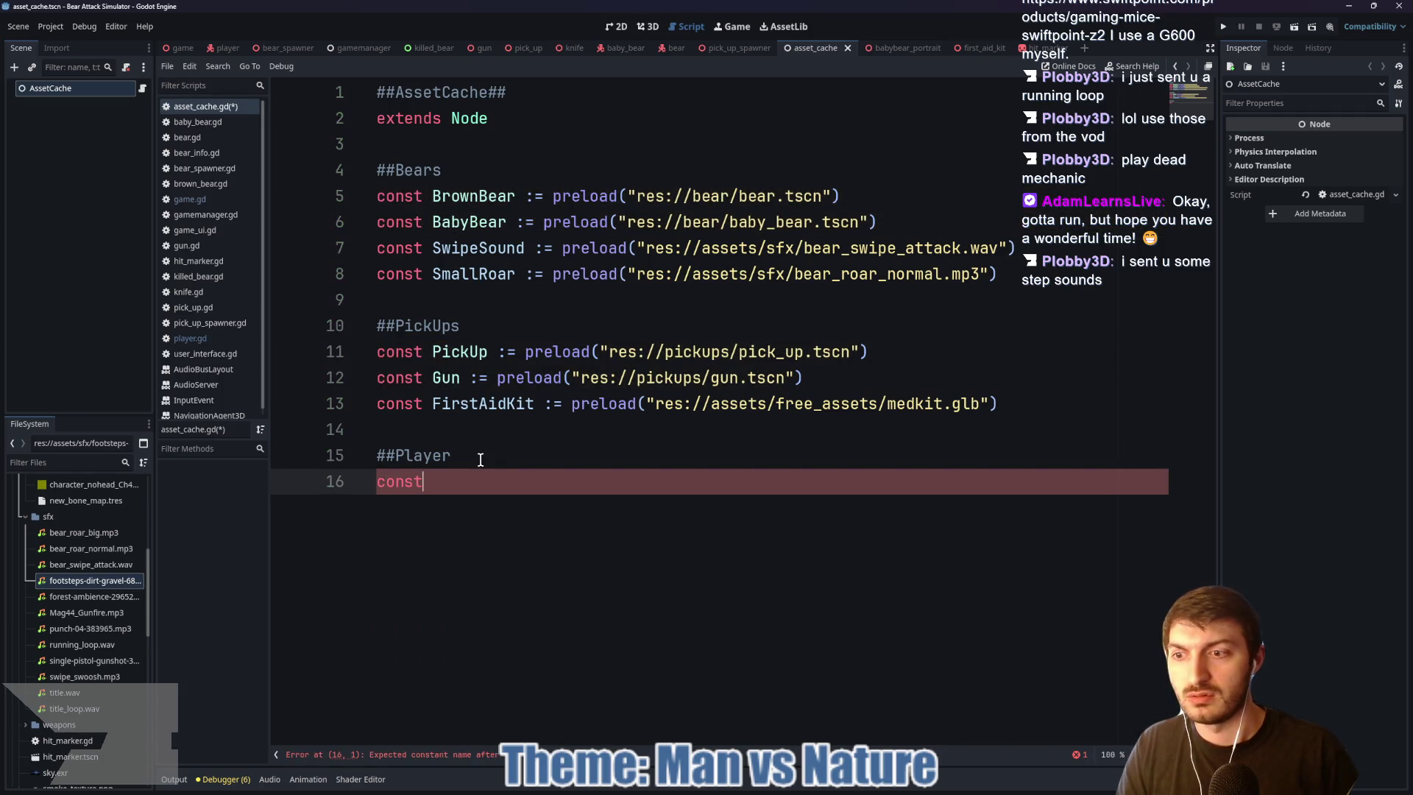
text(StepSounds)
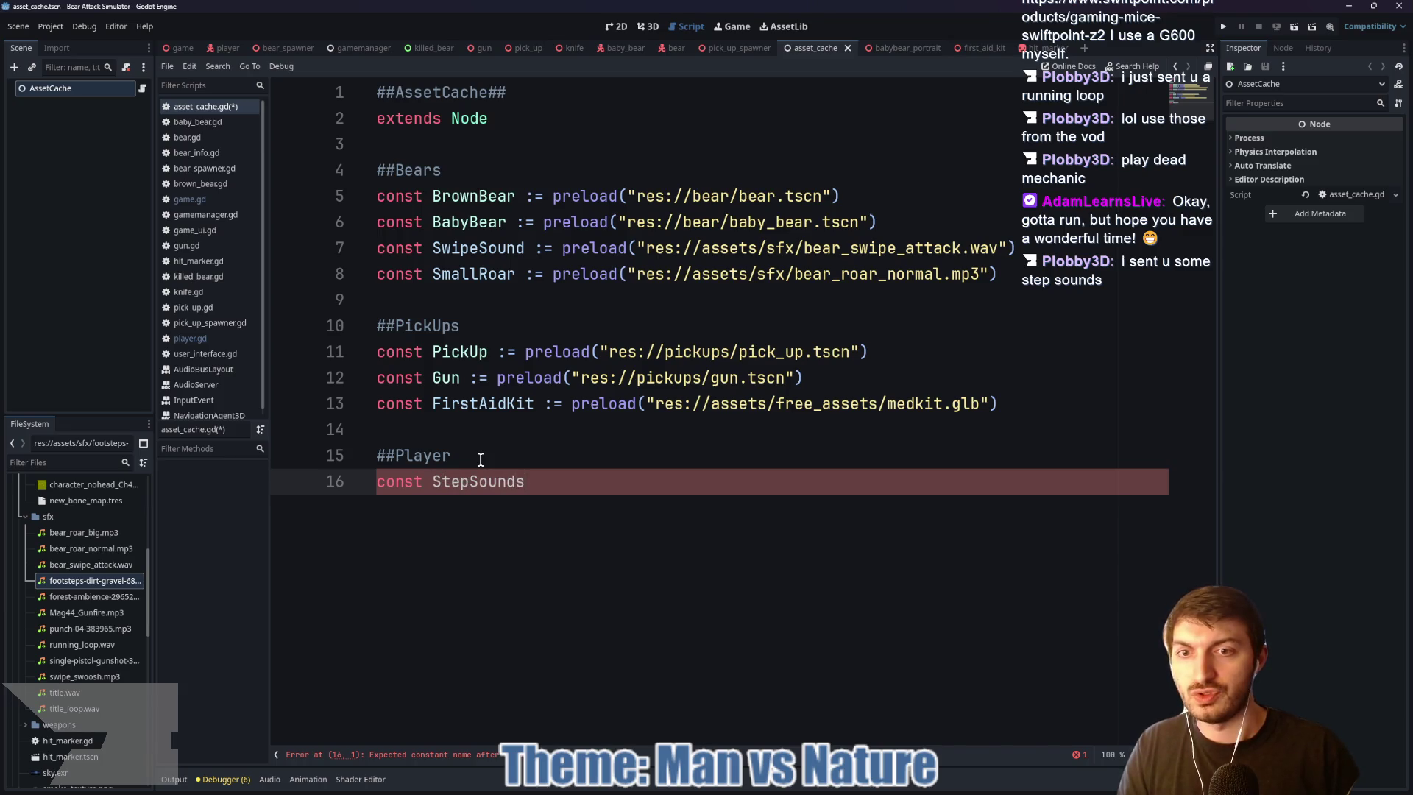
text( :=)
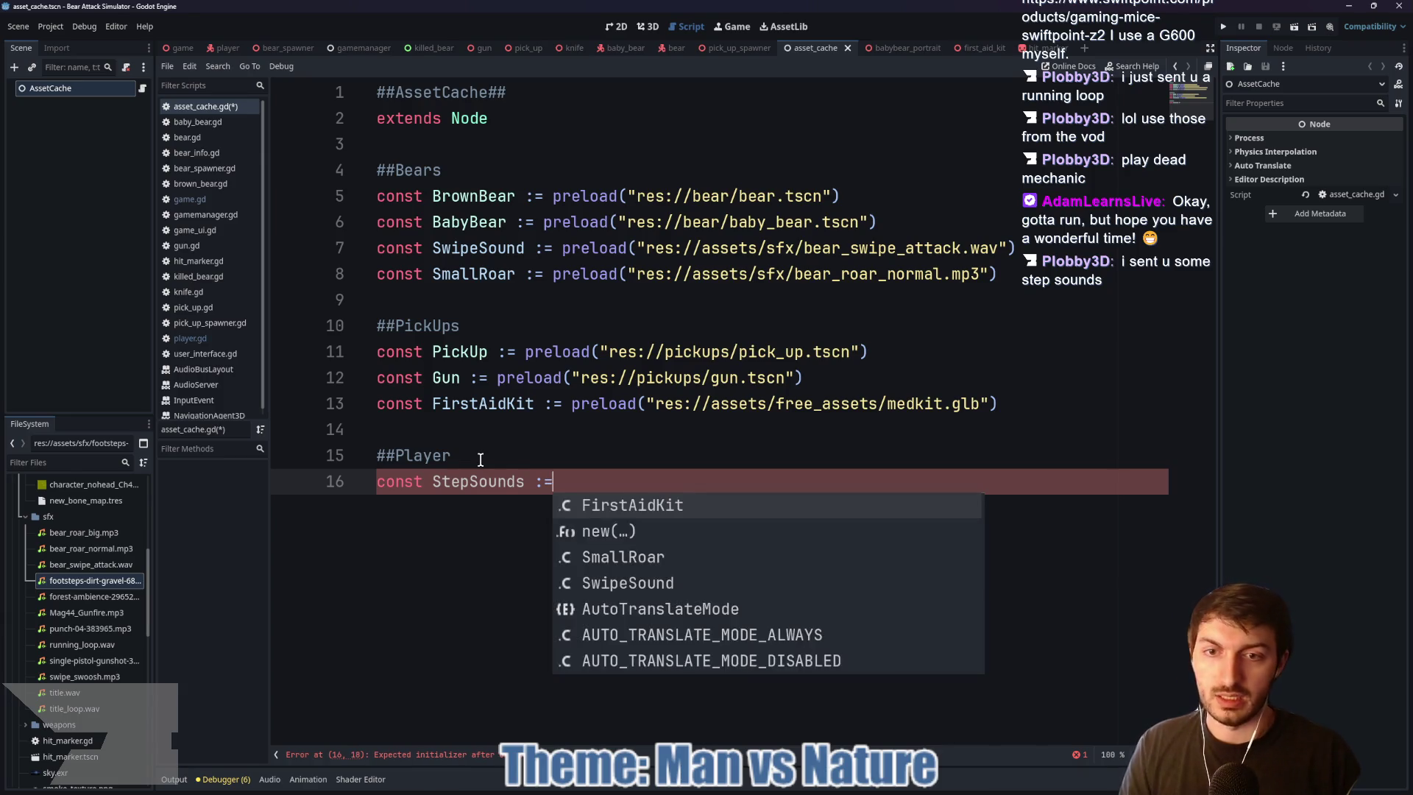
text( preload)
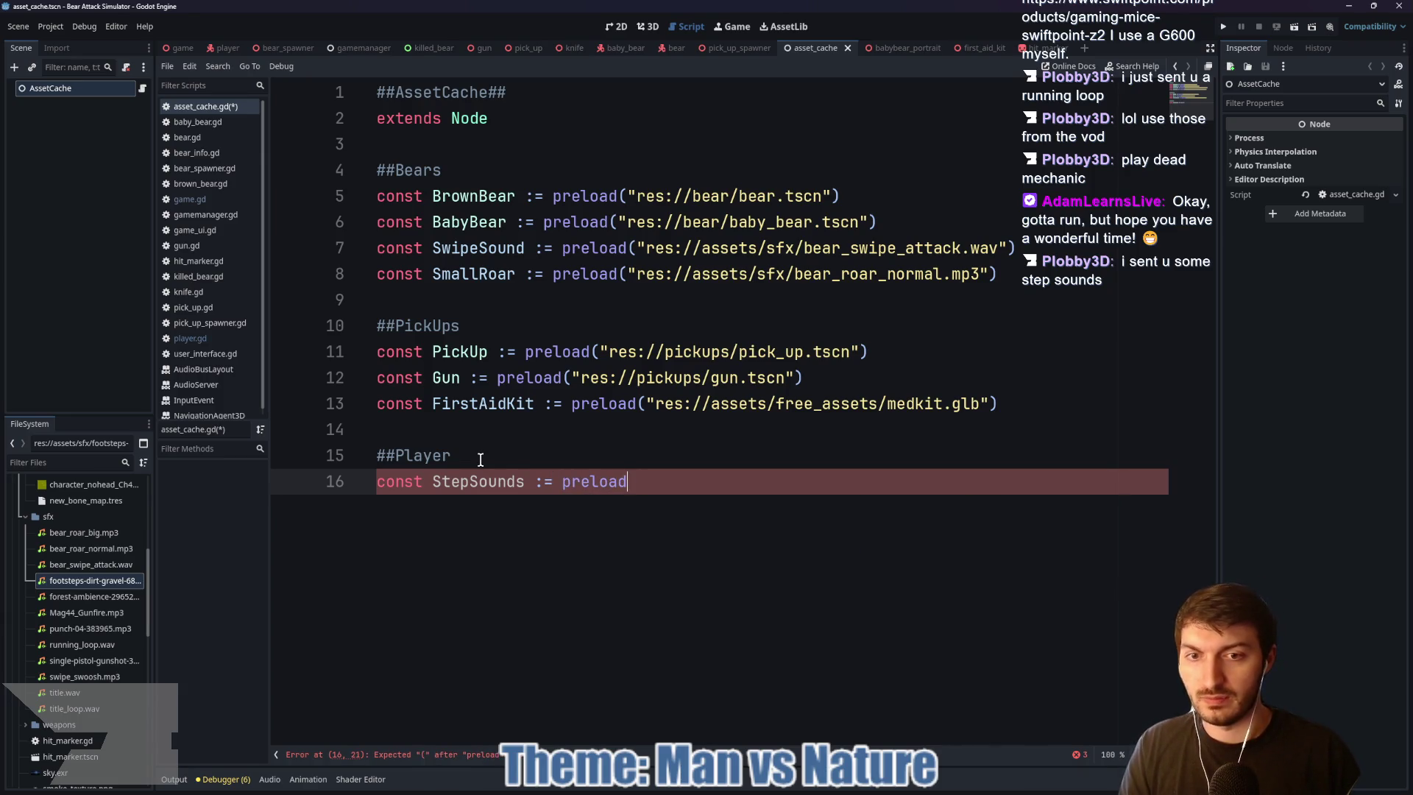
text((")
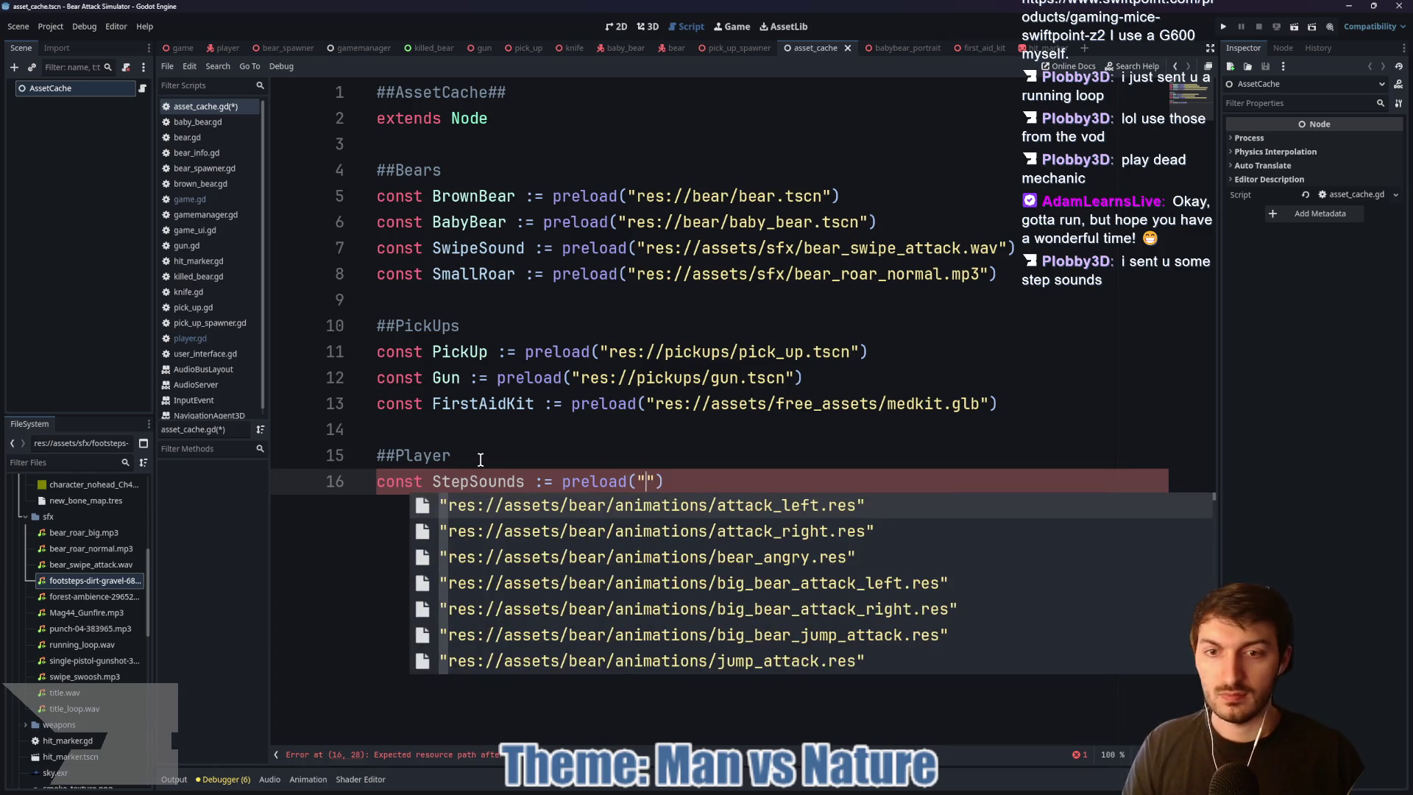
click(103, 584)
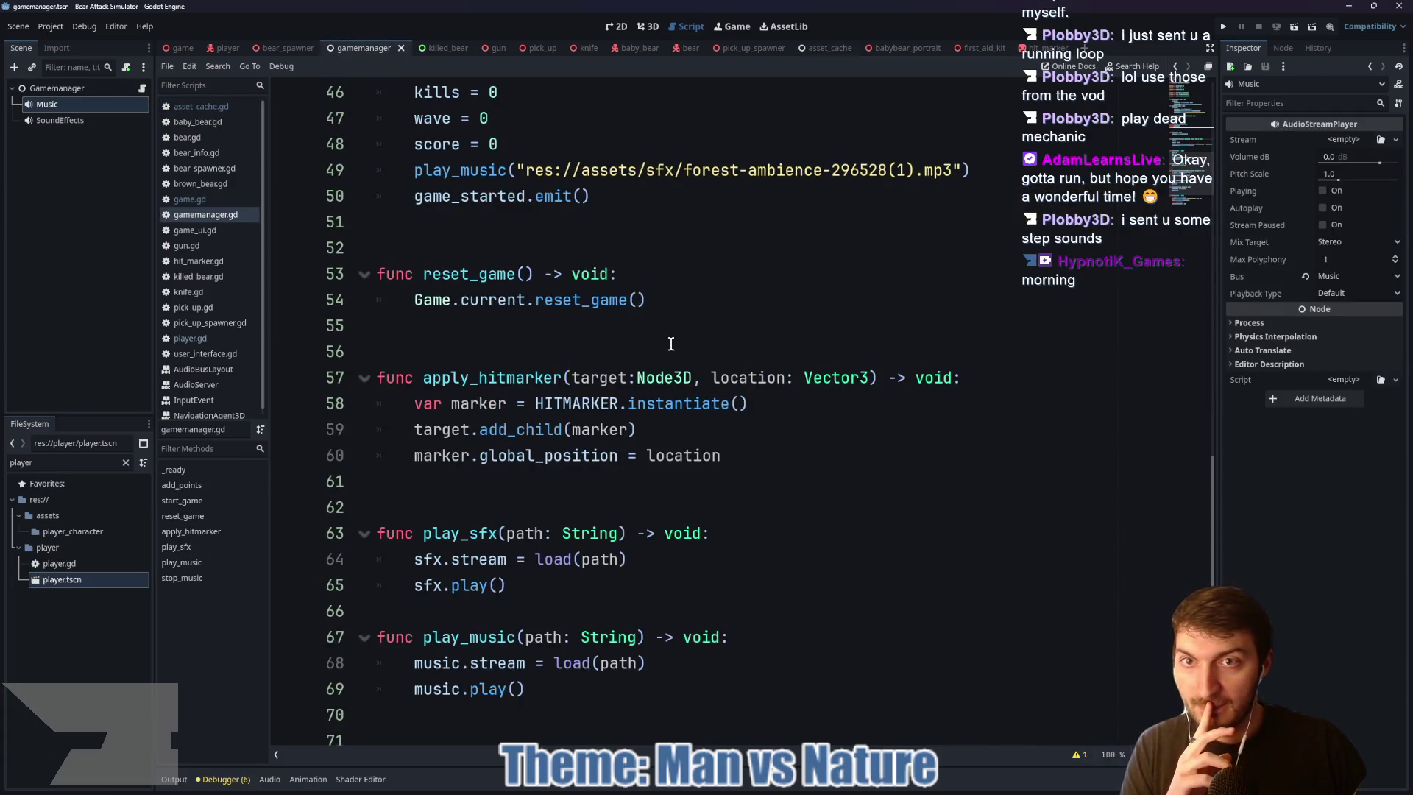
scroll(583, 299, up, 4)
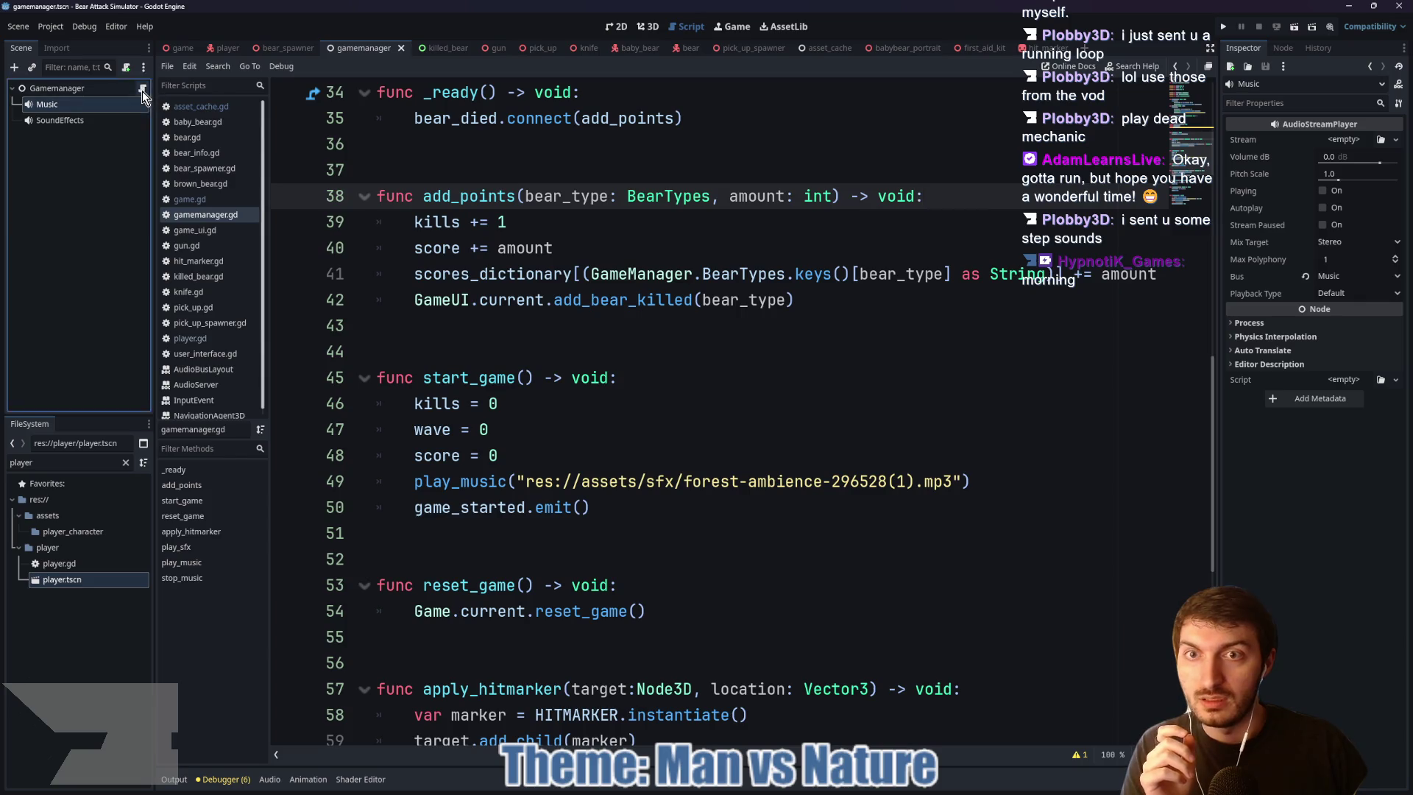
scroll(612, 293, up, 11)
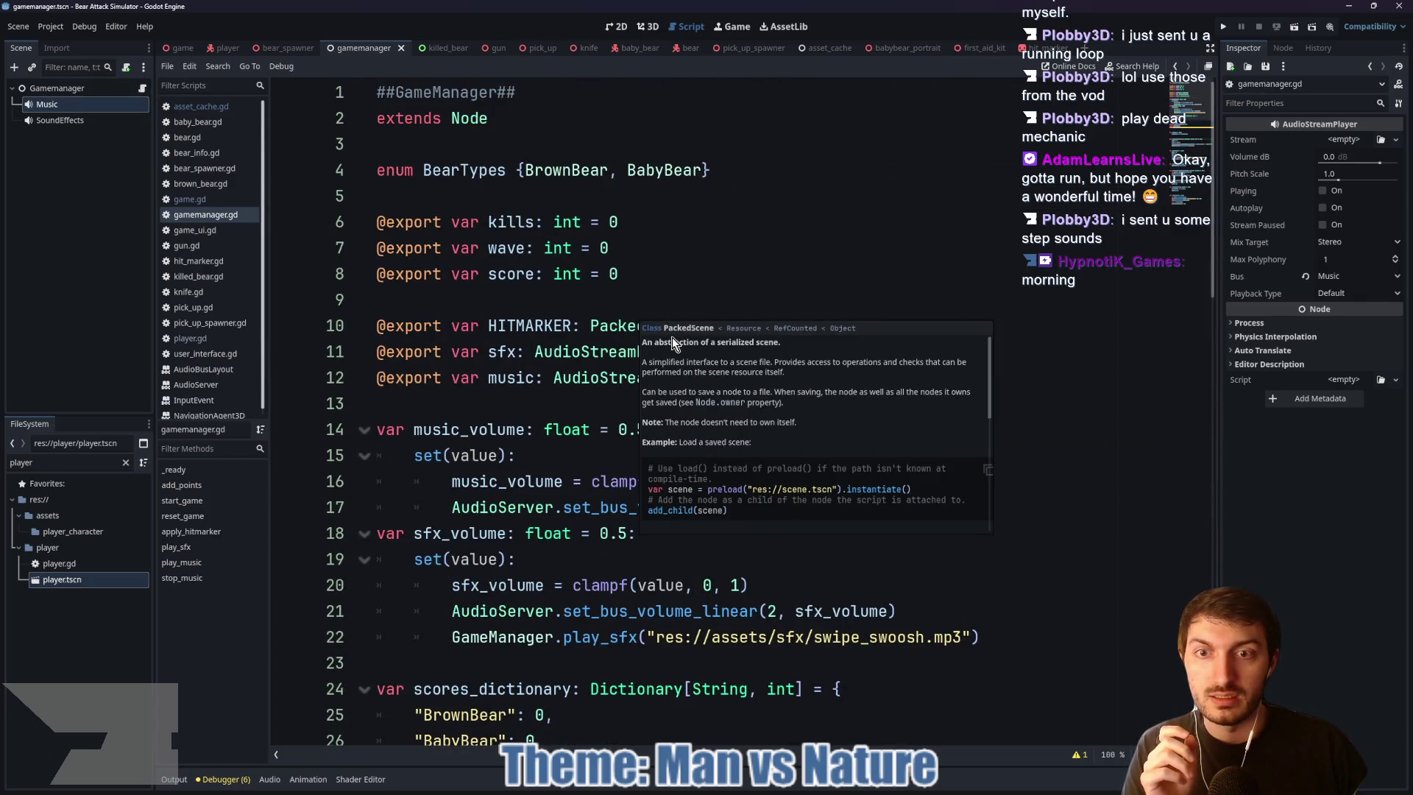
scroll(566, 220, down, 8)
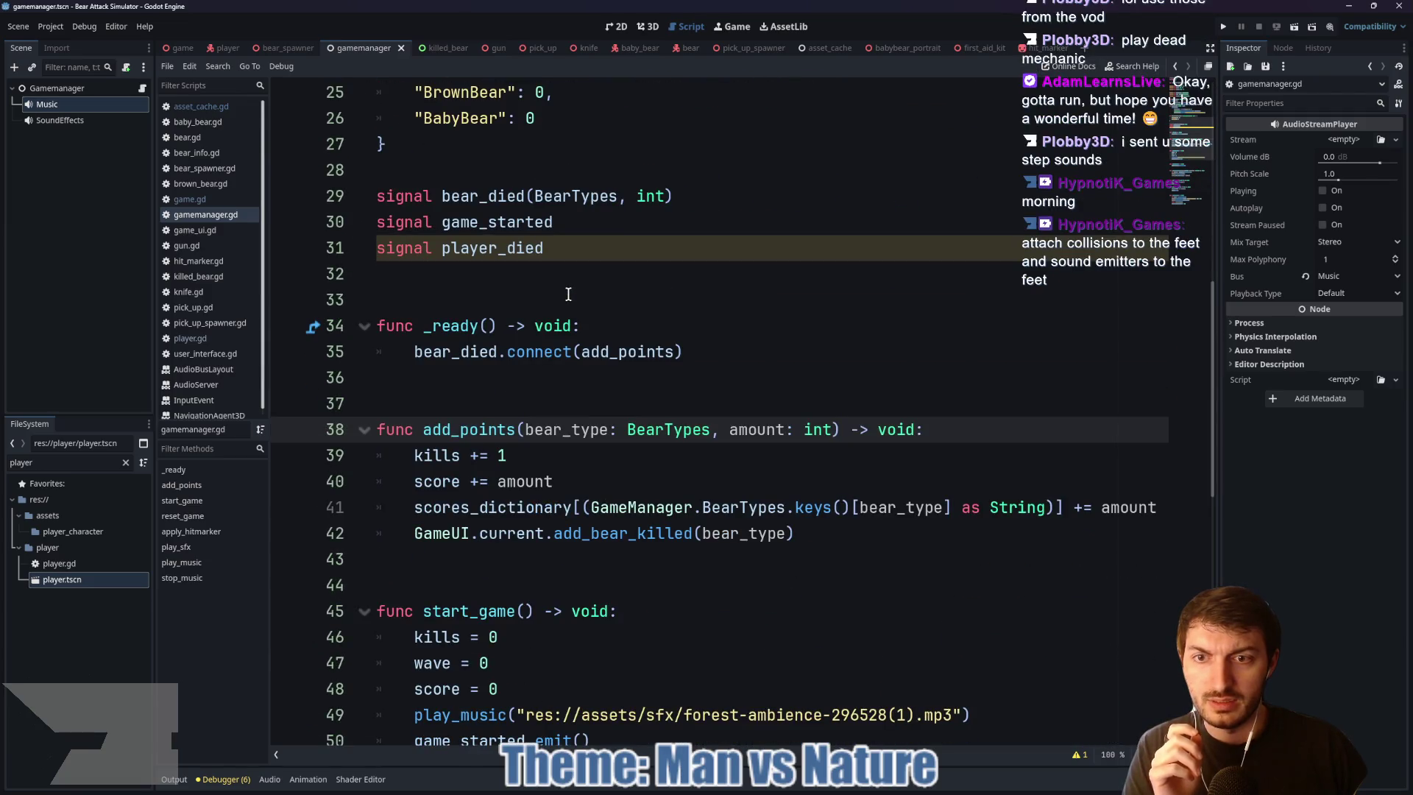
scroll(568, 294, down, 1)
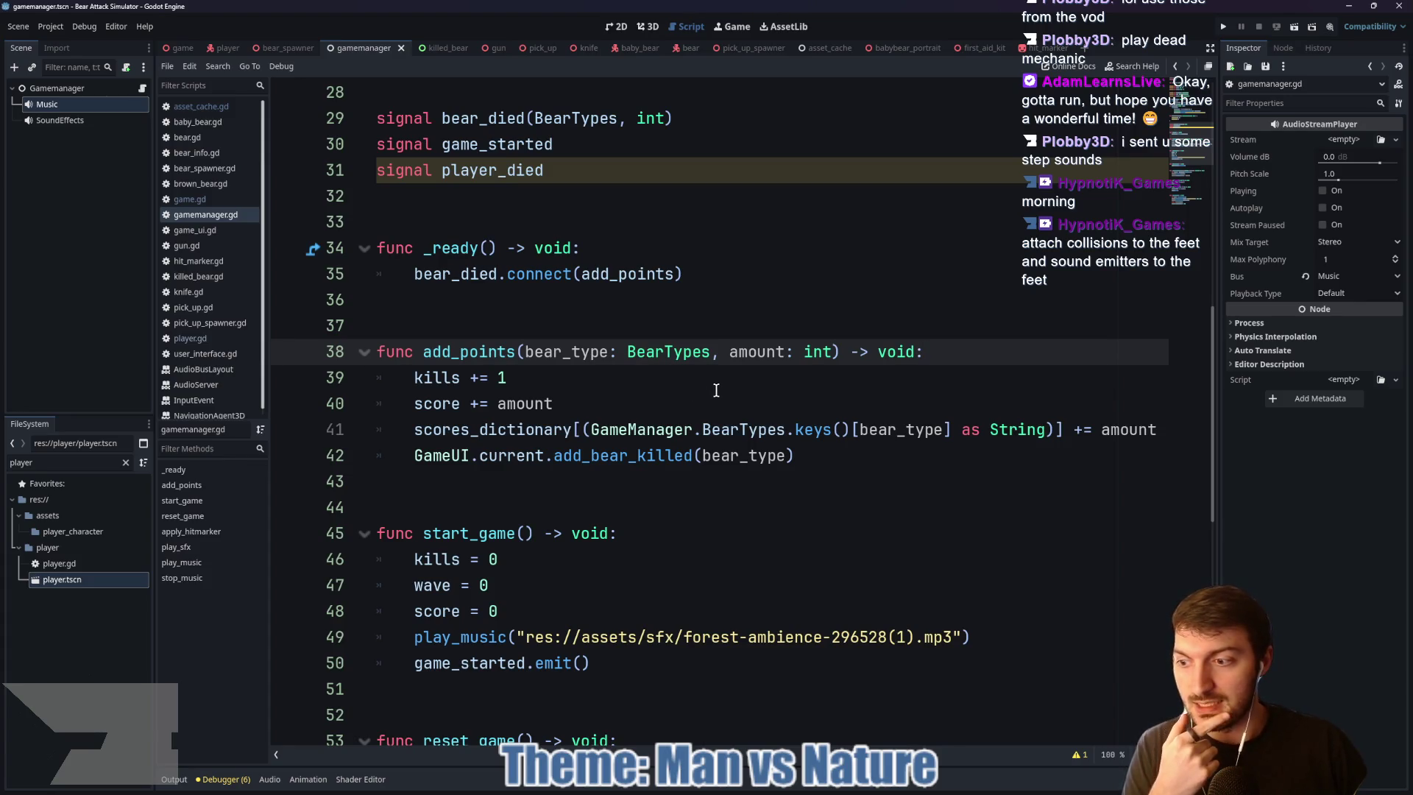
scroll(787, 449, down, 1)
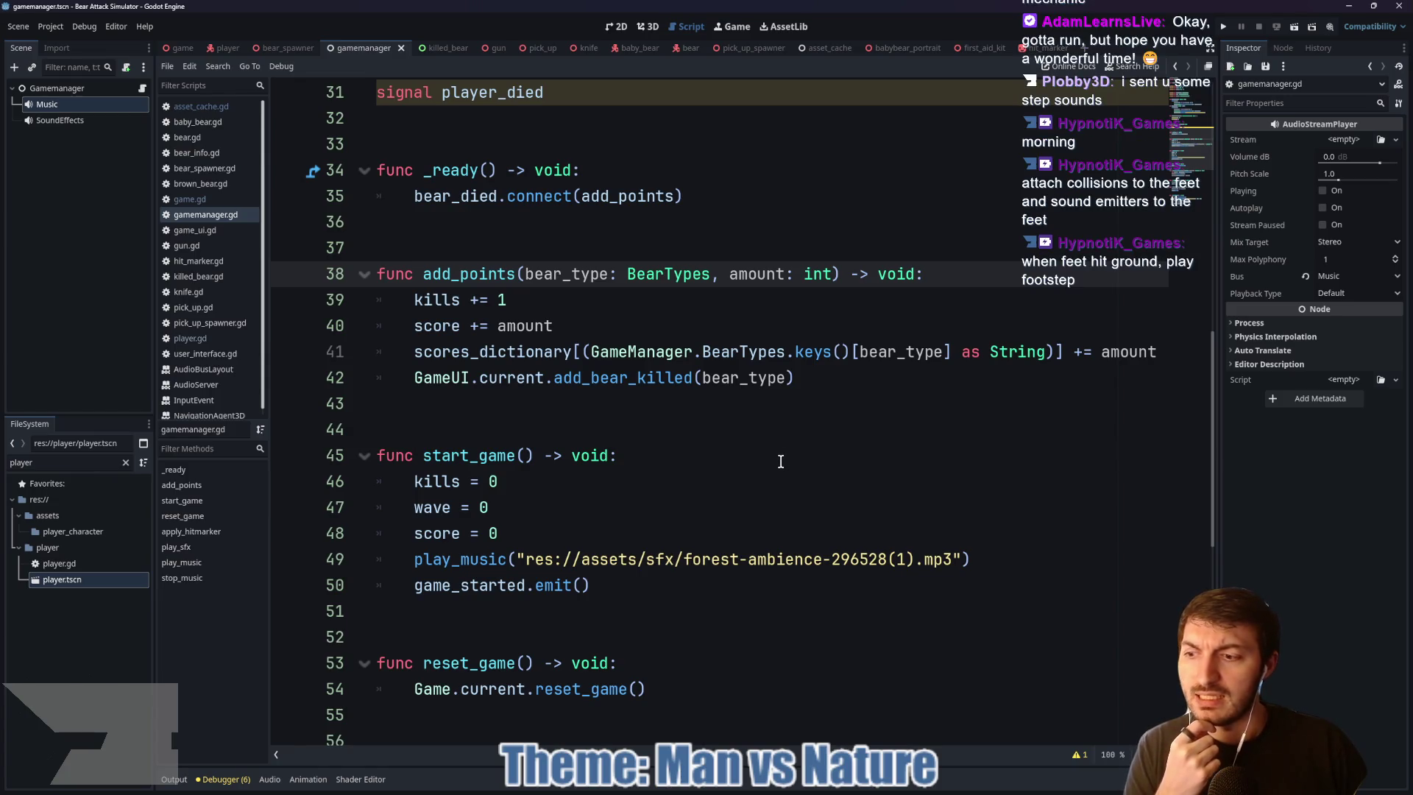
scroll(777, 463, down, 2)
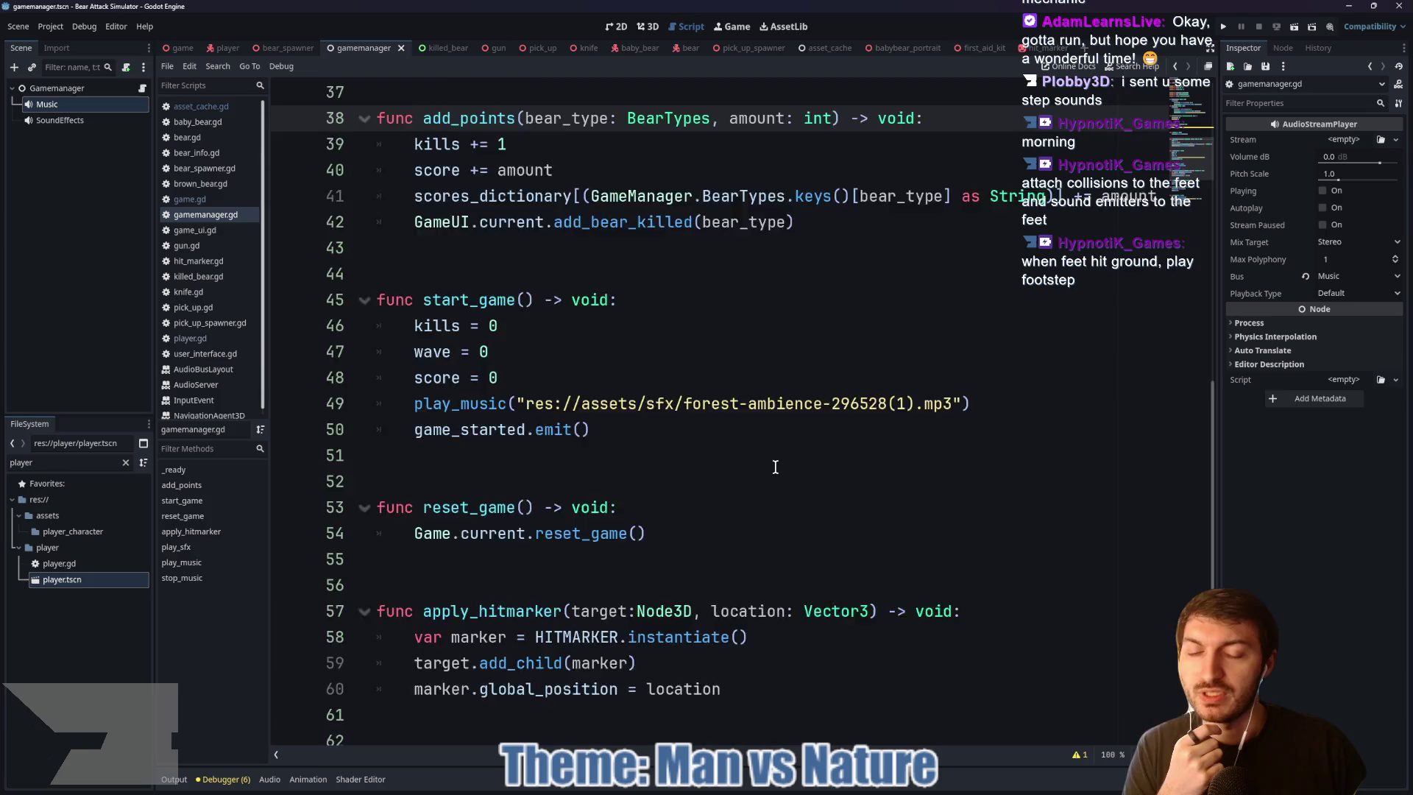
scroll(777, 465, down, 2)
scroll(774, 467, down, 1)
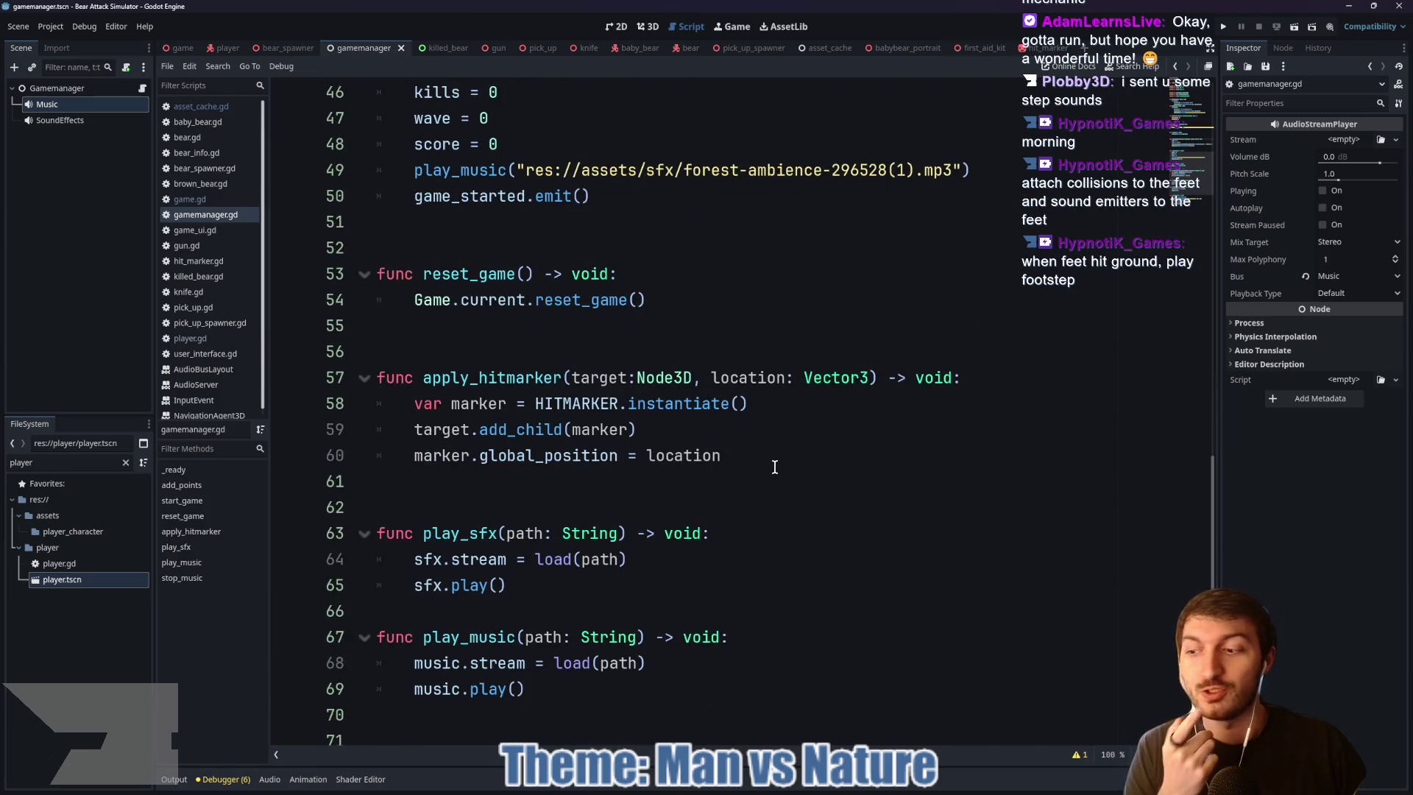
scroll(775, 467, down, 3)
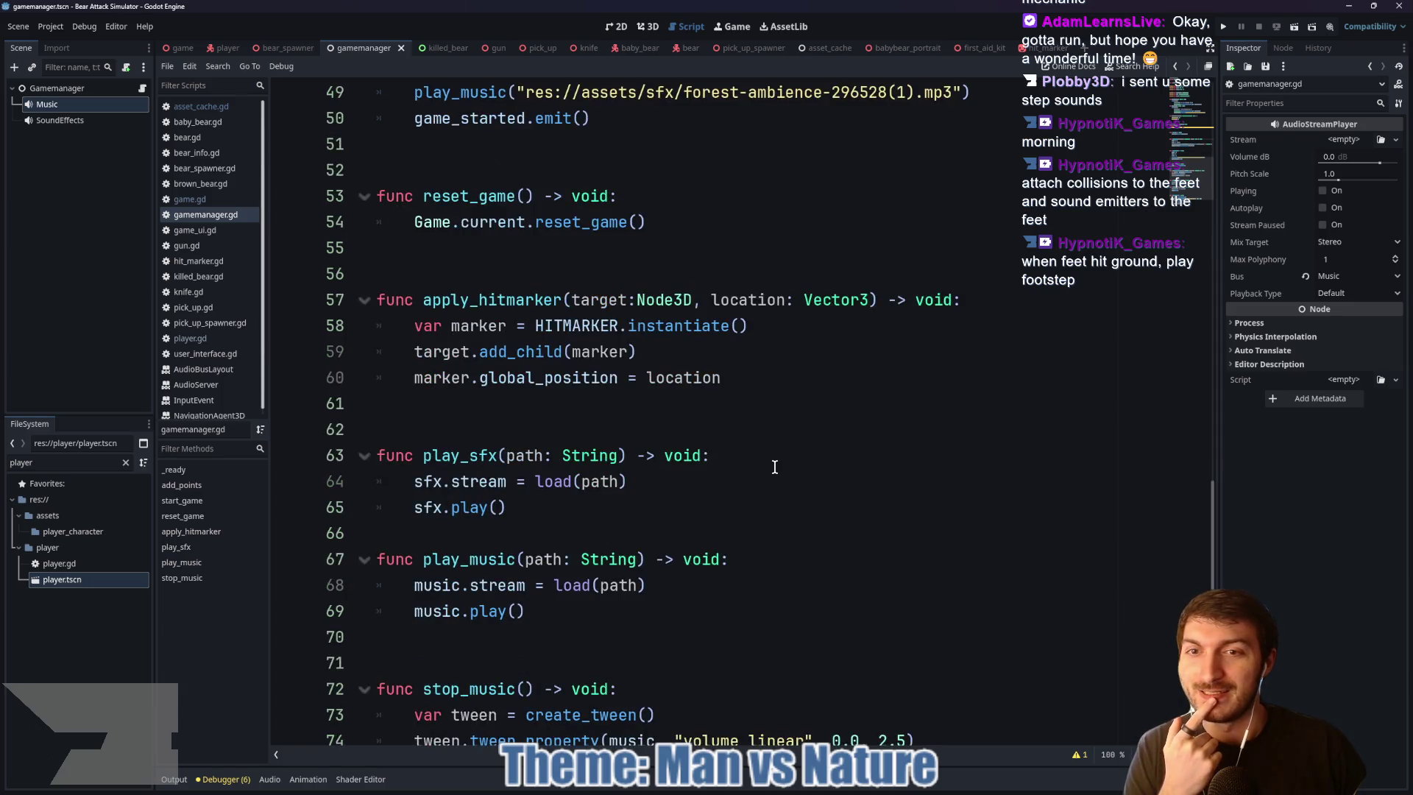
scroll(775, 466, up, 5)
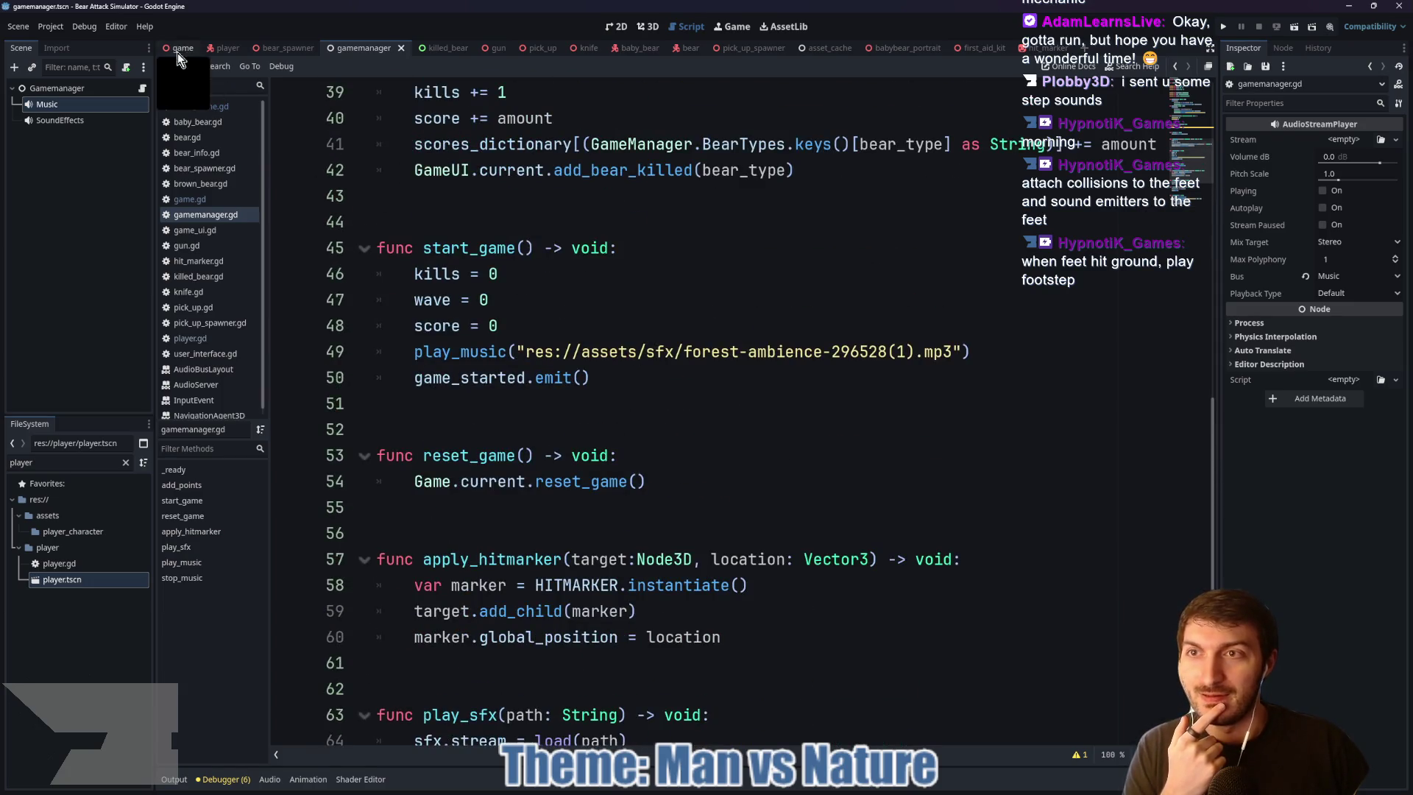
Step: In game.gd, delete the PackedScenes subgroup and the exported PLAYER scene lines
click(183, 48)
click(599, 482)
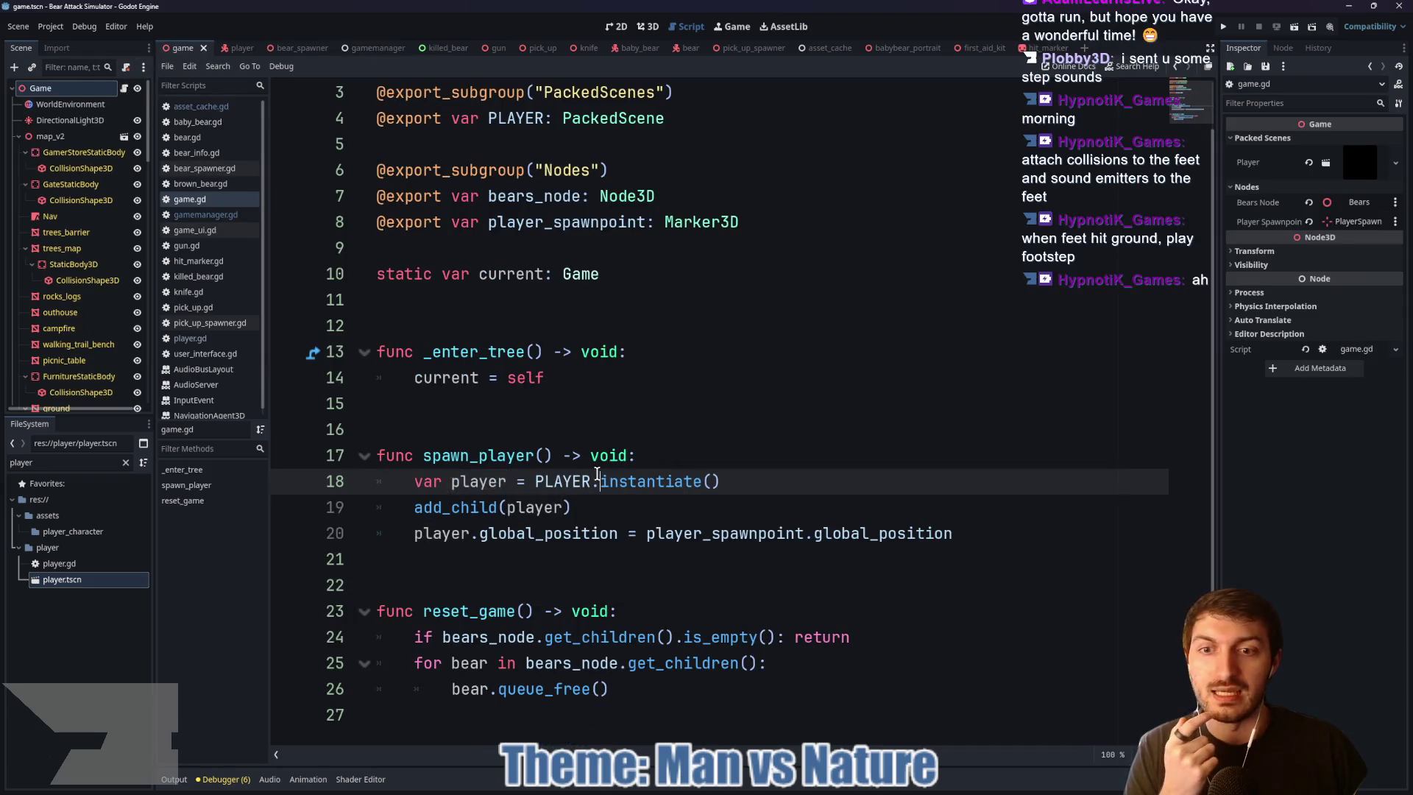
scroll(651, 443, up, 1)
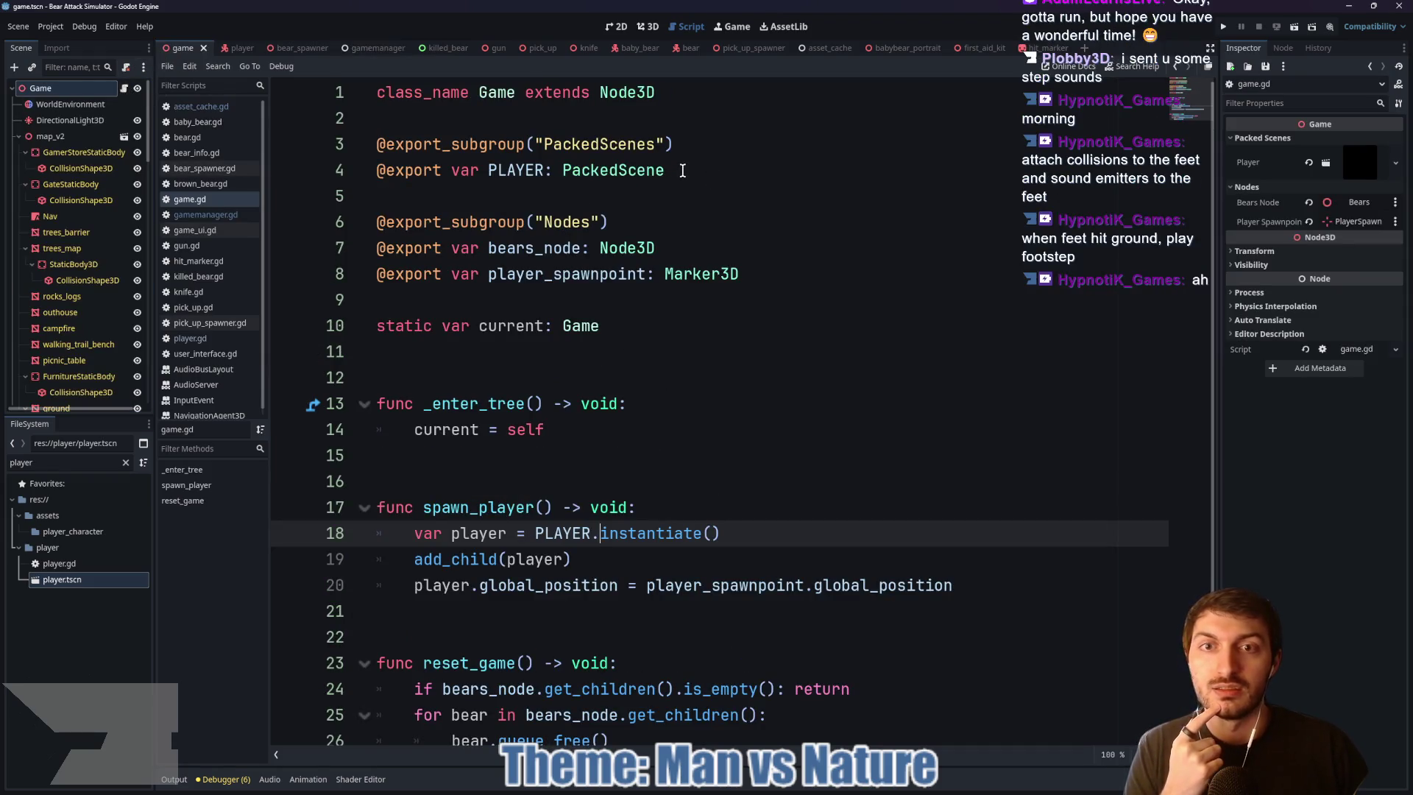
drag(683, 170, 350, 147)
key(BackSpace)
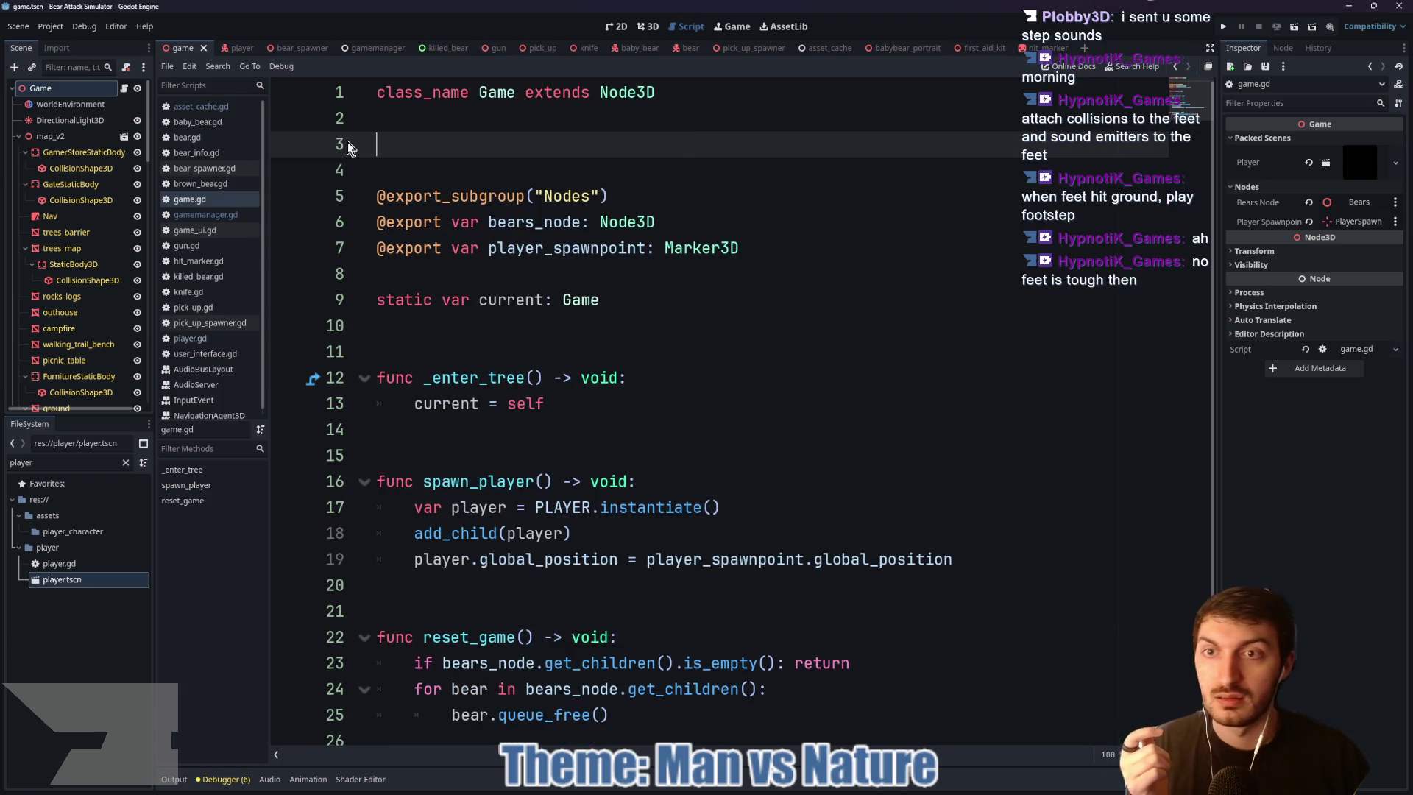
key(Down)
key(BackSpace)
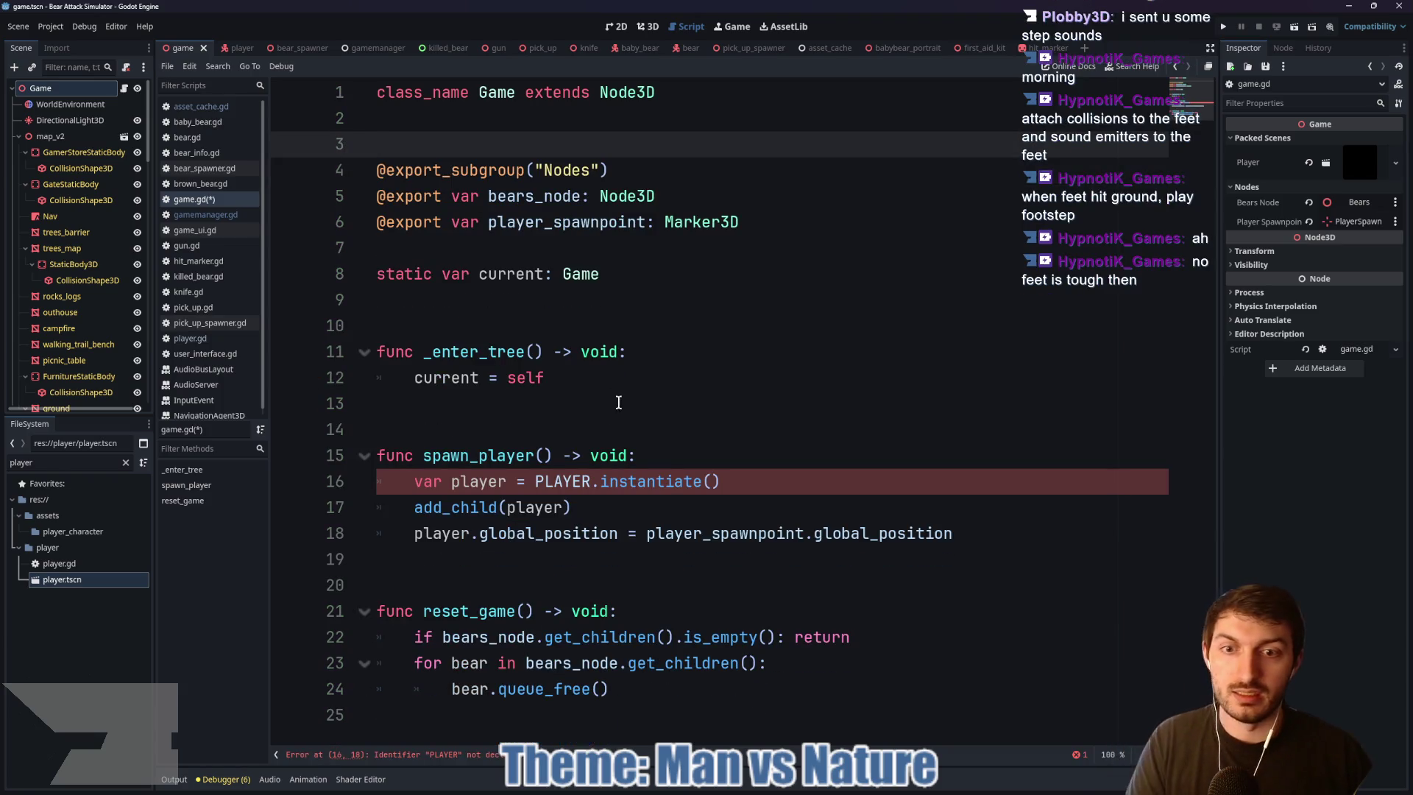
Step: Change line 16 to AssetCache.PLAYER.instantiate() and save the script
click(535, 481)
text(AssetCa)
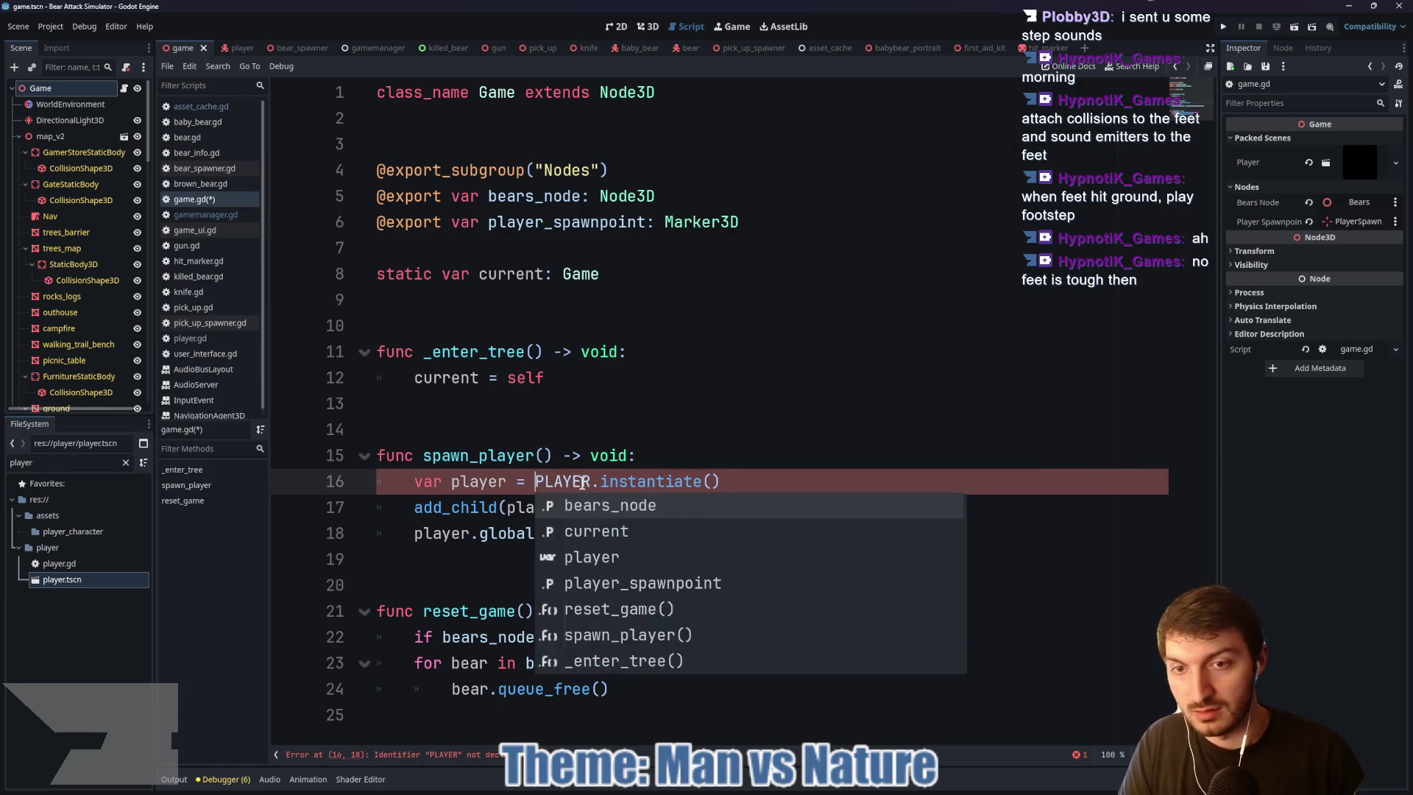
text(che.)
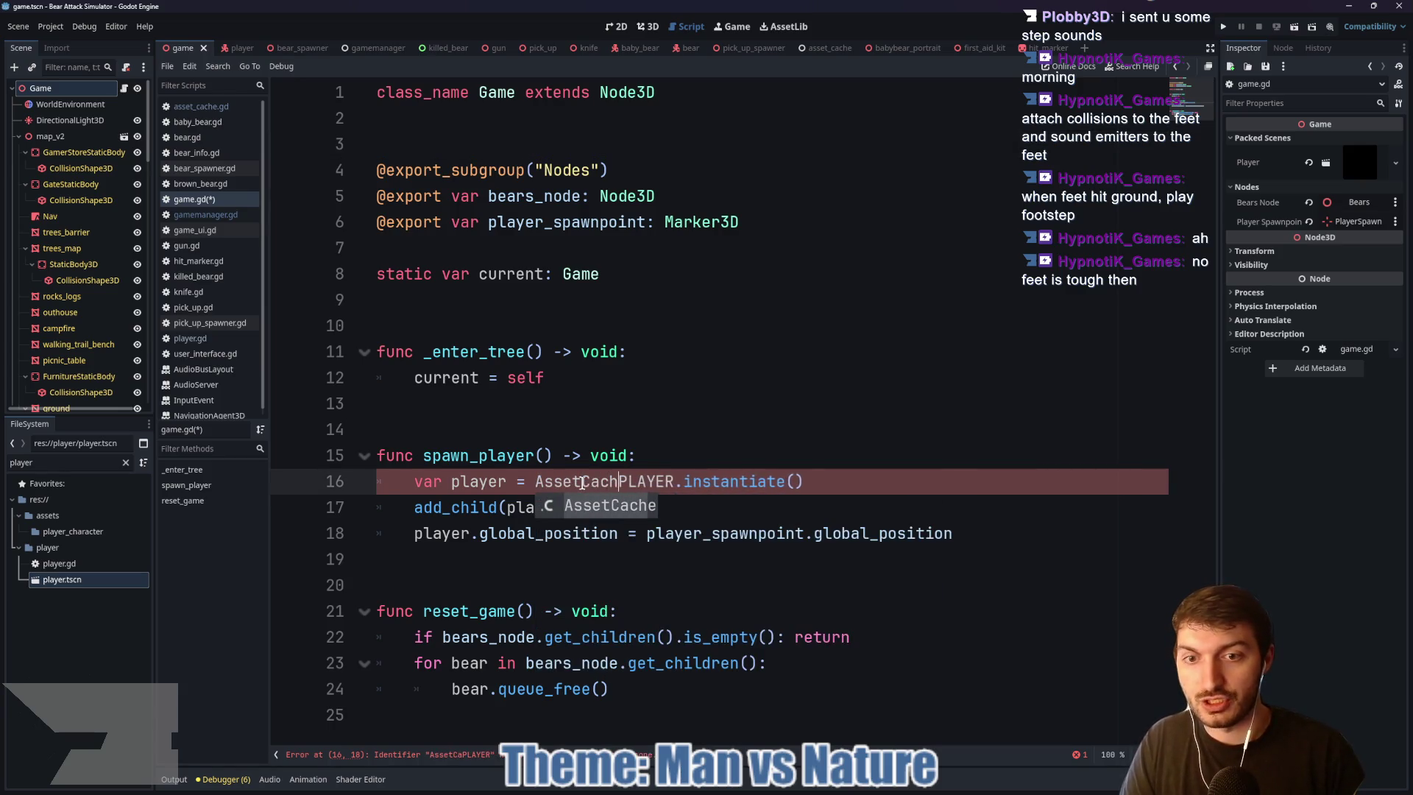
click(866, 486)
key(ctrl+s)
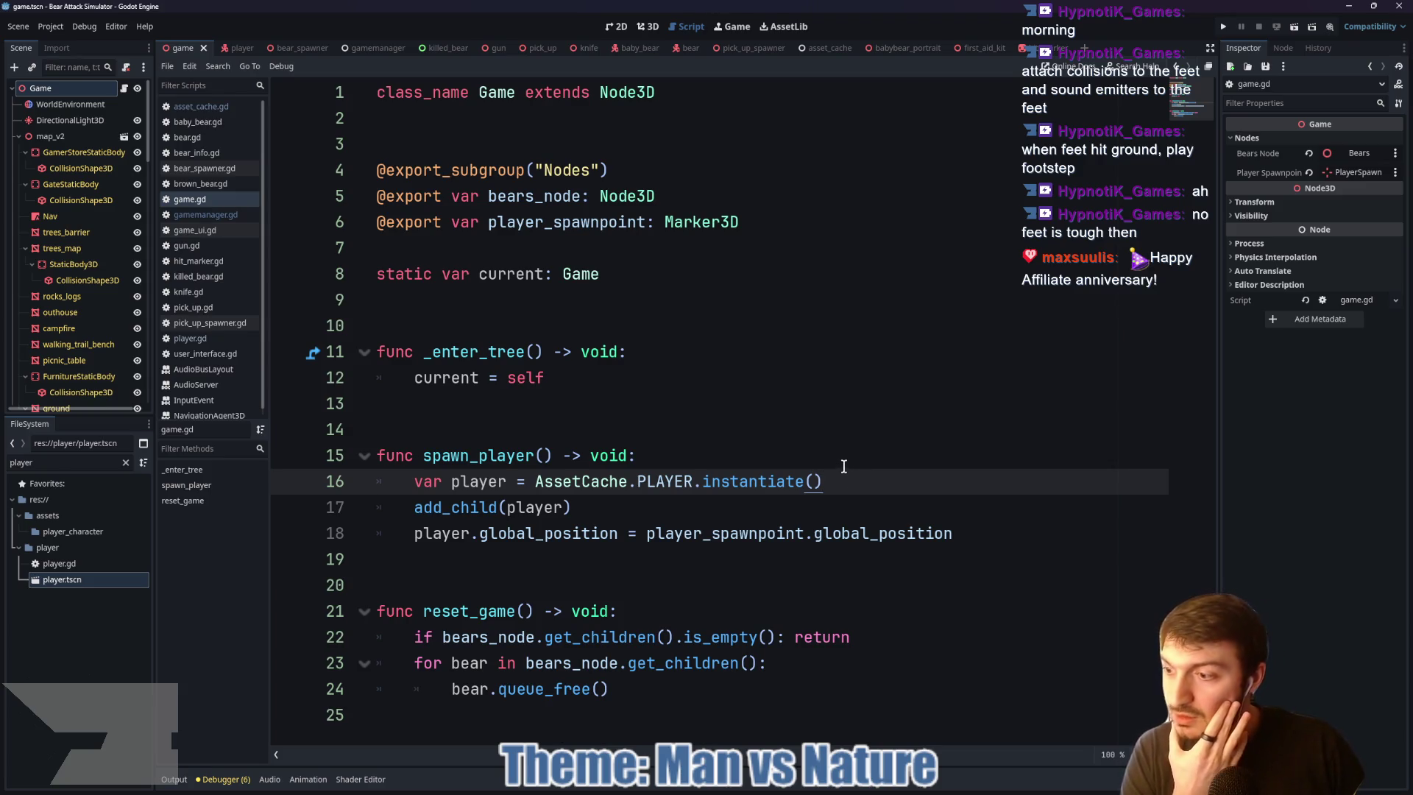
click(242, 48)
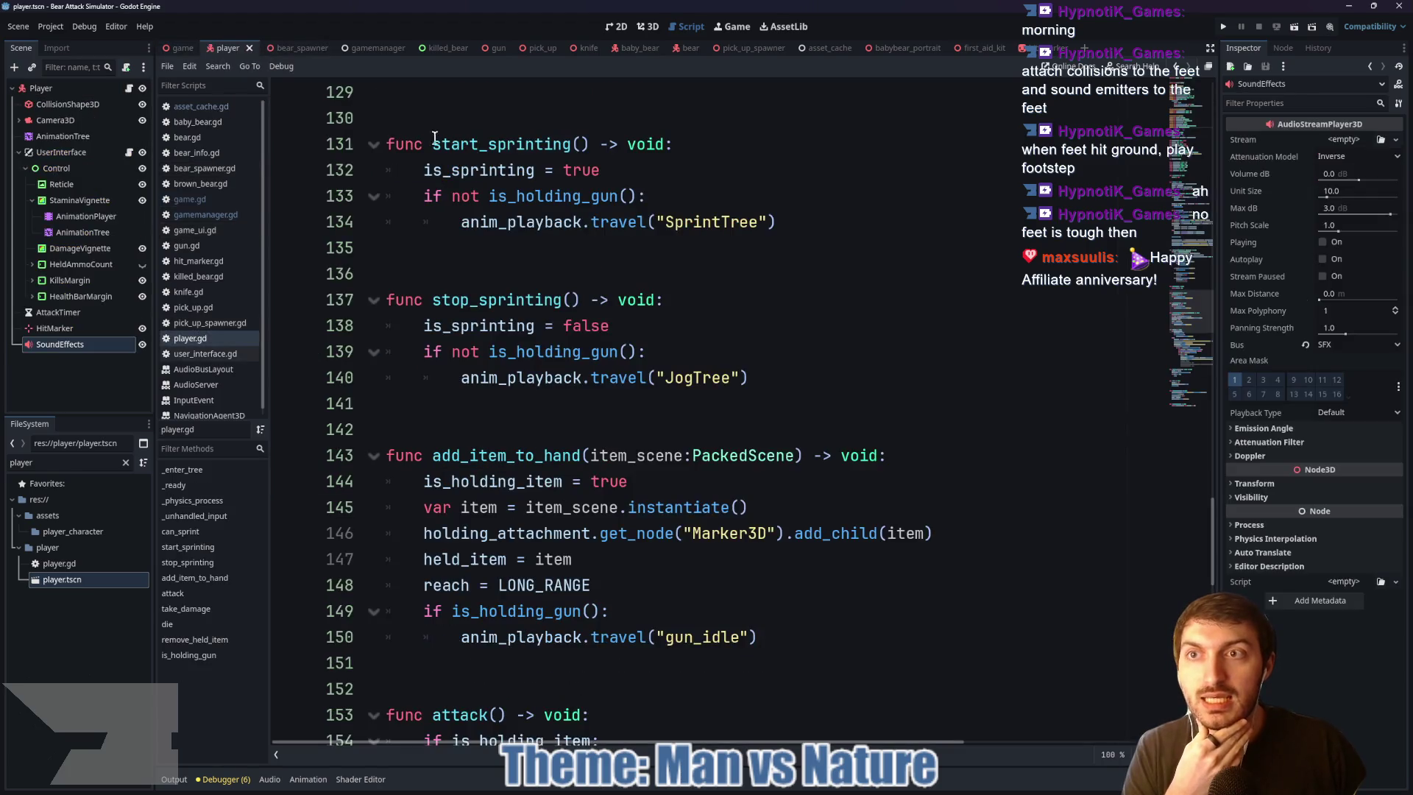
Step: Show the player scene in 3D and orbit to view the character and its SoundEffects emitter
click(646, 27)
mouse_move(930, 353)
mouse_down()
mouse_move(926, 368)
mouse_move(883, 331)
mouse_move(844, 324)
mouse_move(931, 335)
mouse_up()
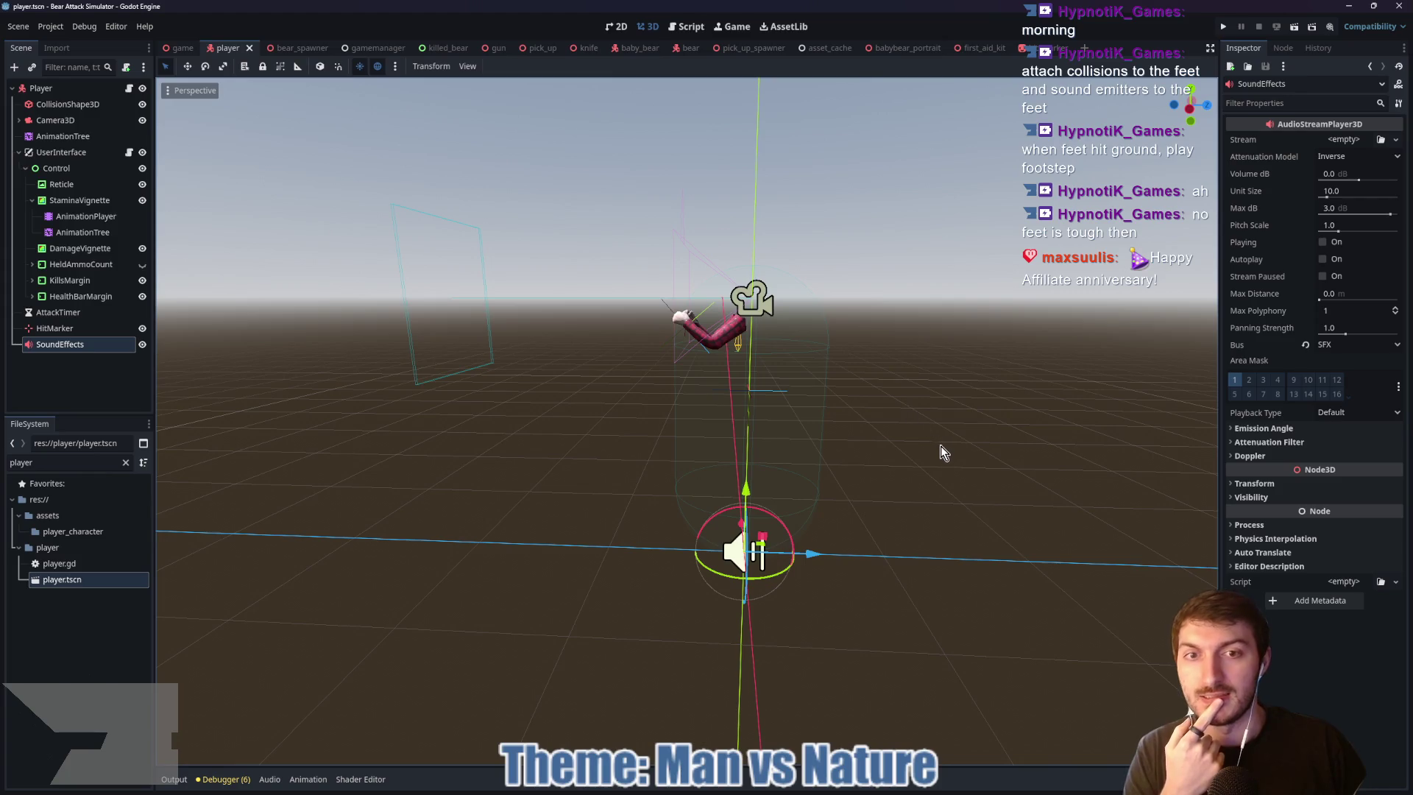
mouse_move(939, 446)
mouse_down()
mouse_move(830, 450)
mouse_move(966, 473)
mouse_move(883, 478)
mouse_up()
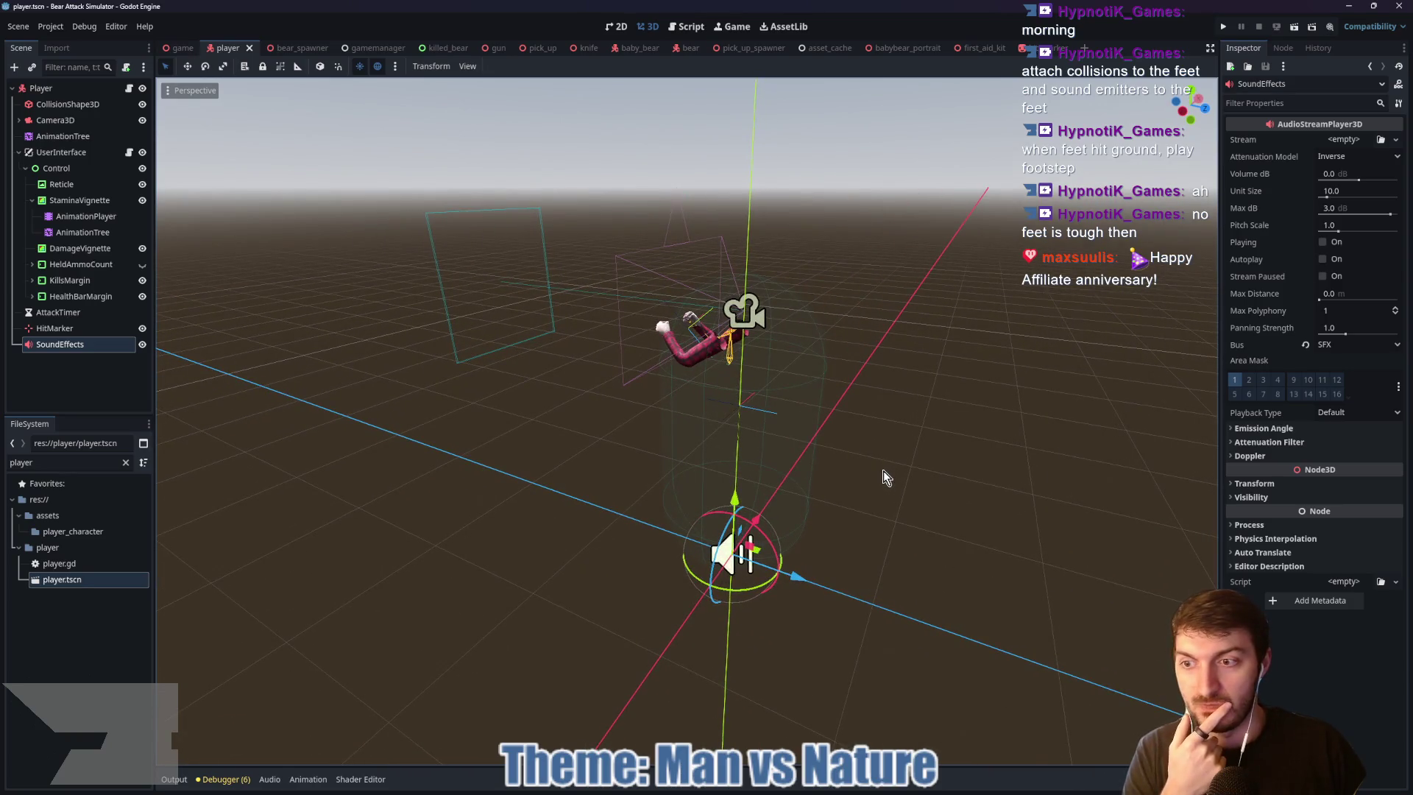
Step: Clear the FileSystem filter, collapse player_character, and preview sfx/running_loop.wav in the Inspector
click(126, 462)
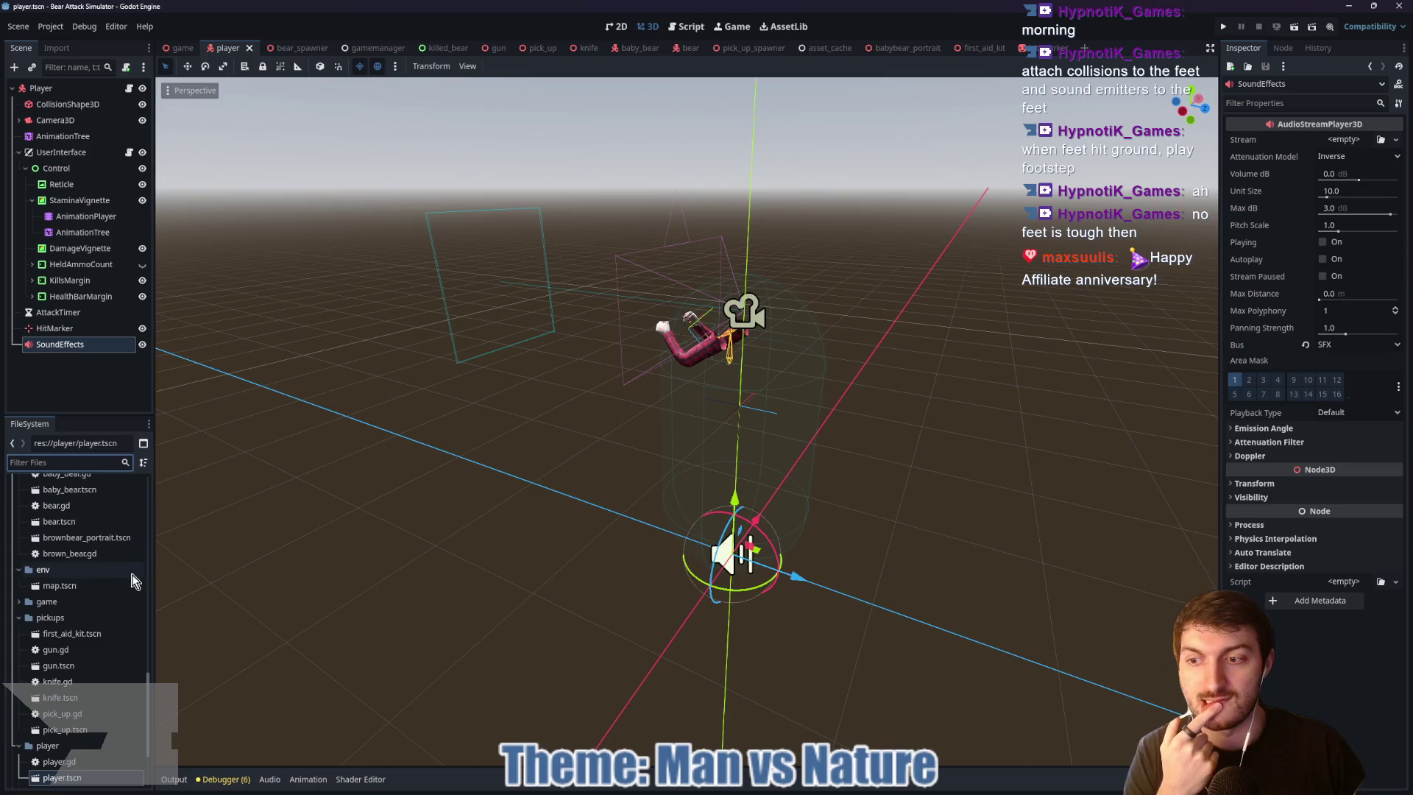
scroll(87, 613, up, 5)
scroll(84, 610, up, 6)
scroll(83, 665, up, 2)
scroll(77, 658, up, 4)
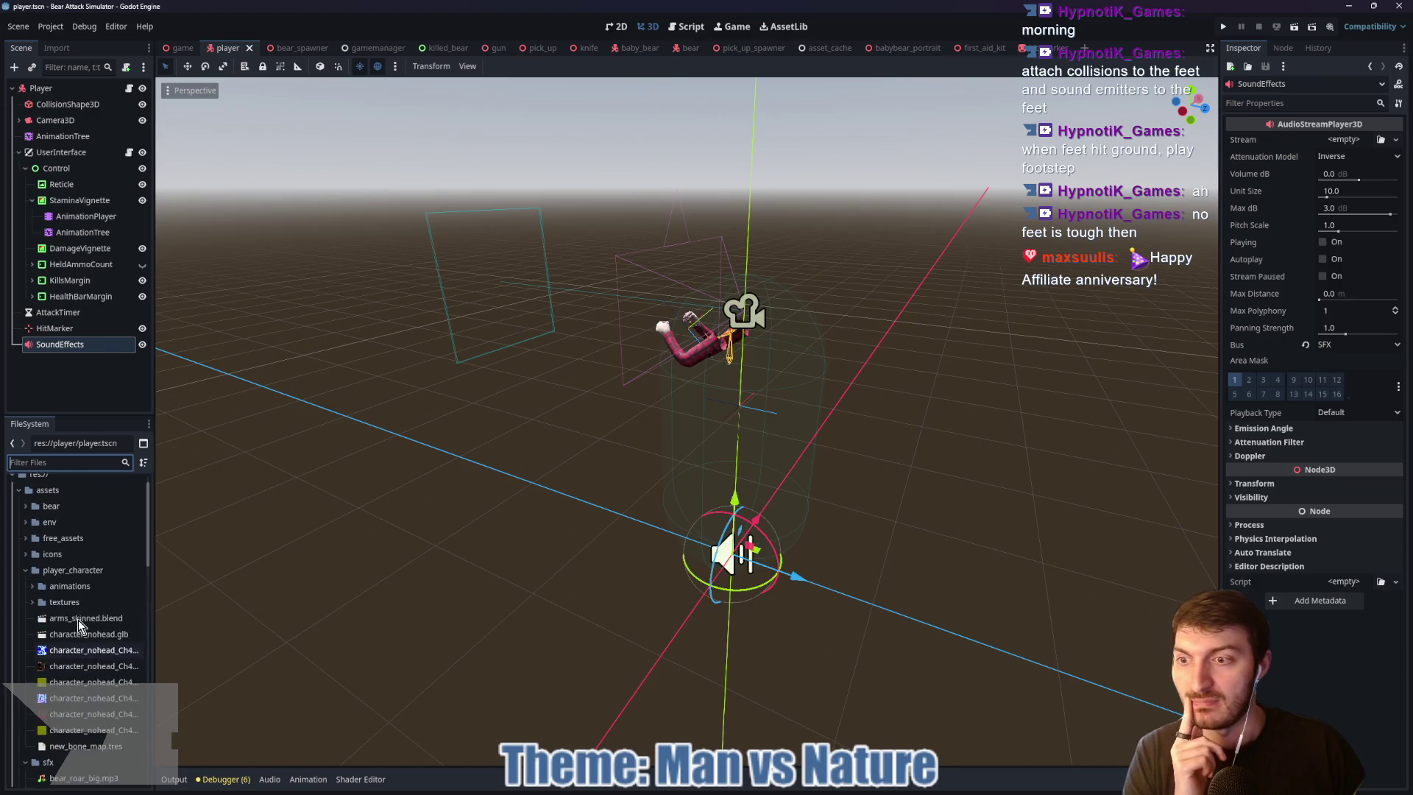
click(24, 571)
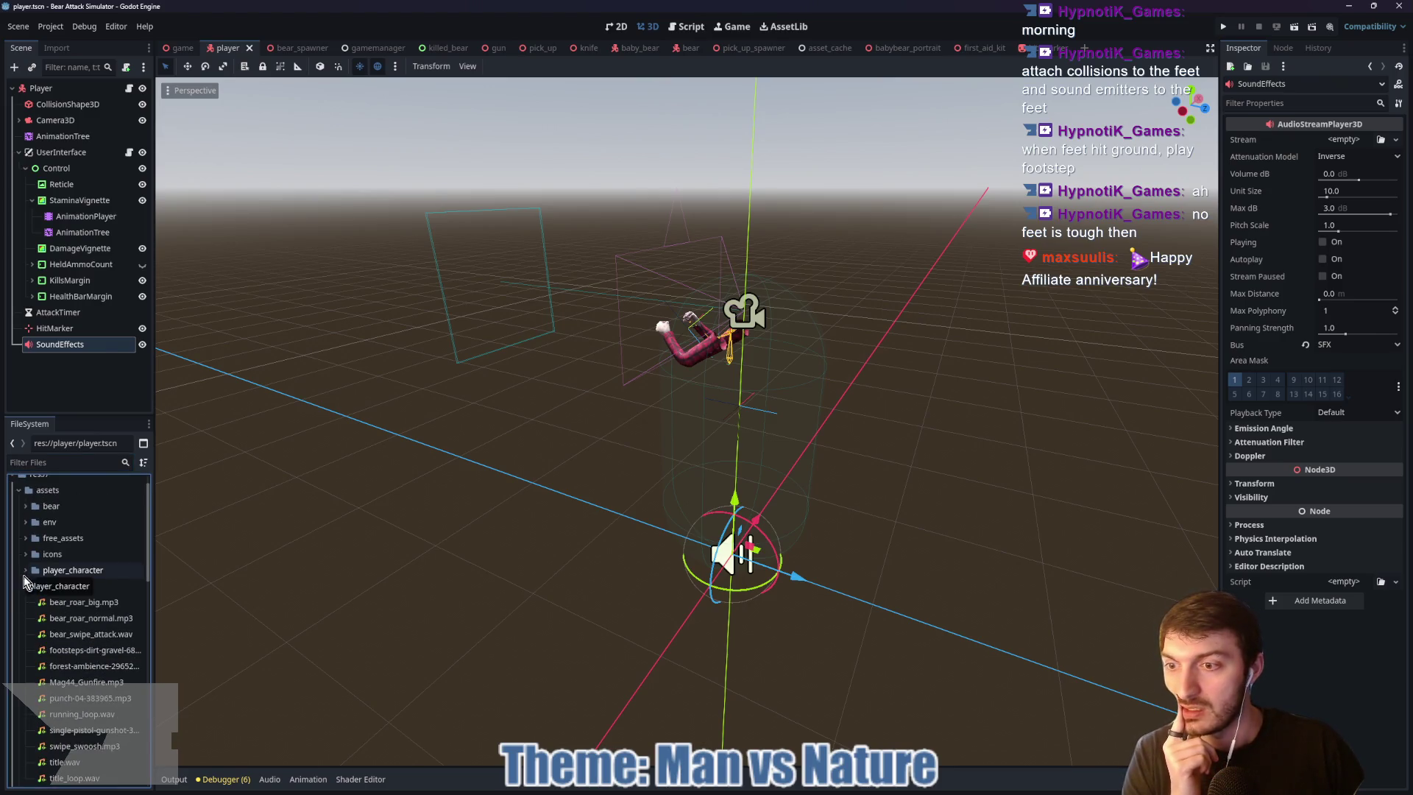
click(88, 715)
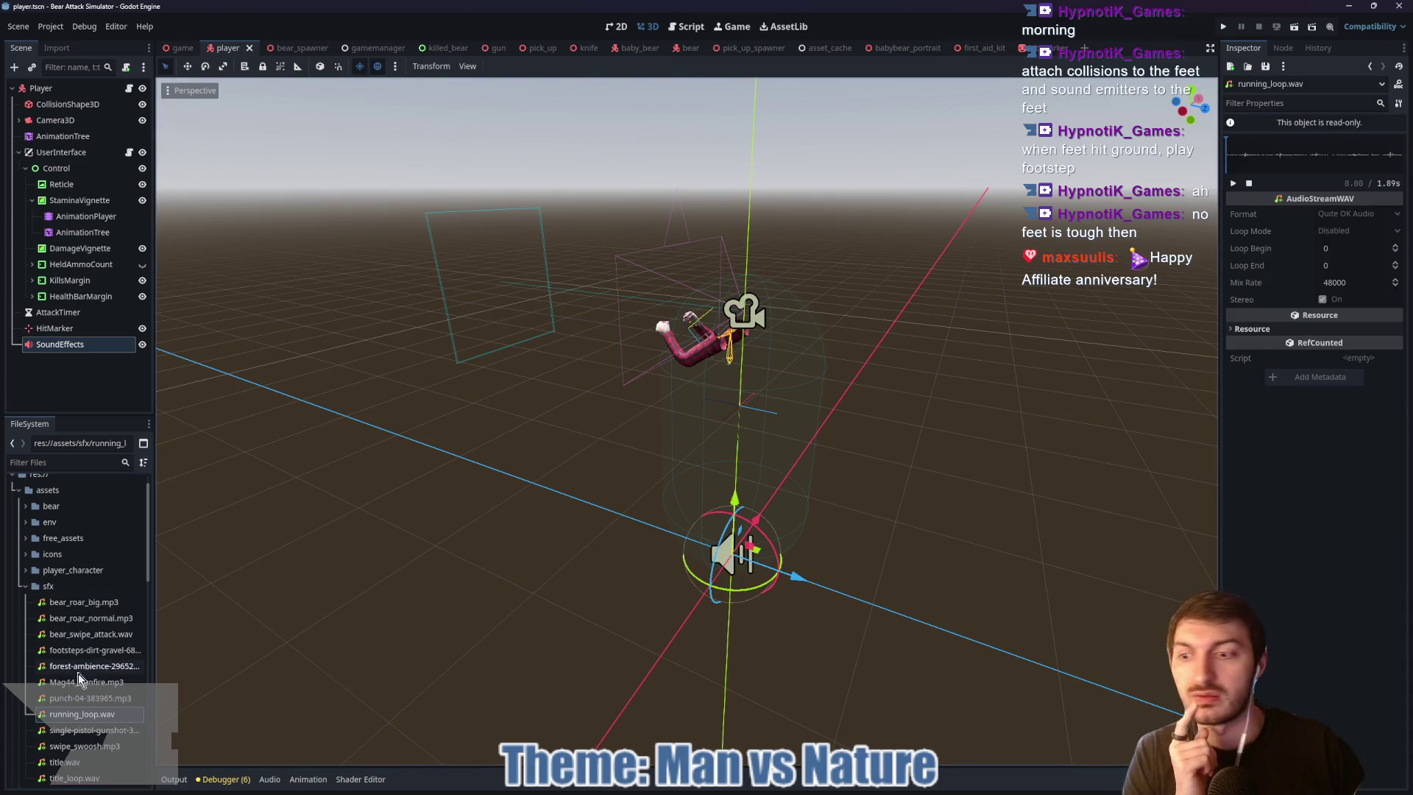
click(1235, 184)
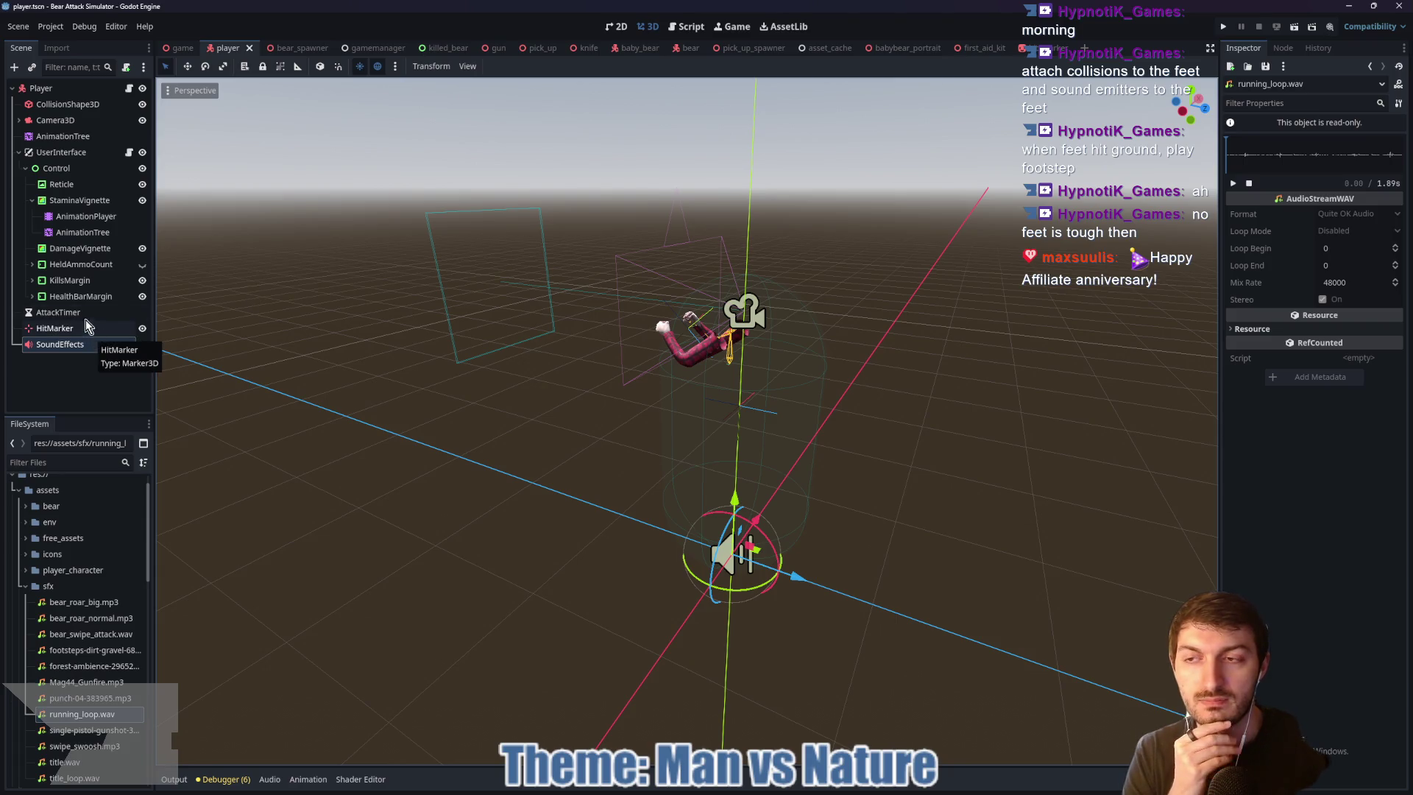
Step: Open the Player root node's script and scroll through player.gd's movement code
click(92, 87)
click(129, 89)
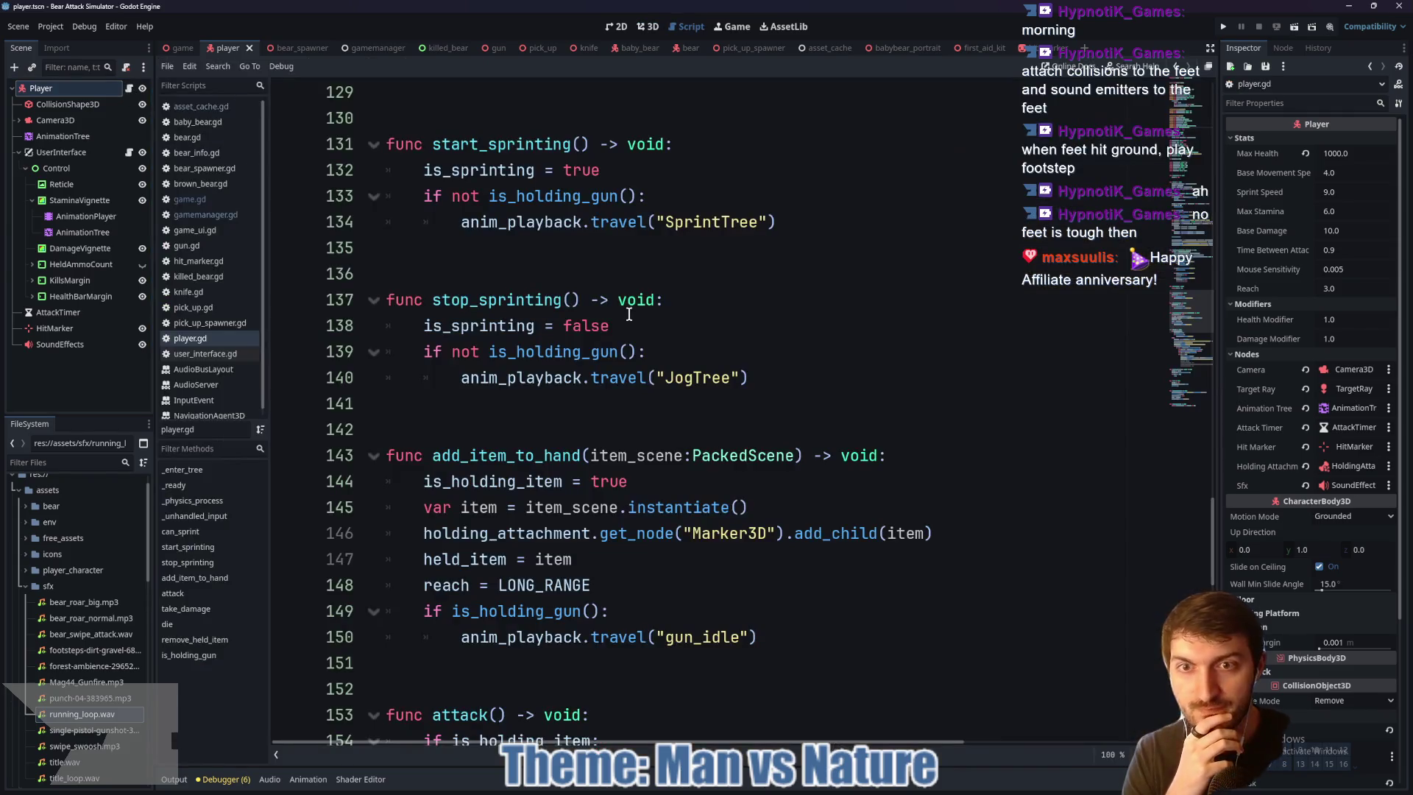
scroll(698, 440, up, 5)
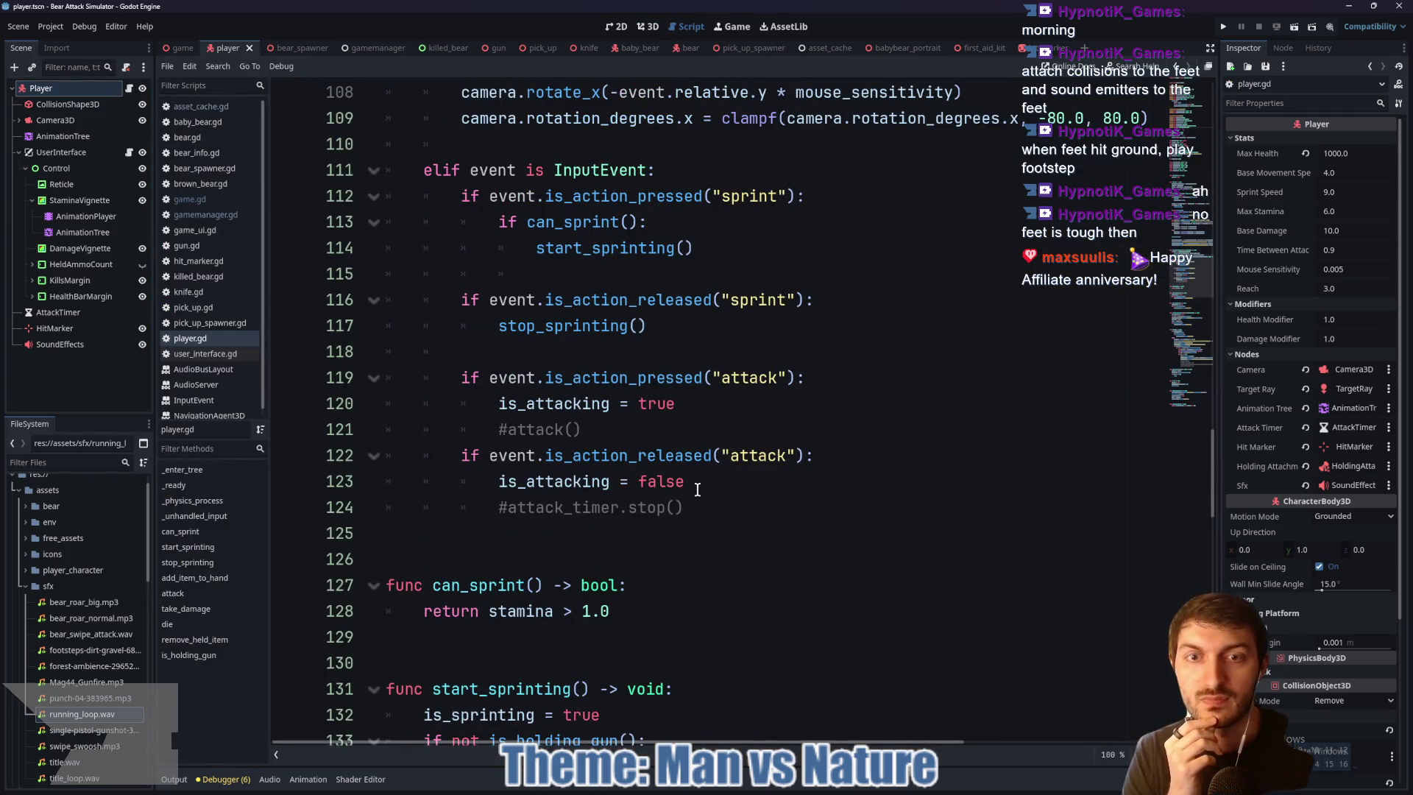
scroll(703, 499, up, 6)
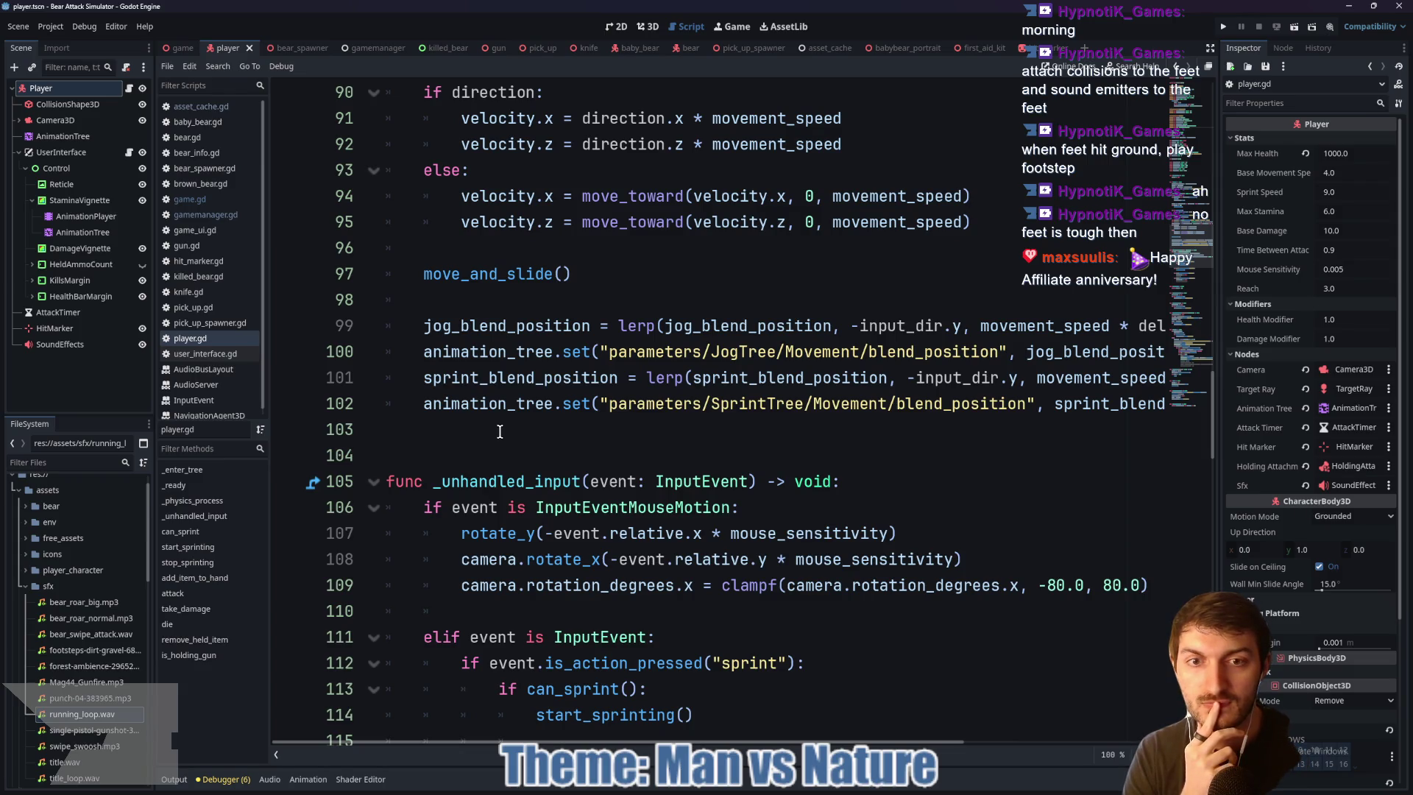
scroll(500, 425, down, 2)
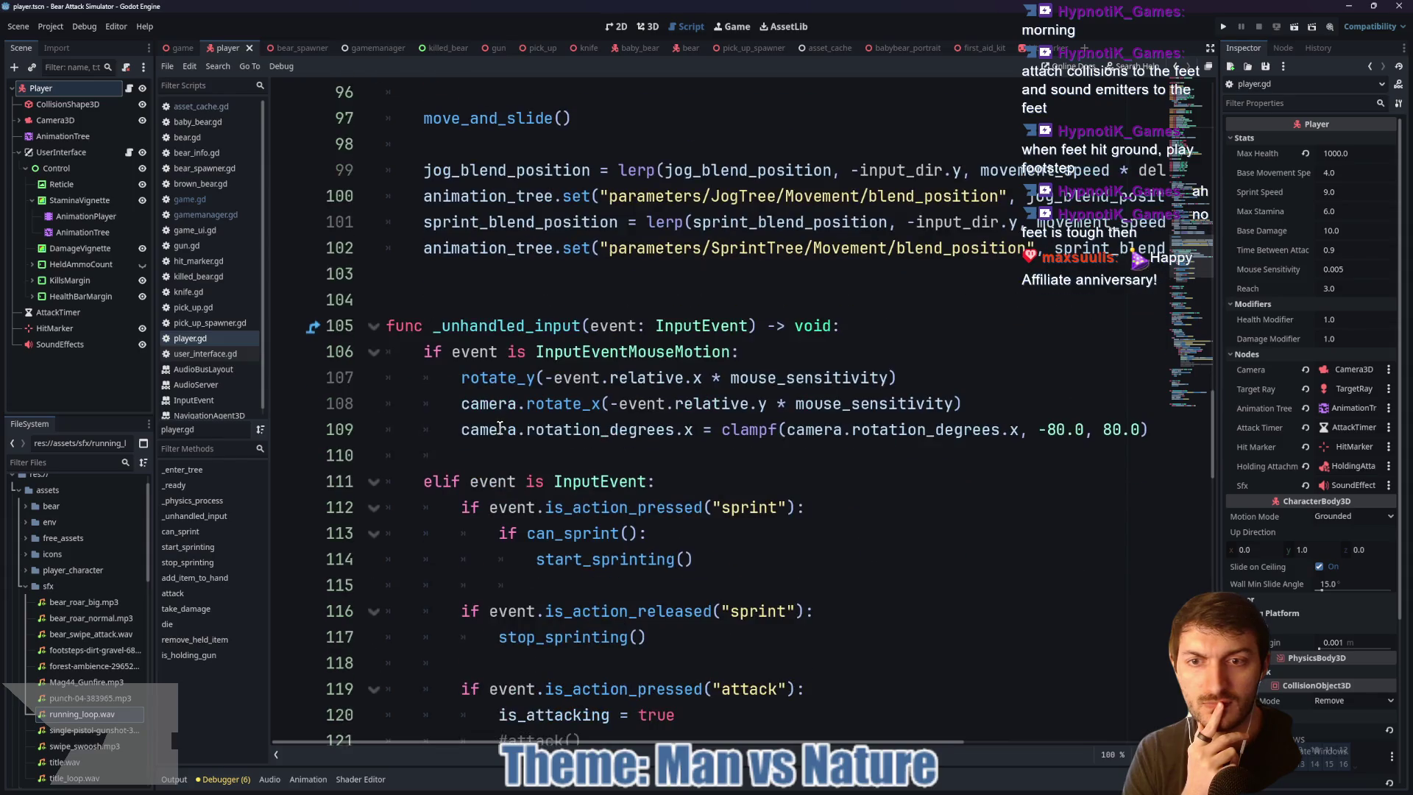
scroll(500, 426, down, 3)
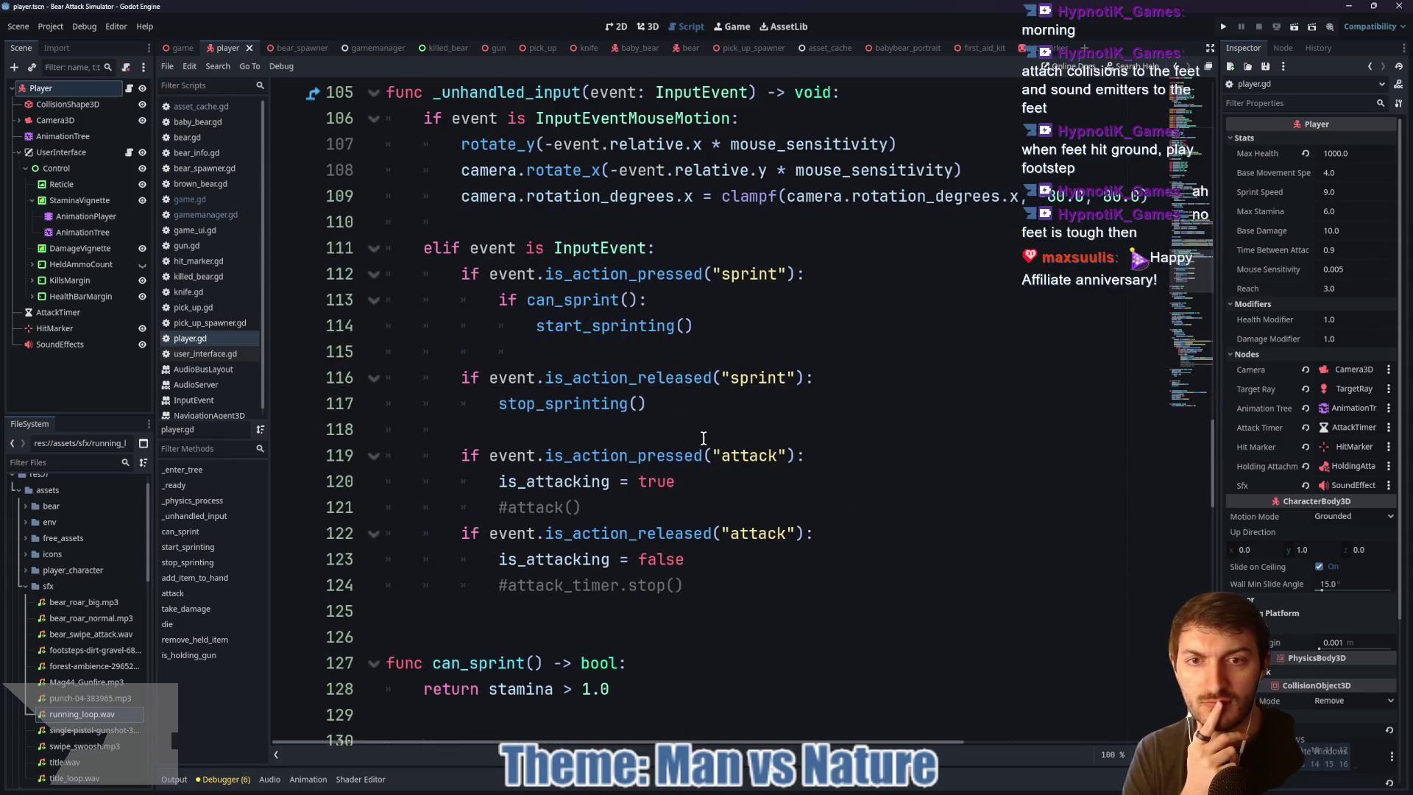
scroll(704, 438, up, 20)
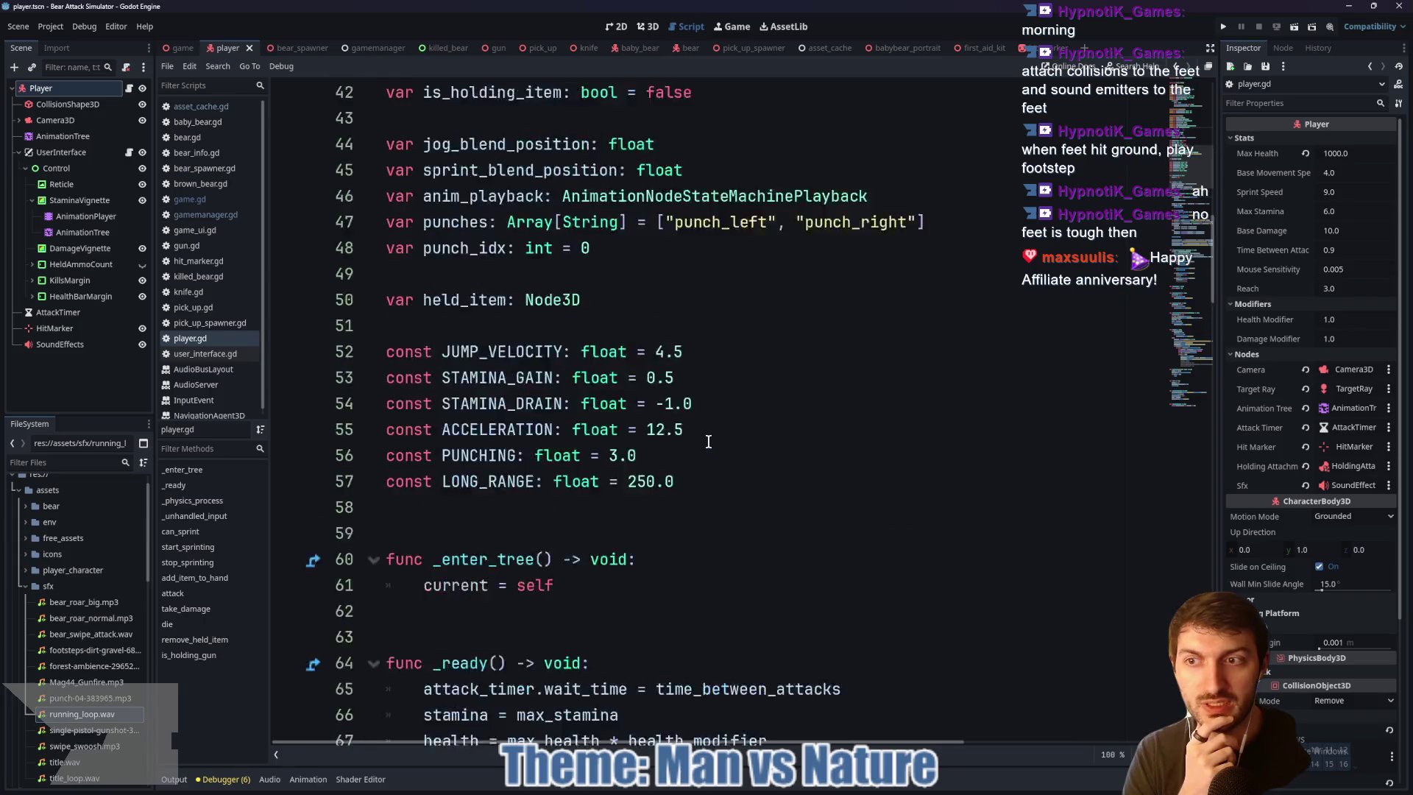
scroll(708, 442, up, 1)
scroll(705, 440, down, 2)
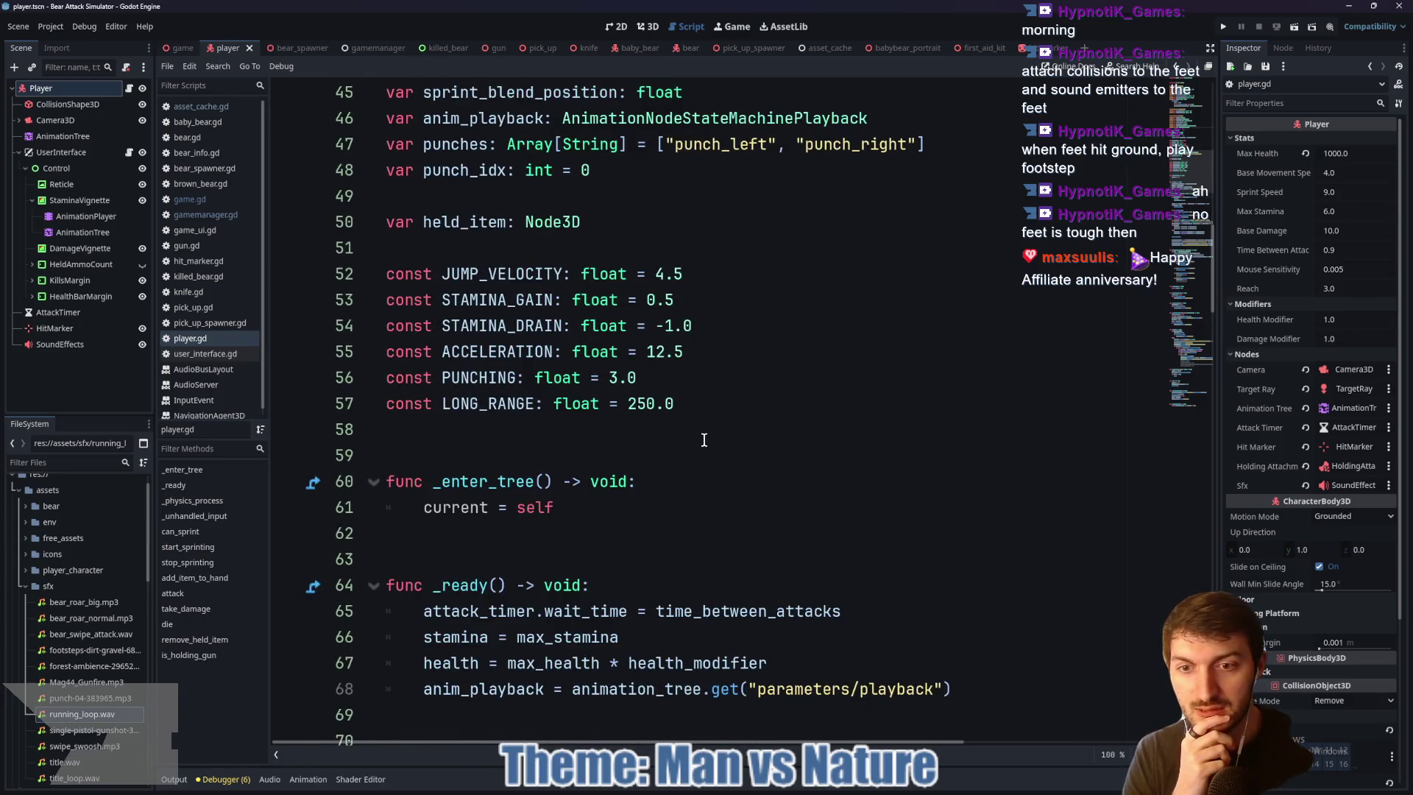
scroll(704, 439, down, 5)
scroll(703, 439, up, 4)
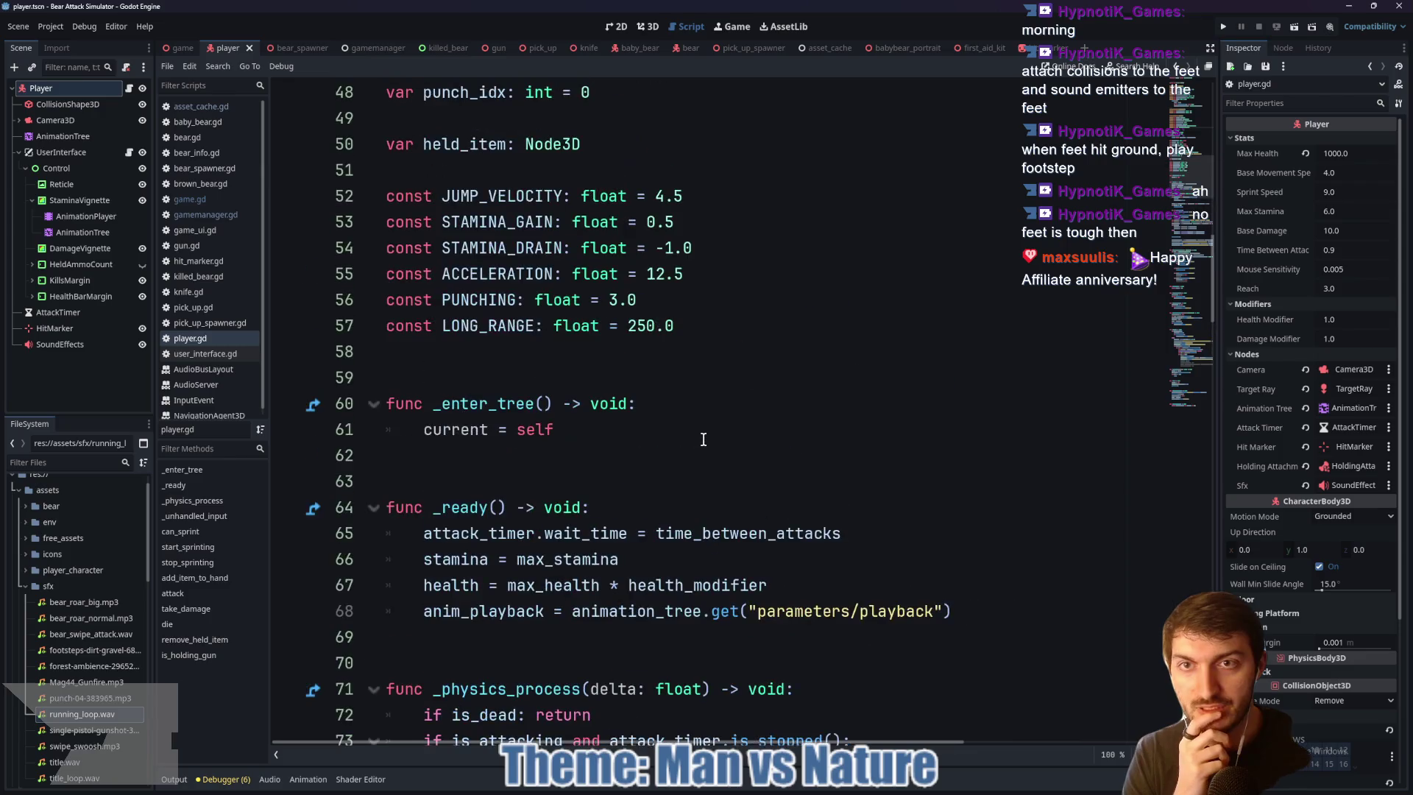
scroll(703, 439, up, 2)
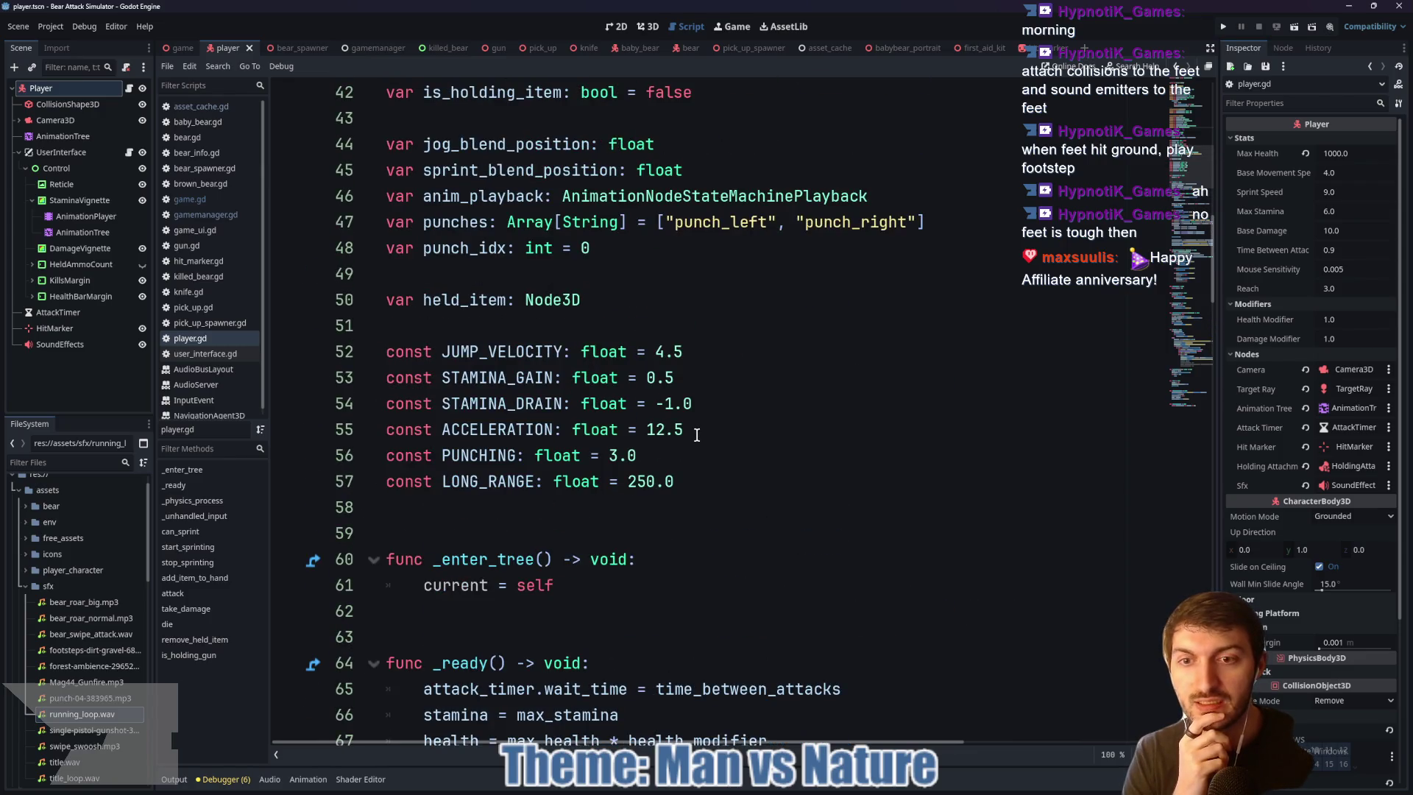
scroll(697, 435, up, 2)
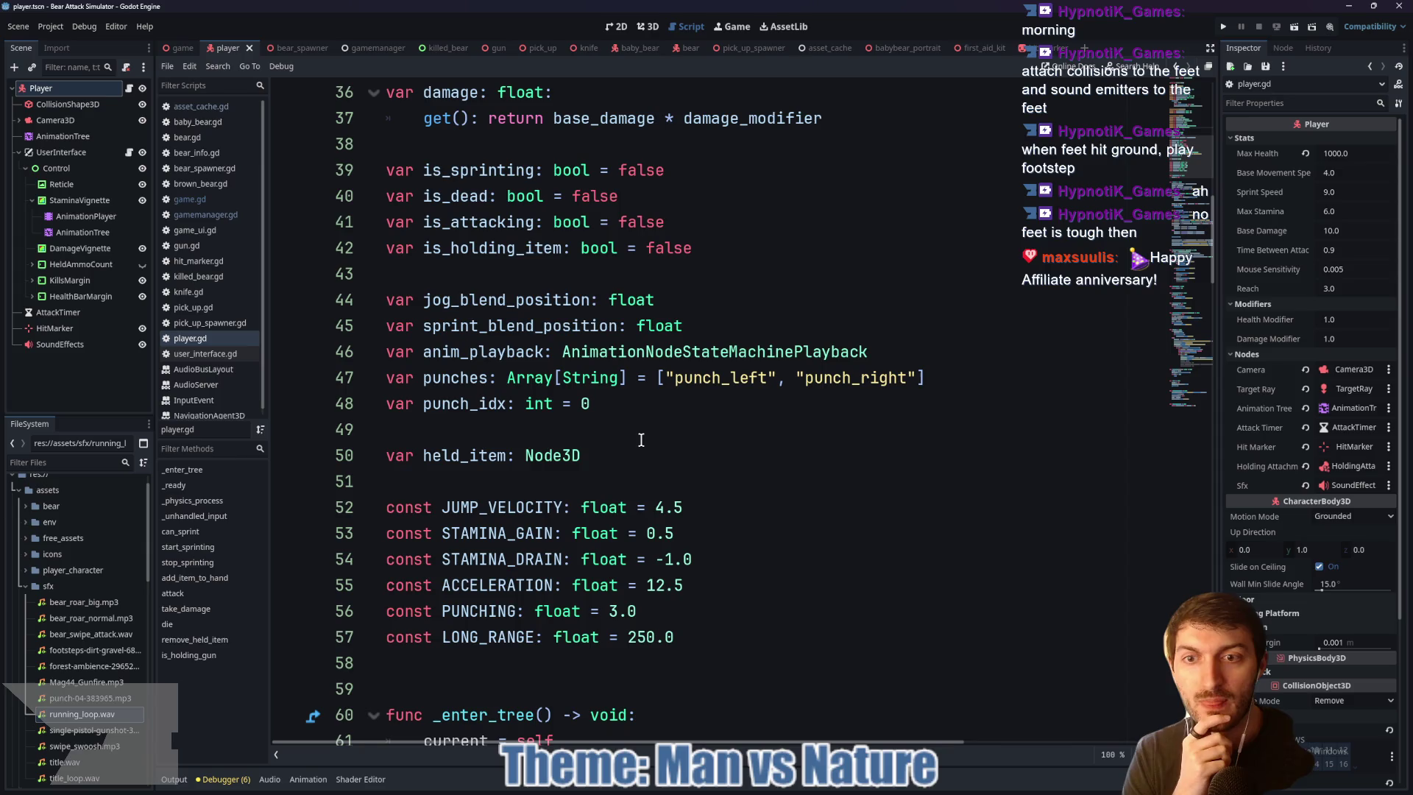
scroll(637, 440, up, 1)
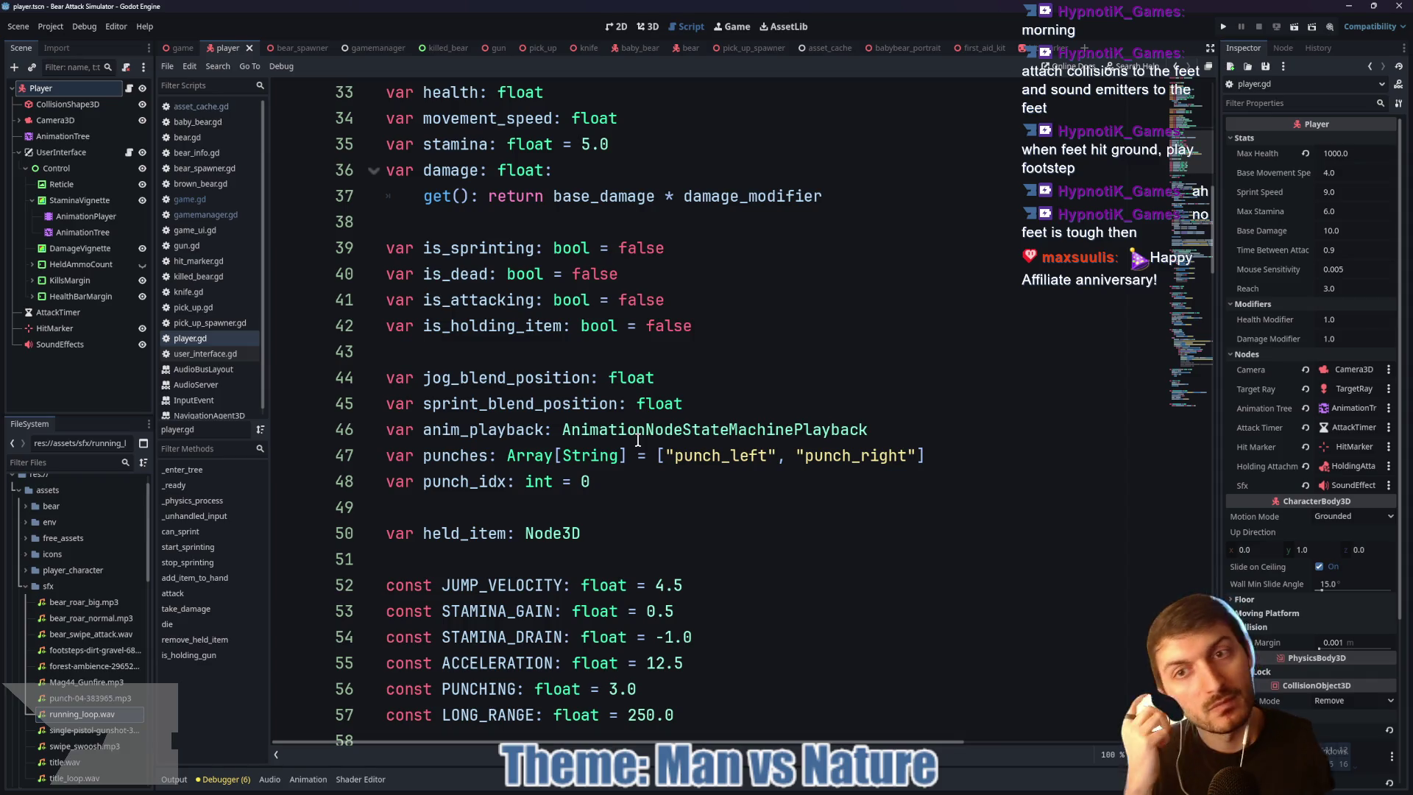
Step: Dismiss the documentation popups, finish reading player.gd, and return to game.gd
mouse_move(630, 440)
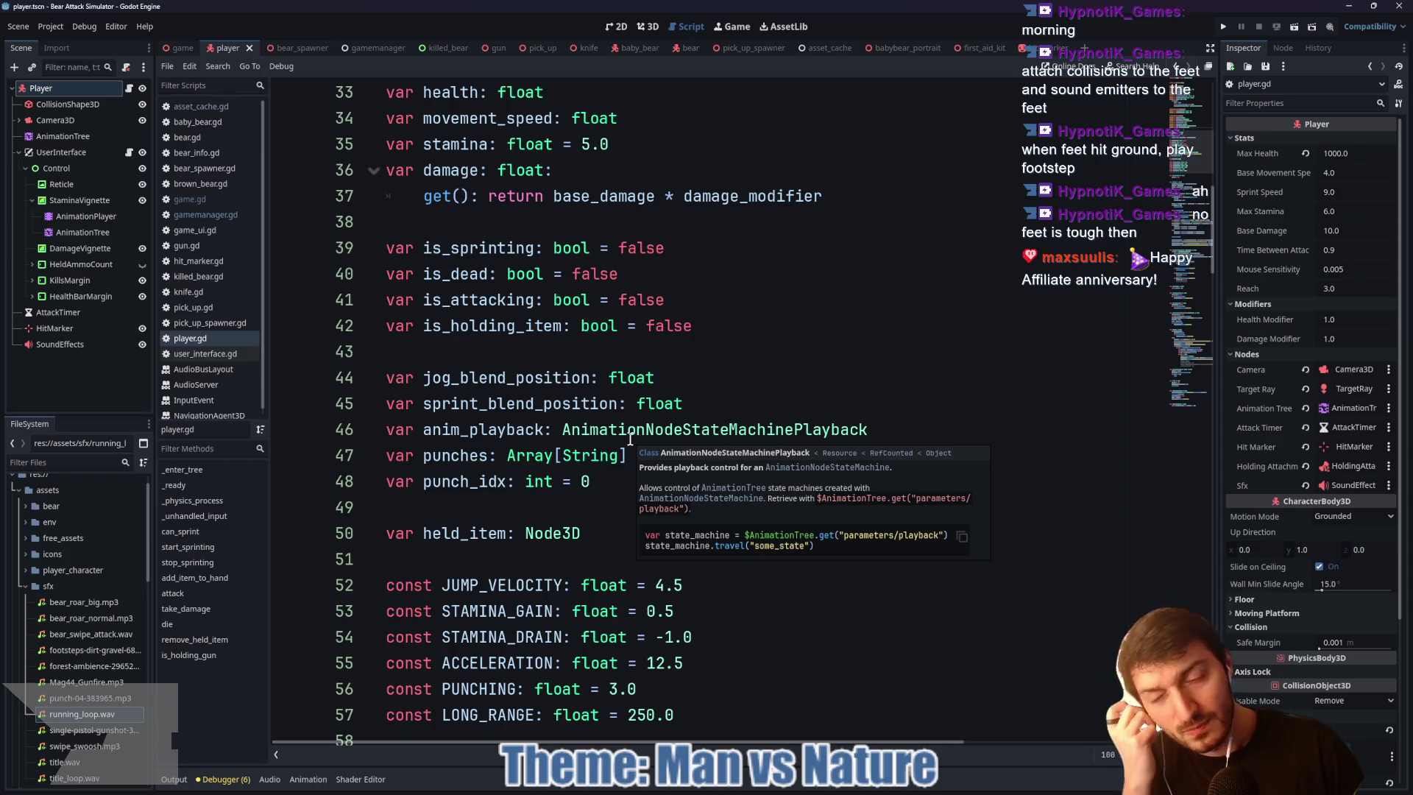
click(678, 341)
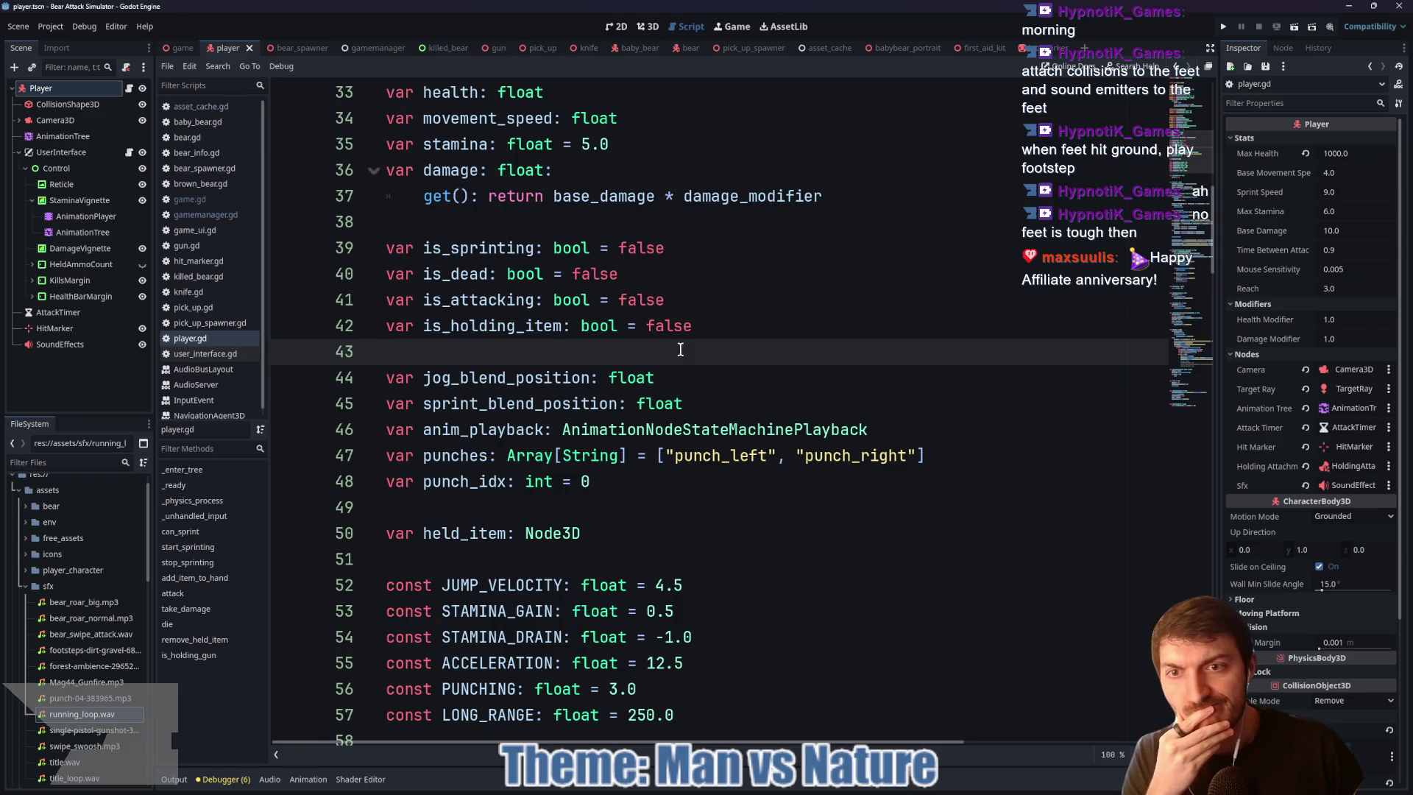
scroll(676, 351, down, 9)
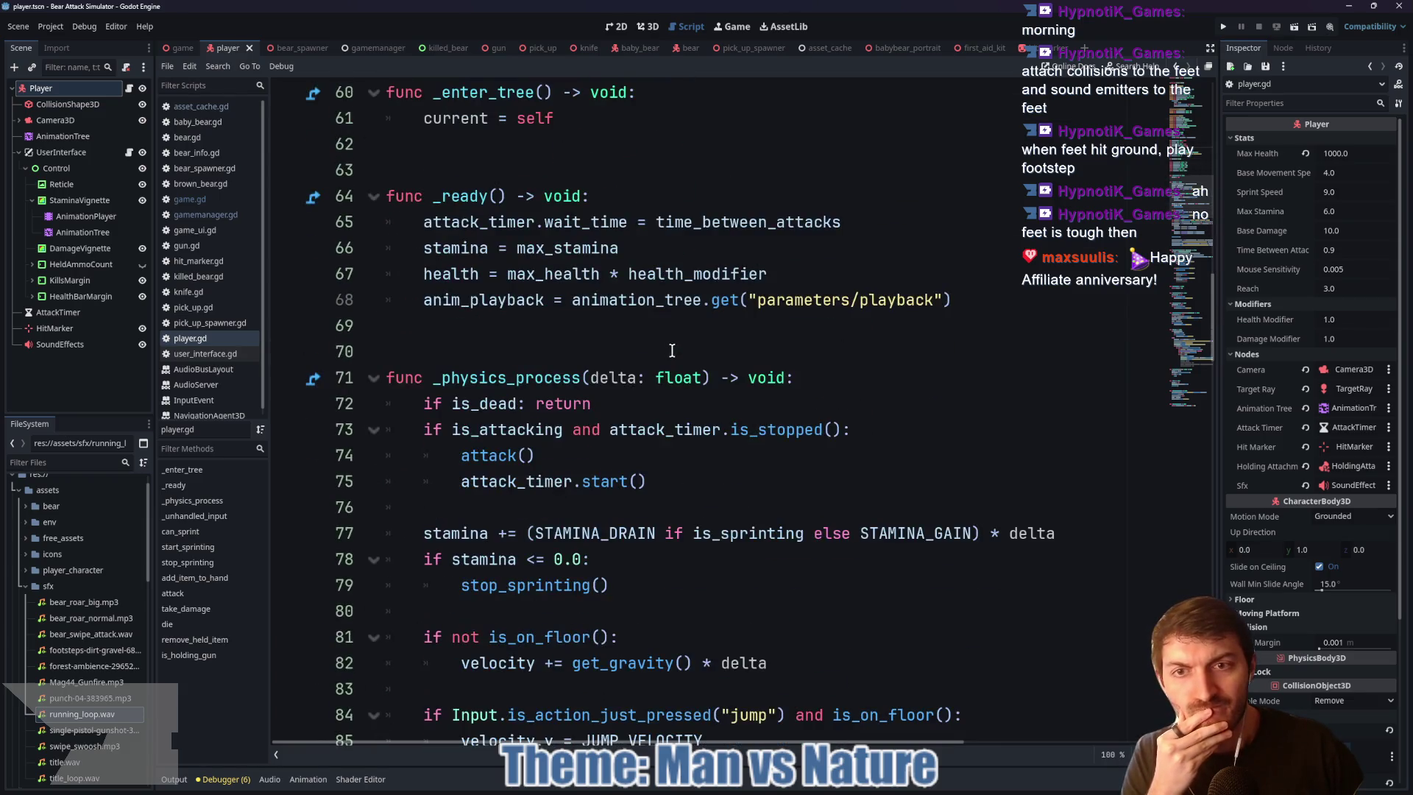
scroll(666, 353, down, 1)
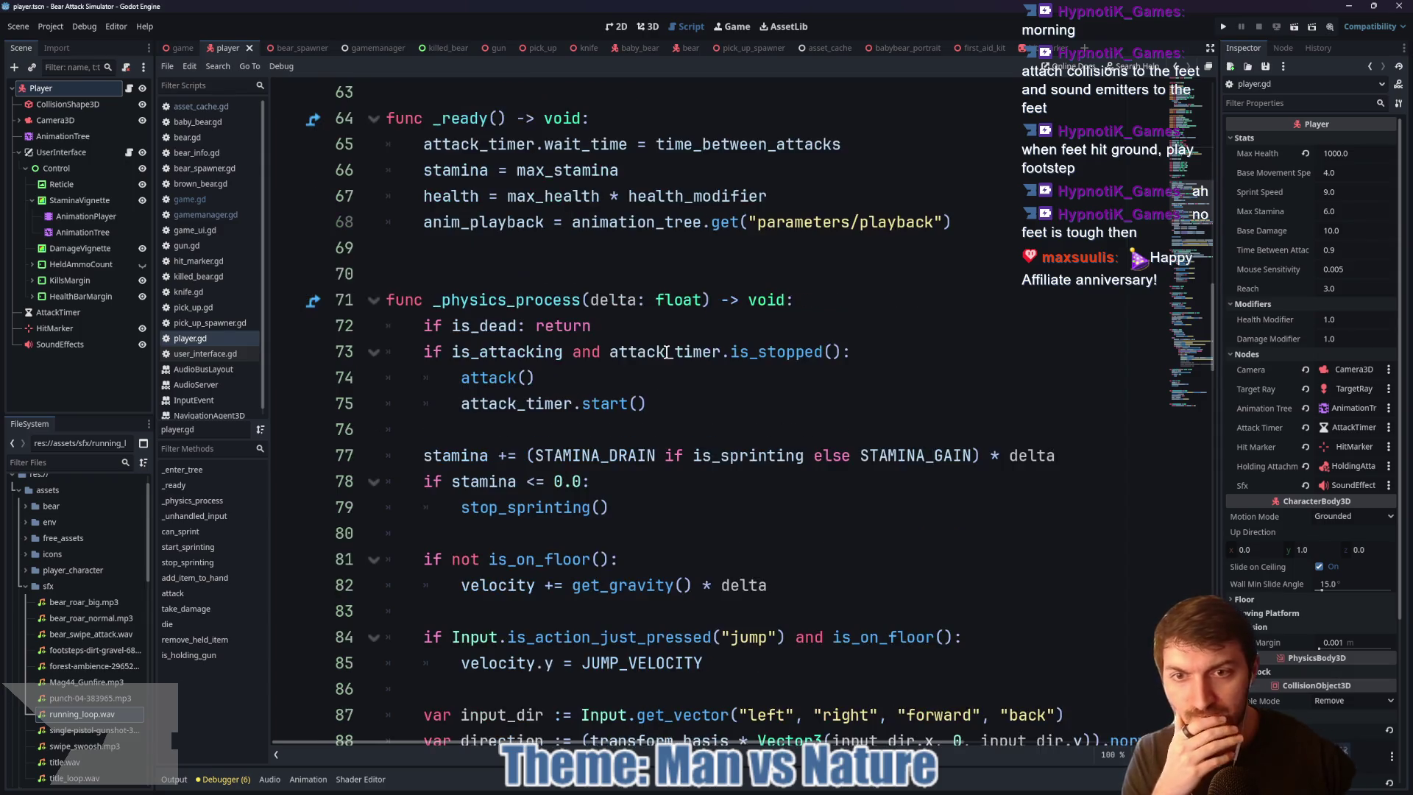
scroll(617, 324, down, 4)
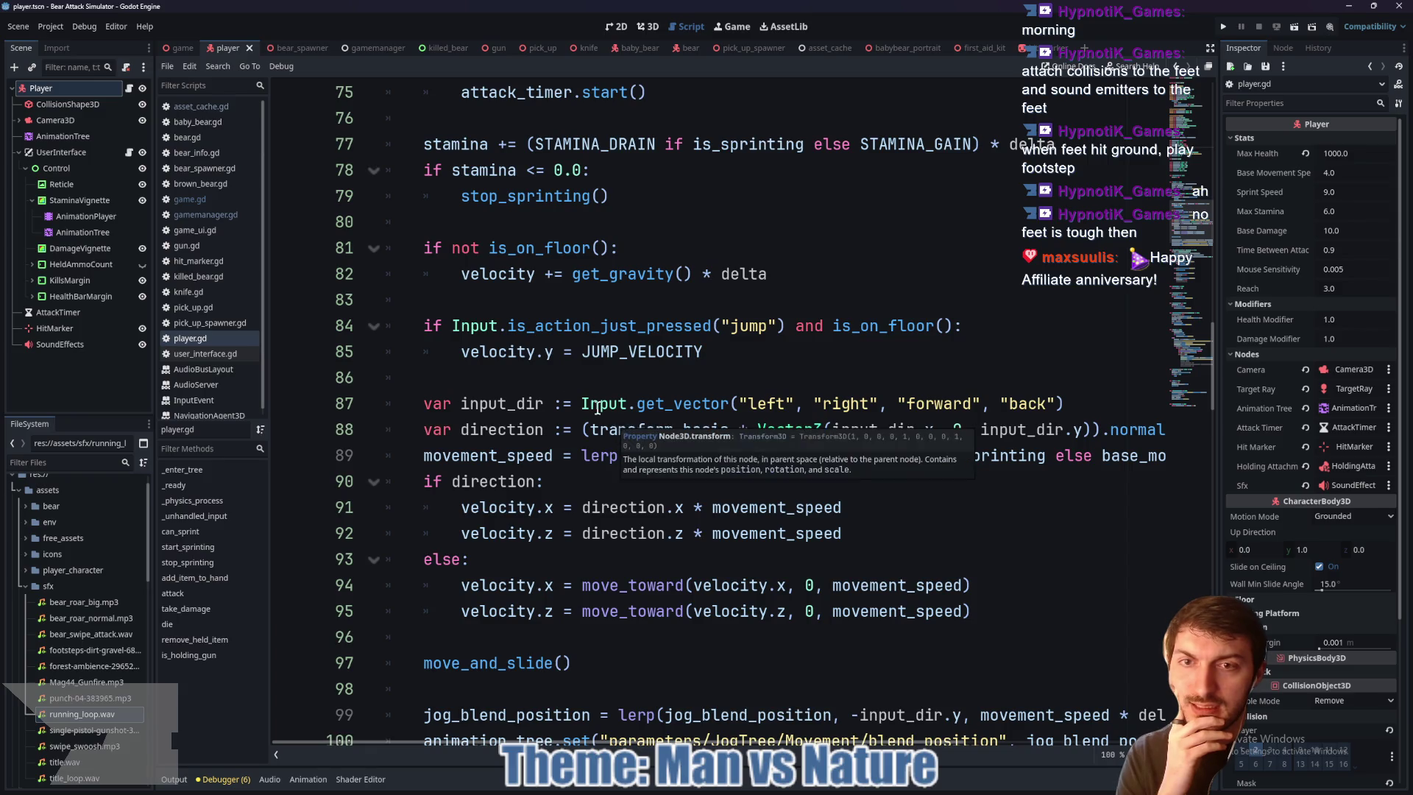
click(524, 380)
click(182, 48)
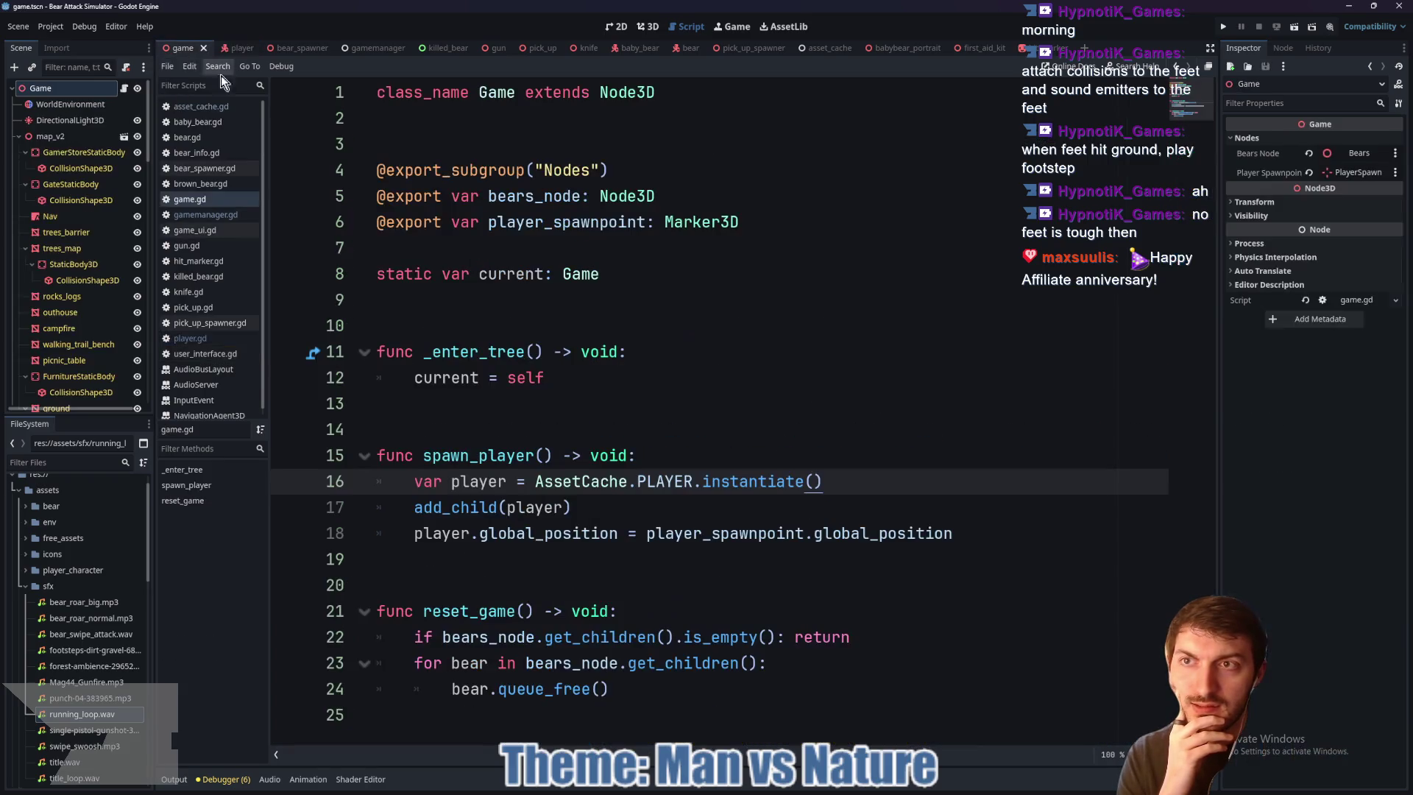
Step: Run the game with F6 and give the running game the full editor area
key(F6)
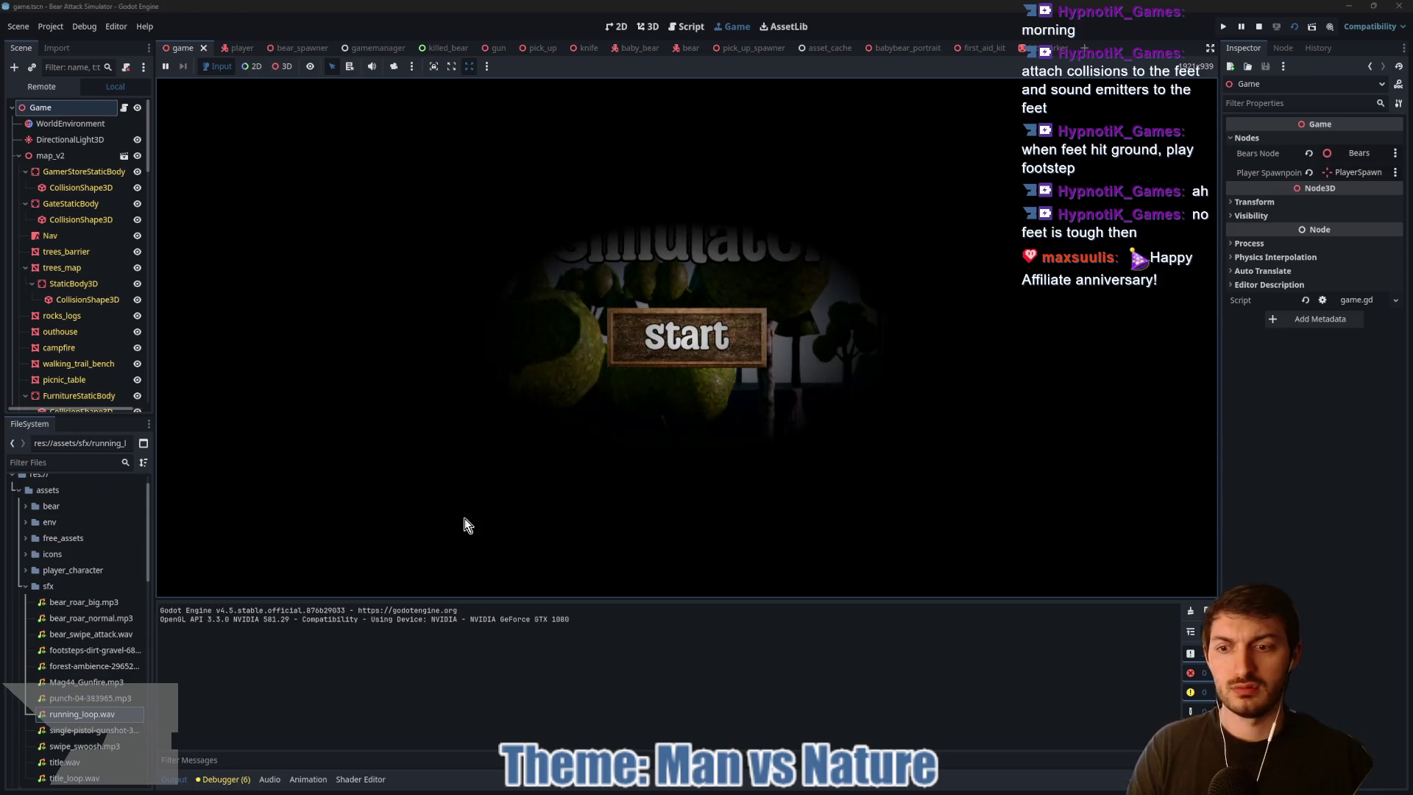
click(182, 776)
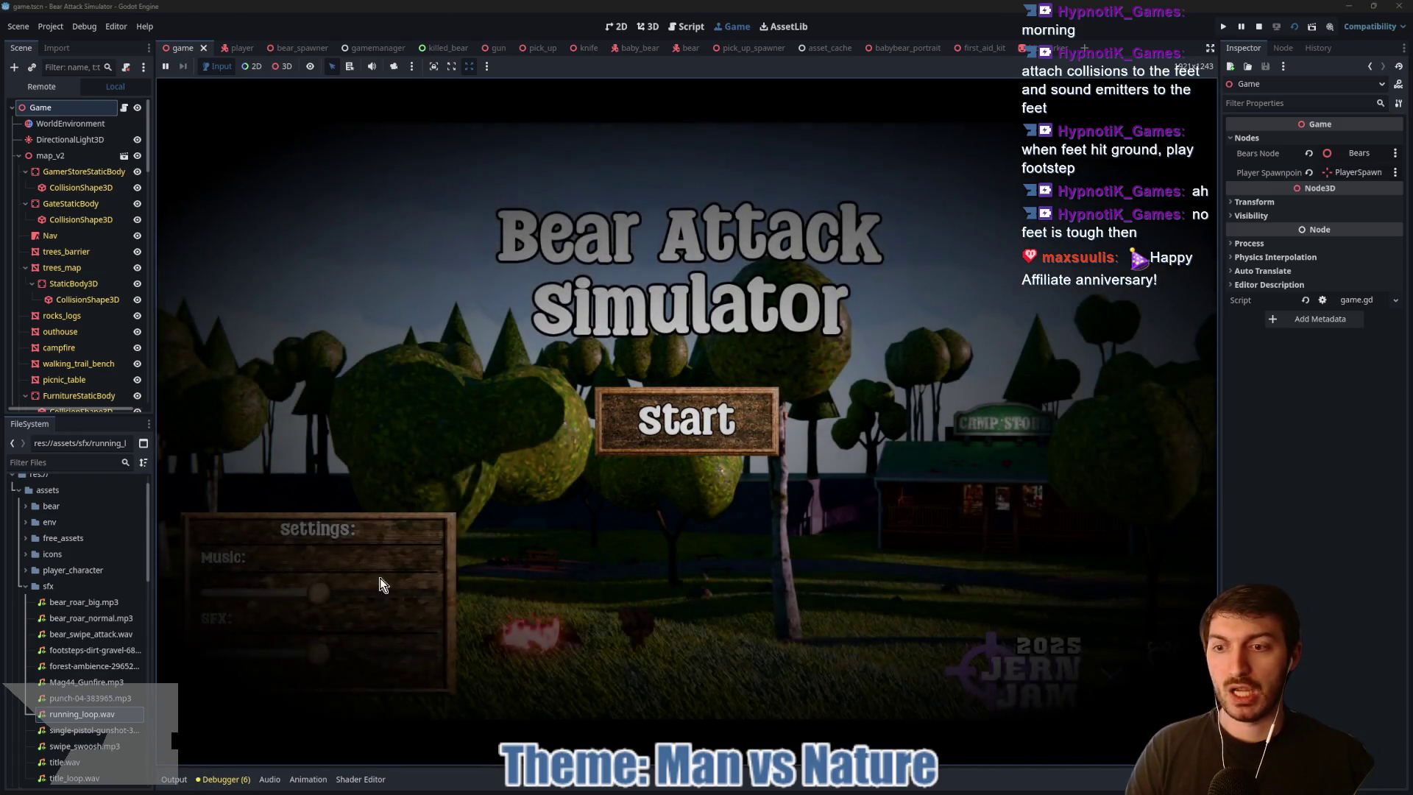
Step: Lower the Music slider, walk toward the outhouses, and punch bears up to 5 kills
drag(312, 593, 214, 594)
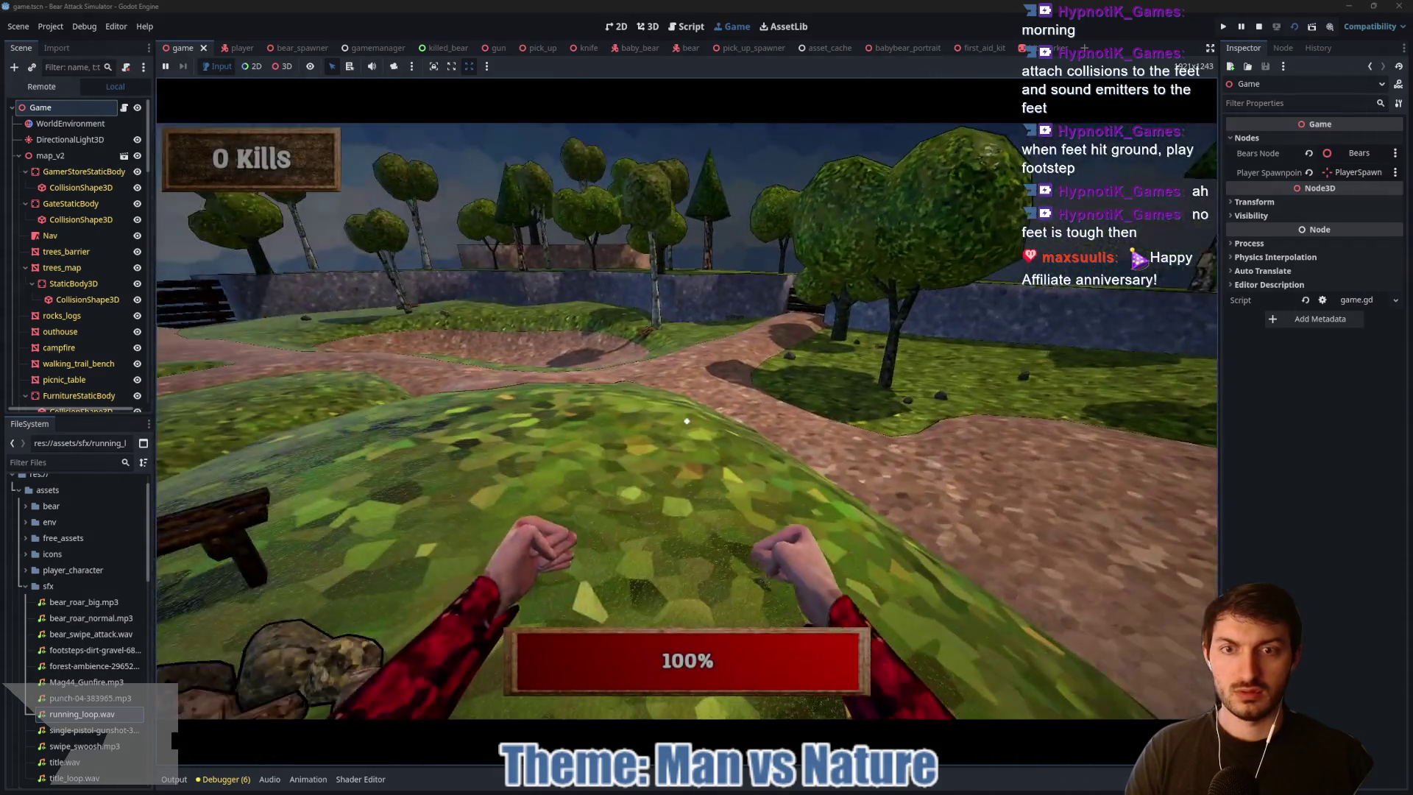
key(w)
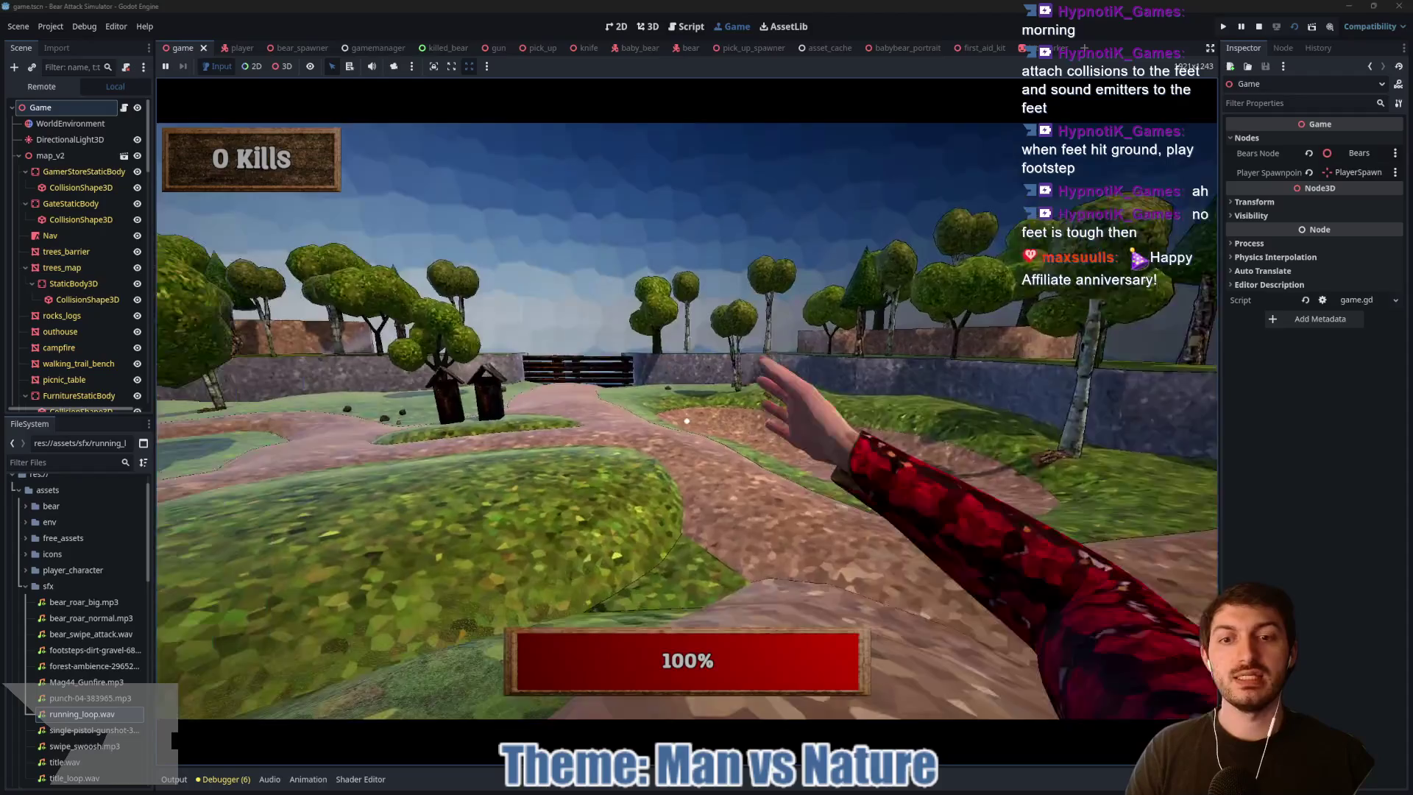
key(w)
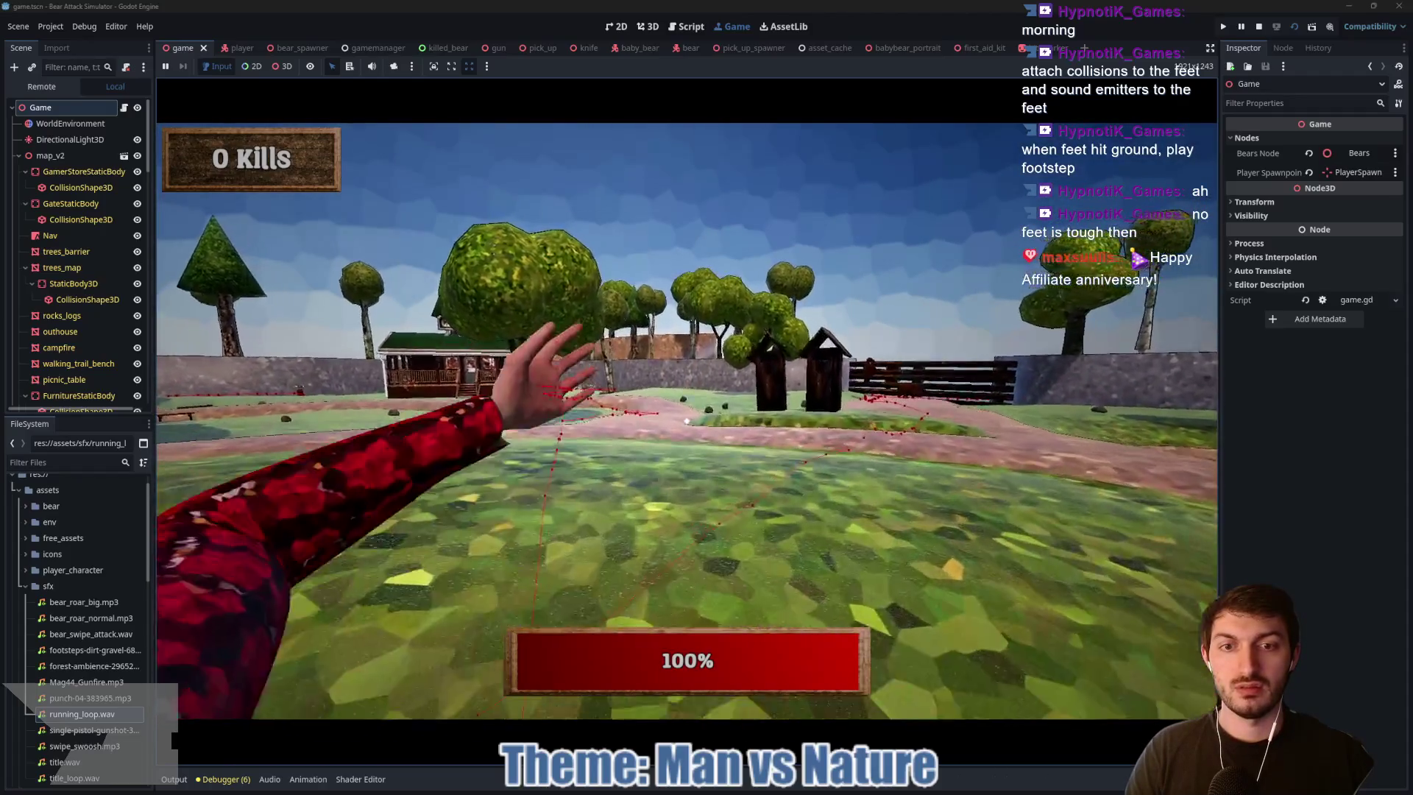
key(w)
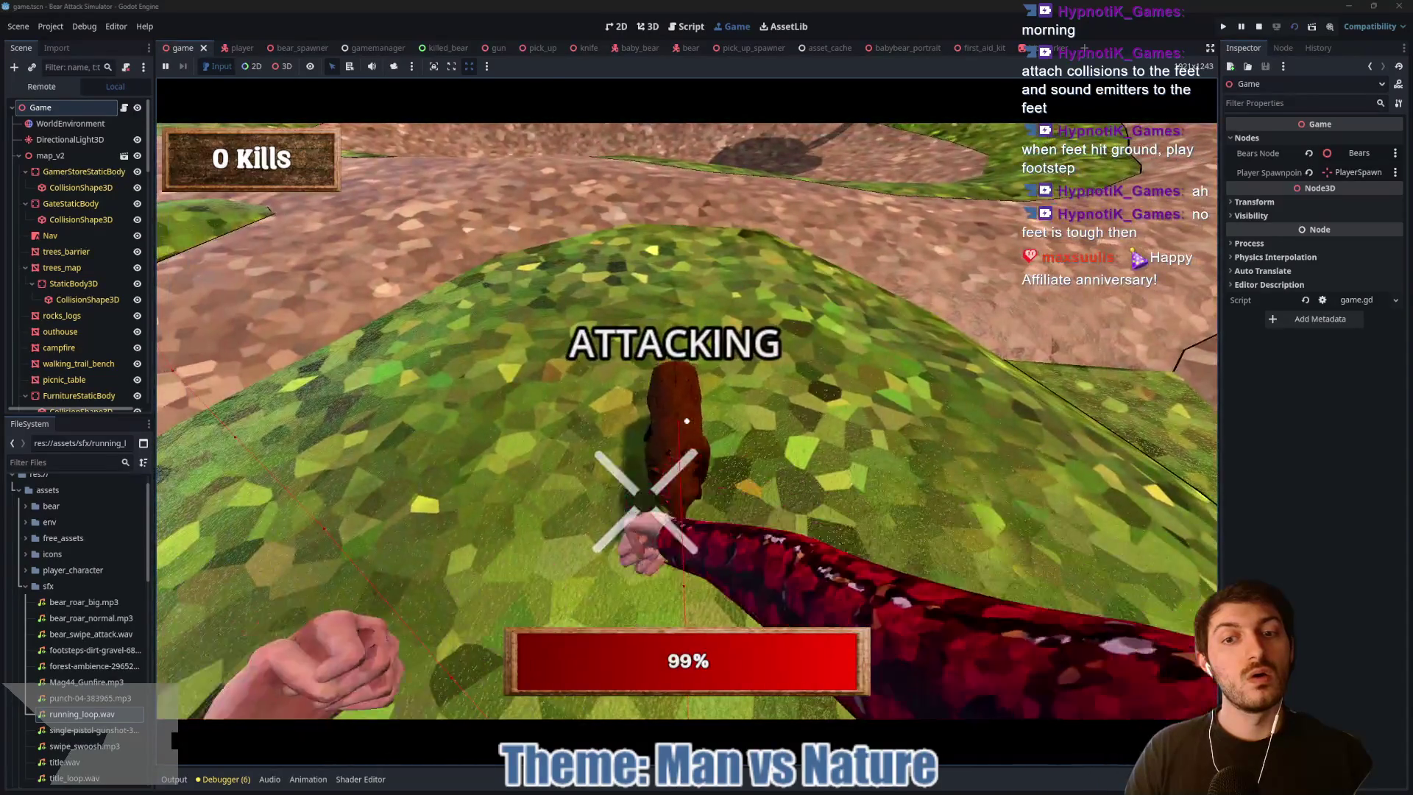
click(686, 421)
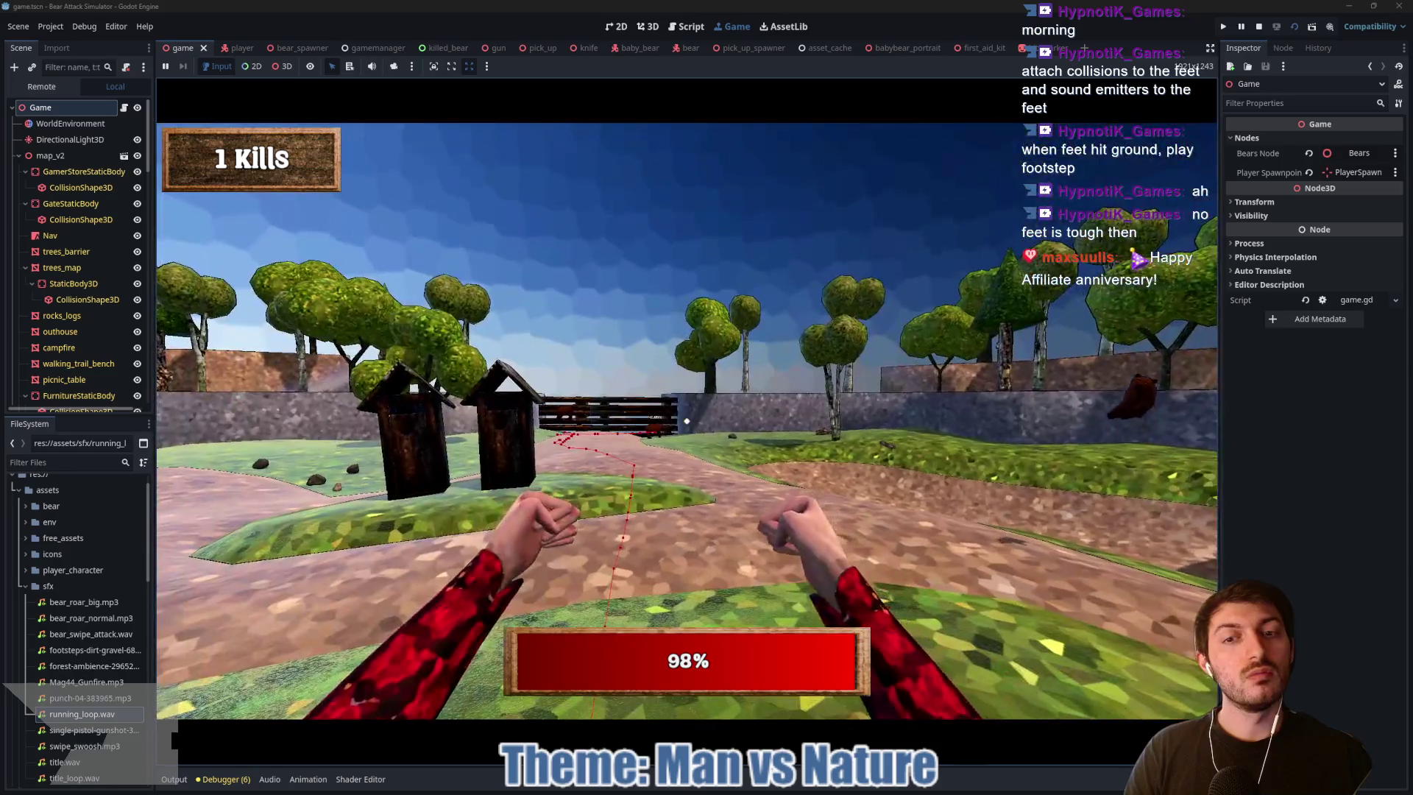
mouse_move(687, 421)
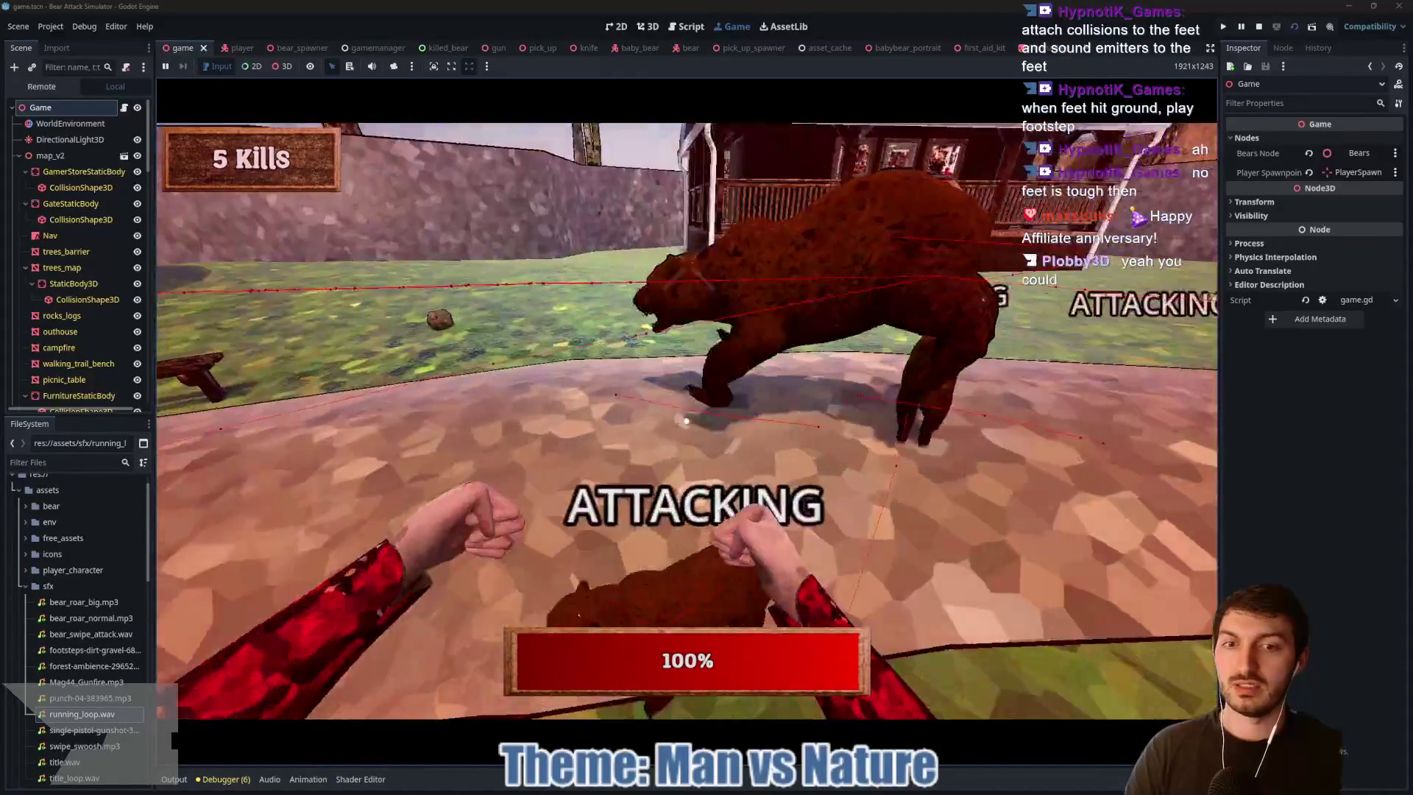
Step: Punch the approaching bears and back away toward the fence, reaching 9 kills
click(686, 421)
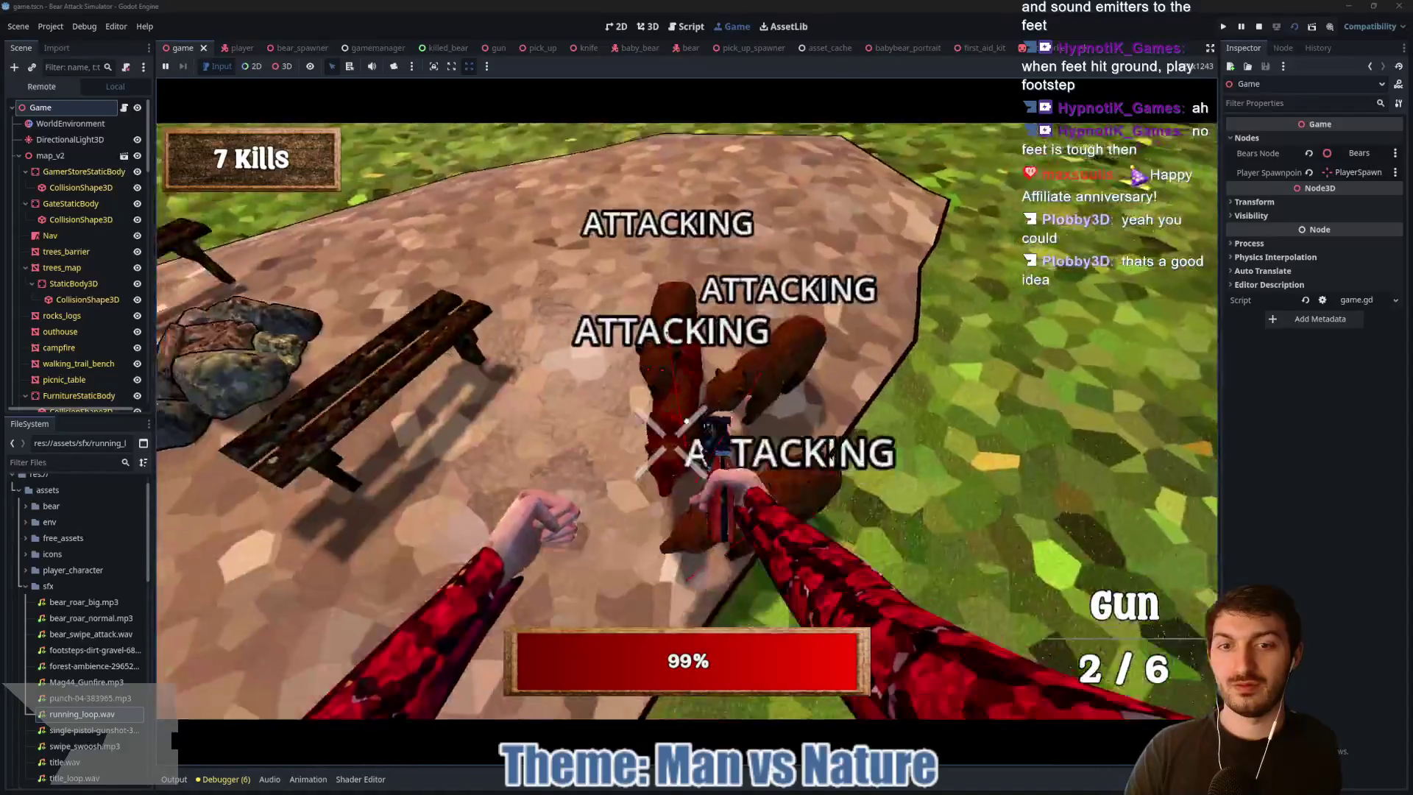
key(s)
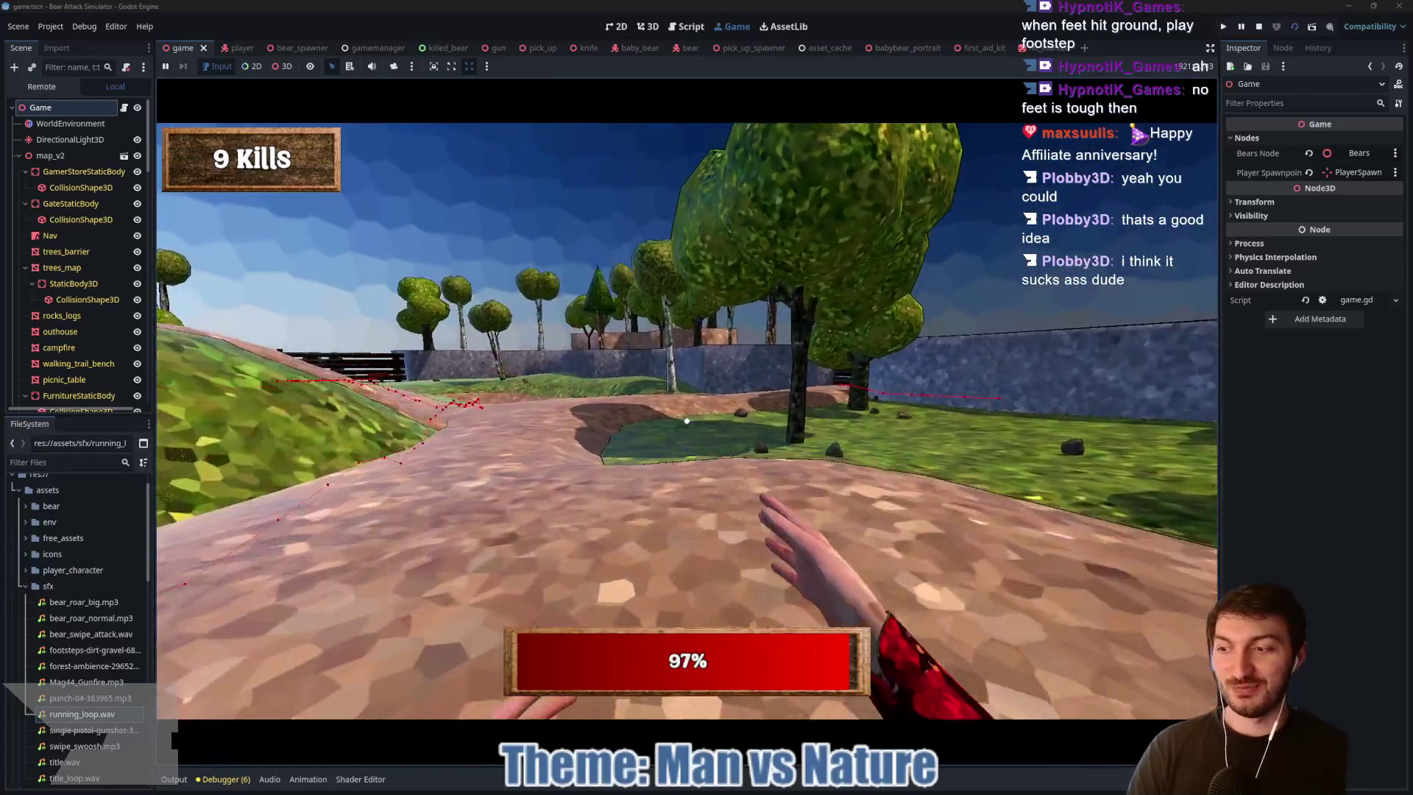
key(s)
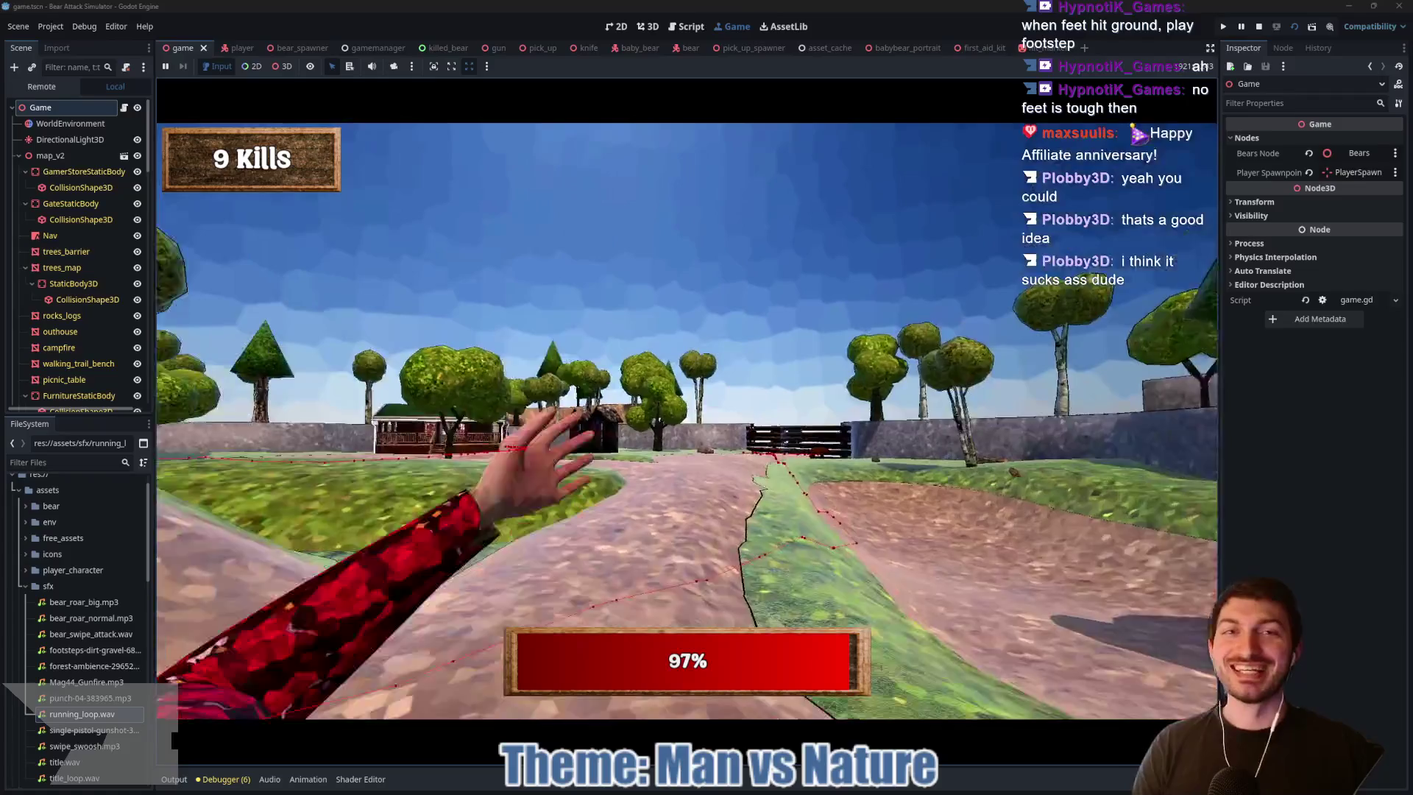
Step: Walk to the Camp Store, pick up the gun, and fire all six rounds at bears
key(w)
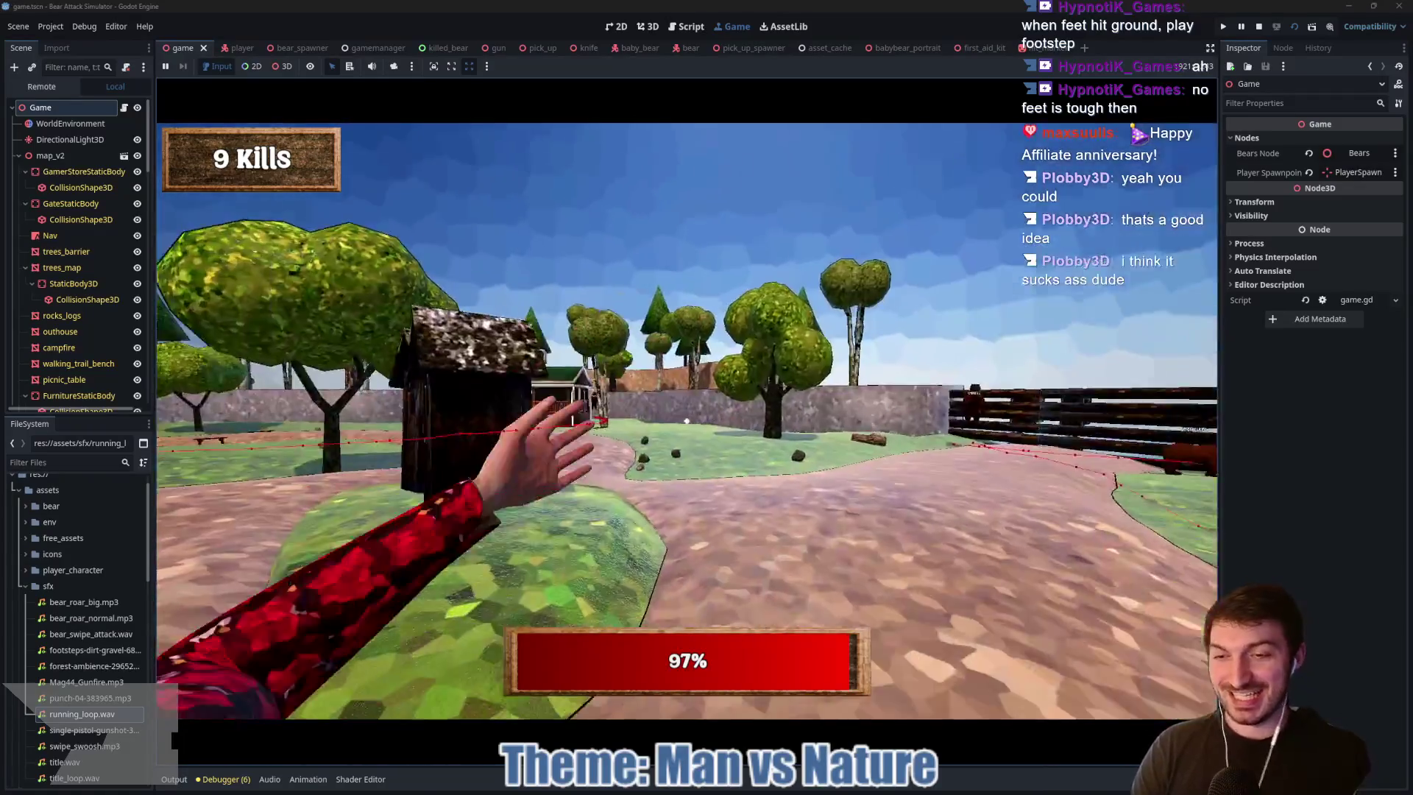
key(w)
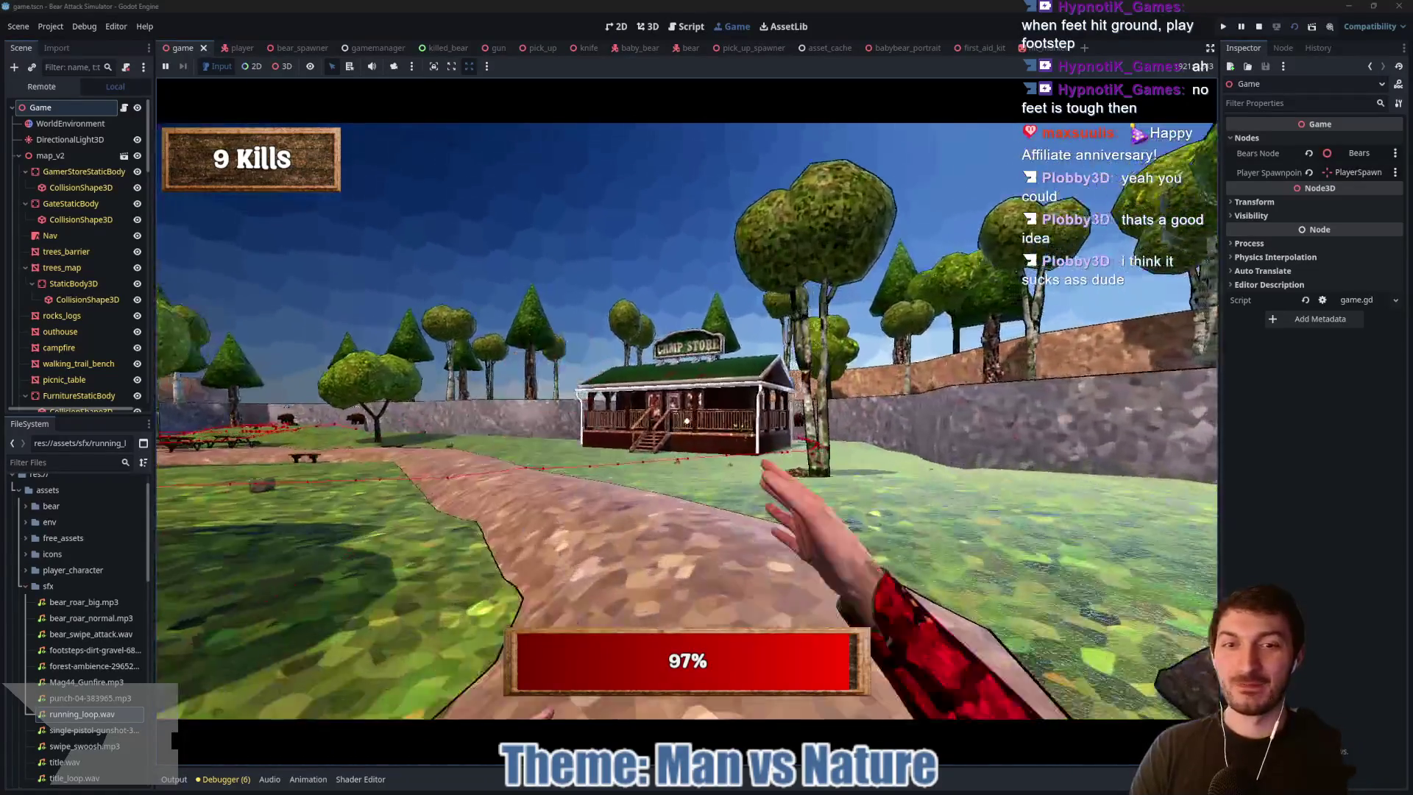
key(w)
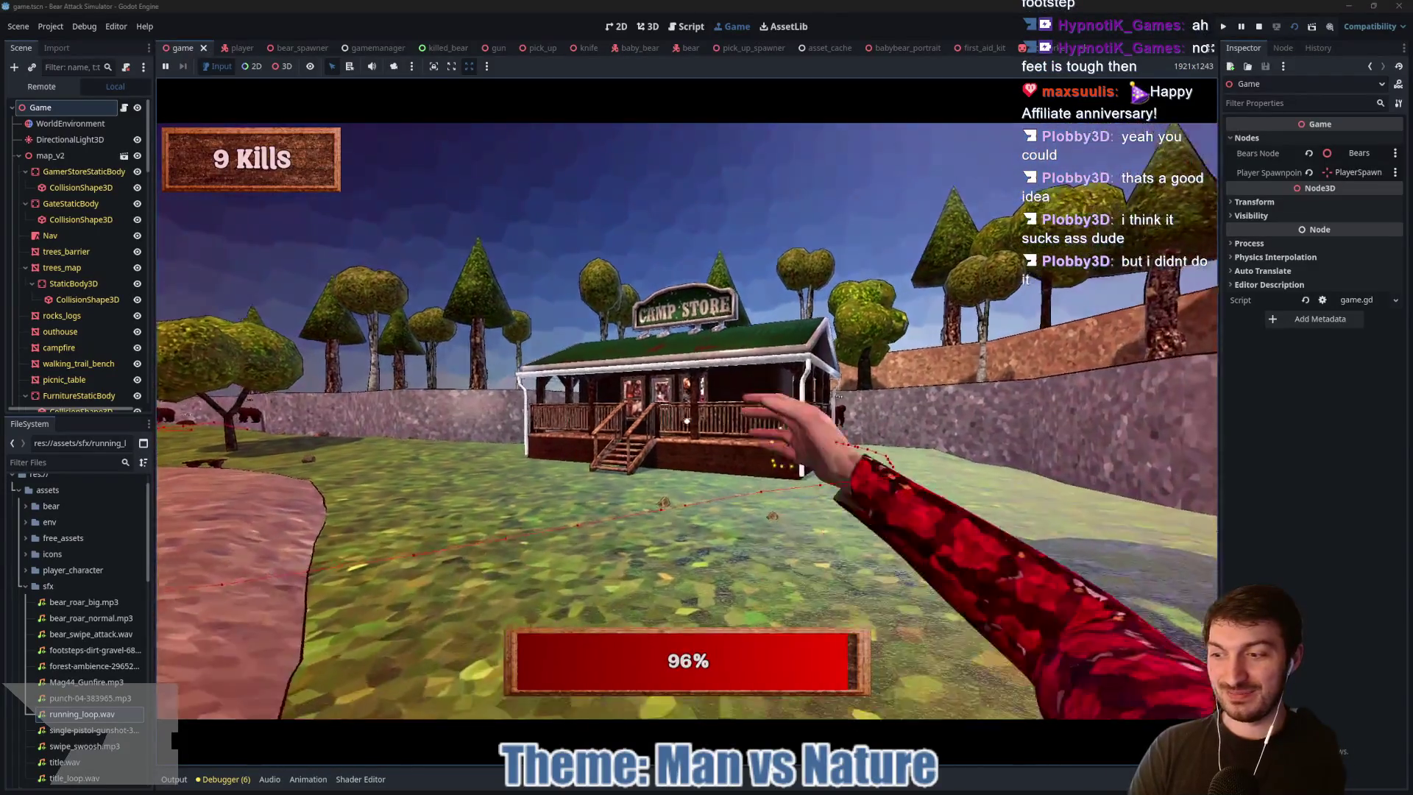
key(e)
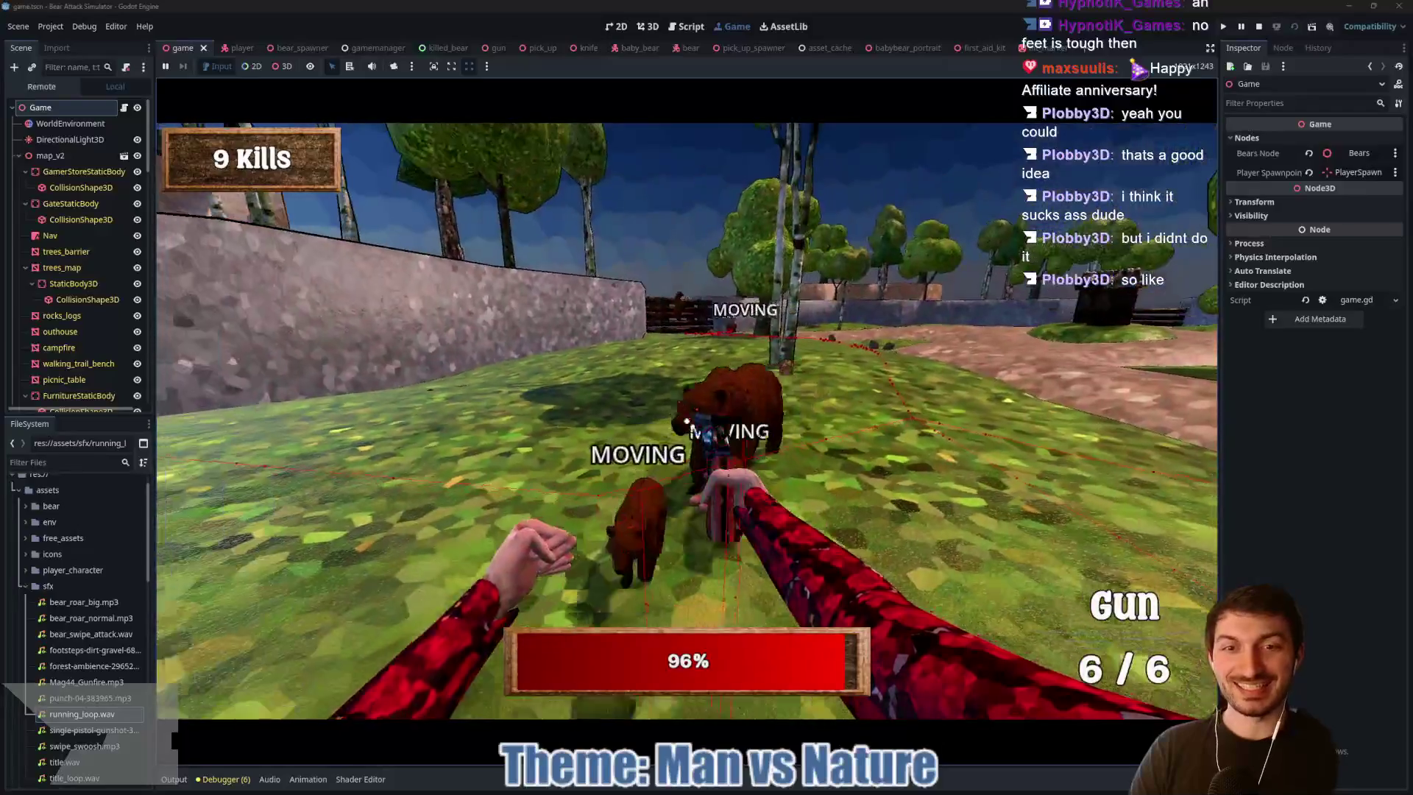
click(686, 421)
click(687, 421)
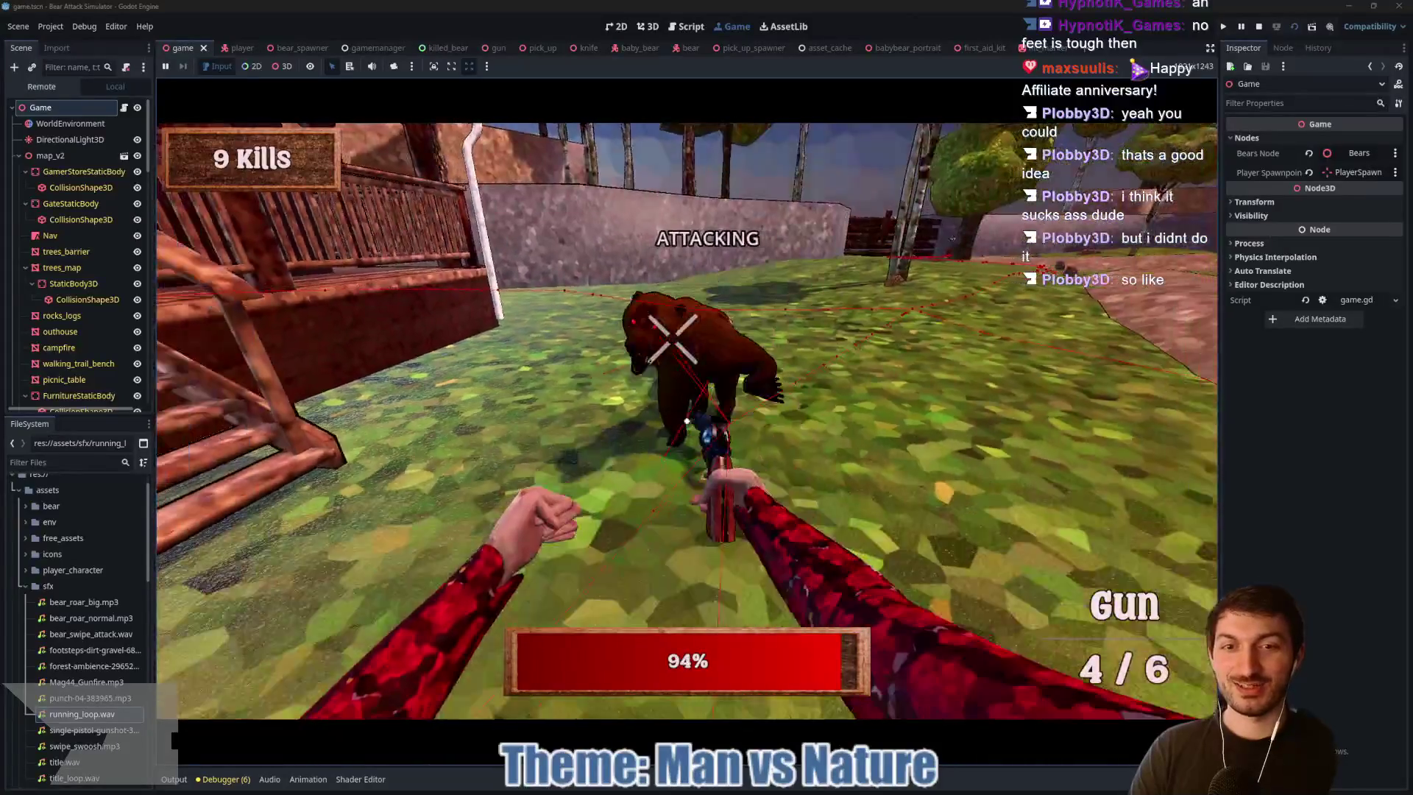
click(686, 421)
click(687, 421)
click(687, 421)
click(686, 421)
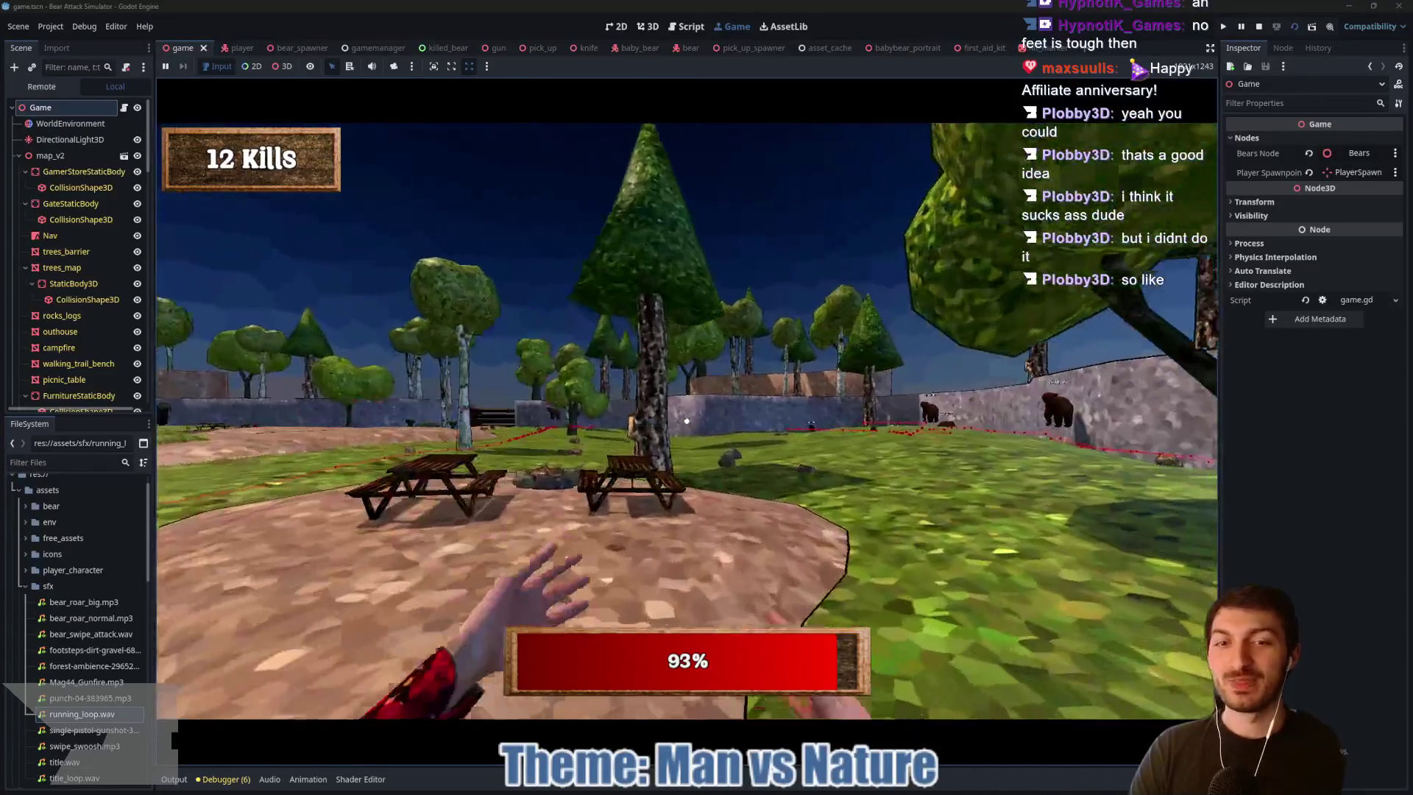
Step: With the gun empty, throw punches with both arms while walking down the dirt path
click(687, 421)
click(687, 421)
key(w)
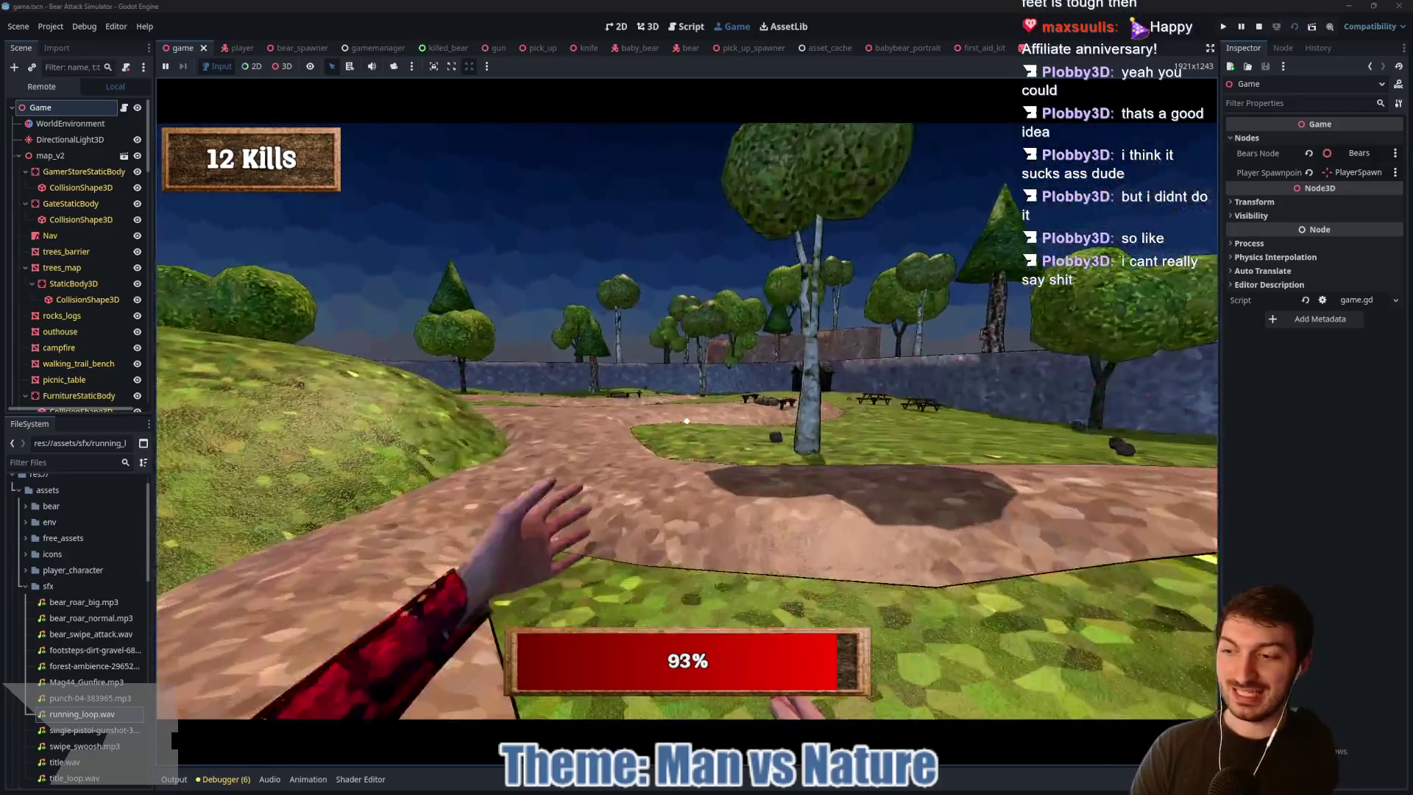
click(686, 421)
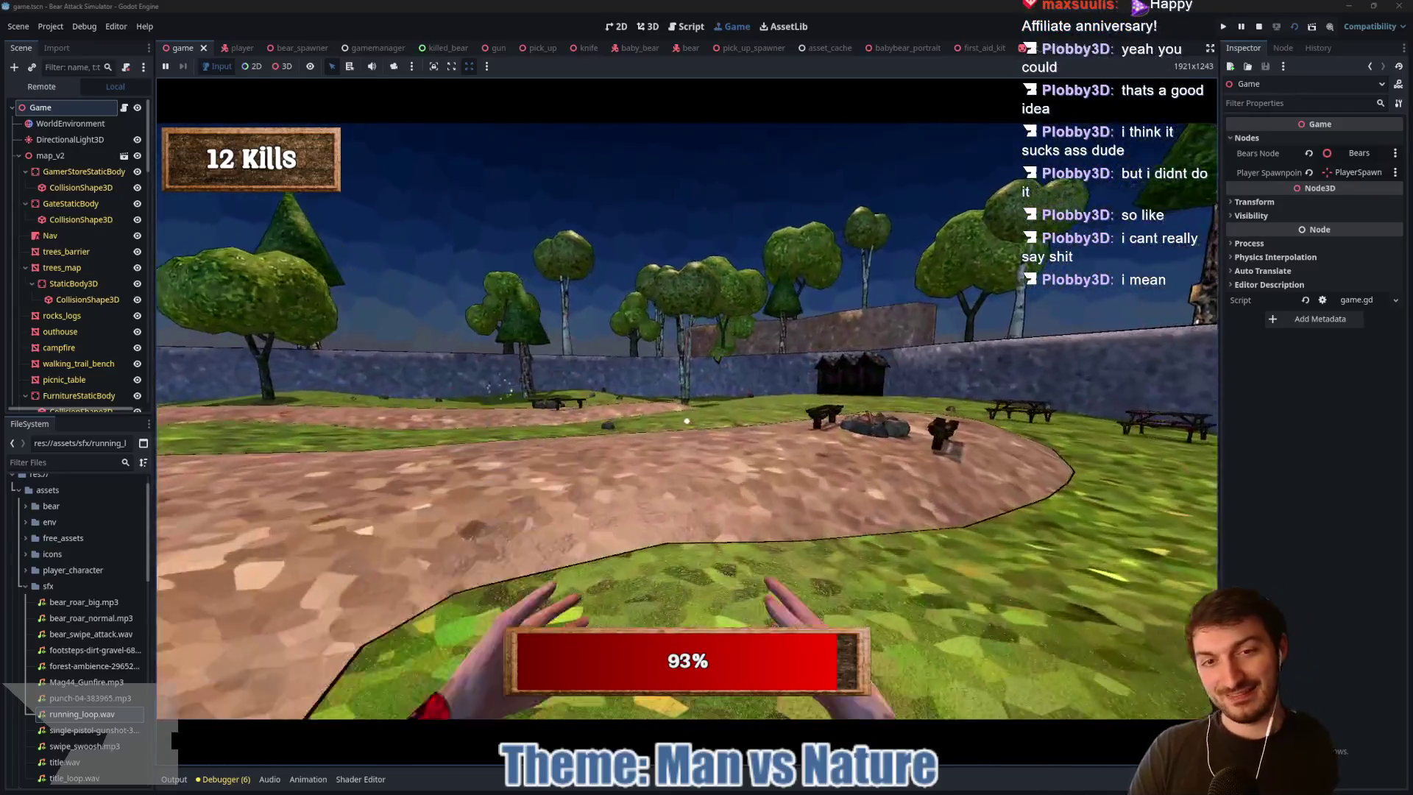
click(686, 421)
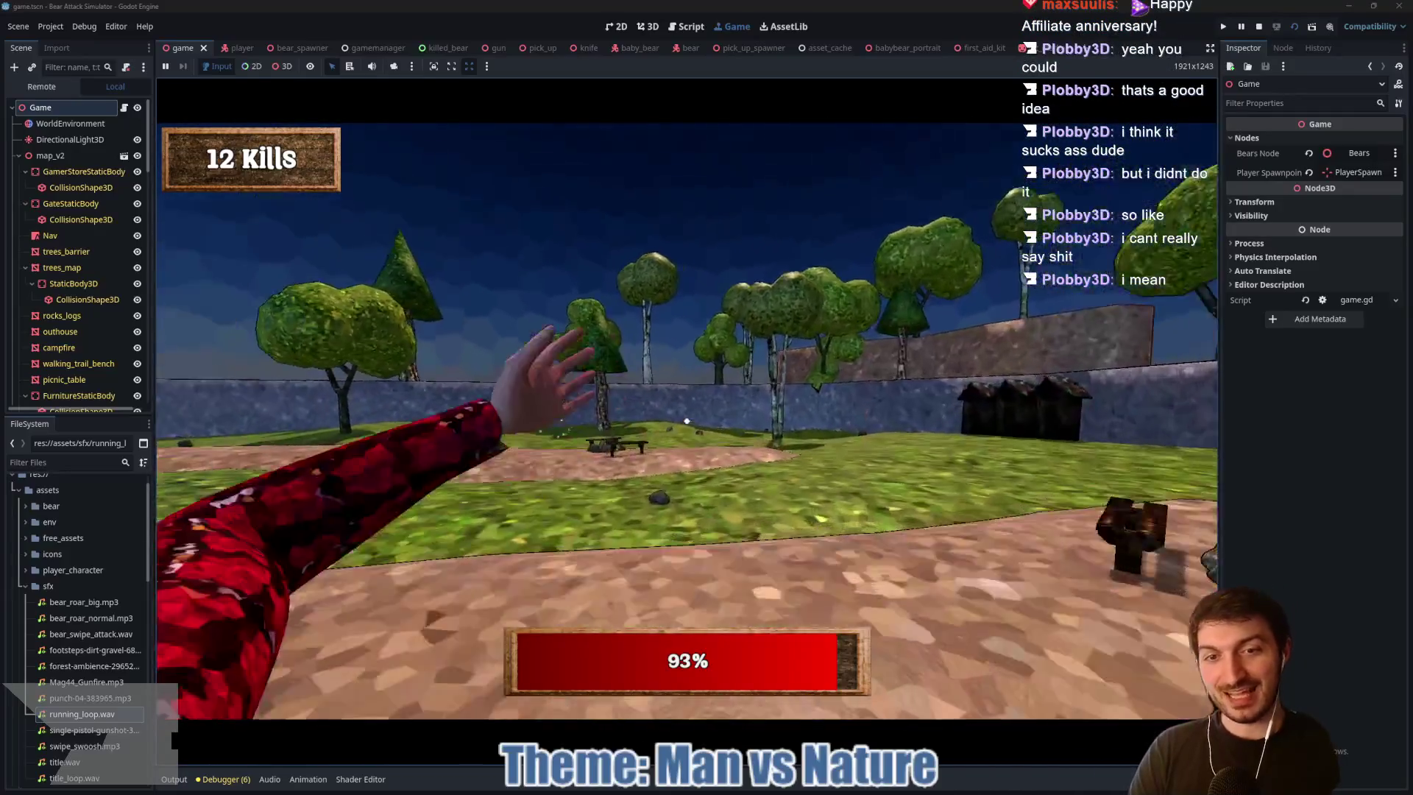
click(686, 421)
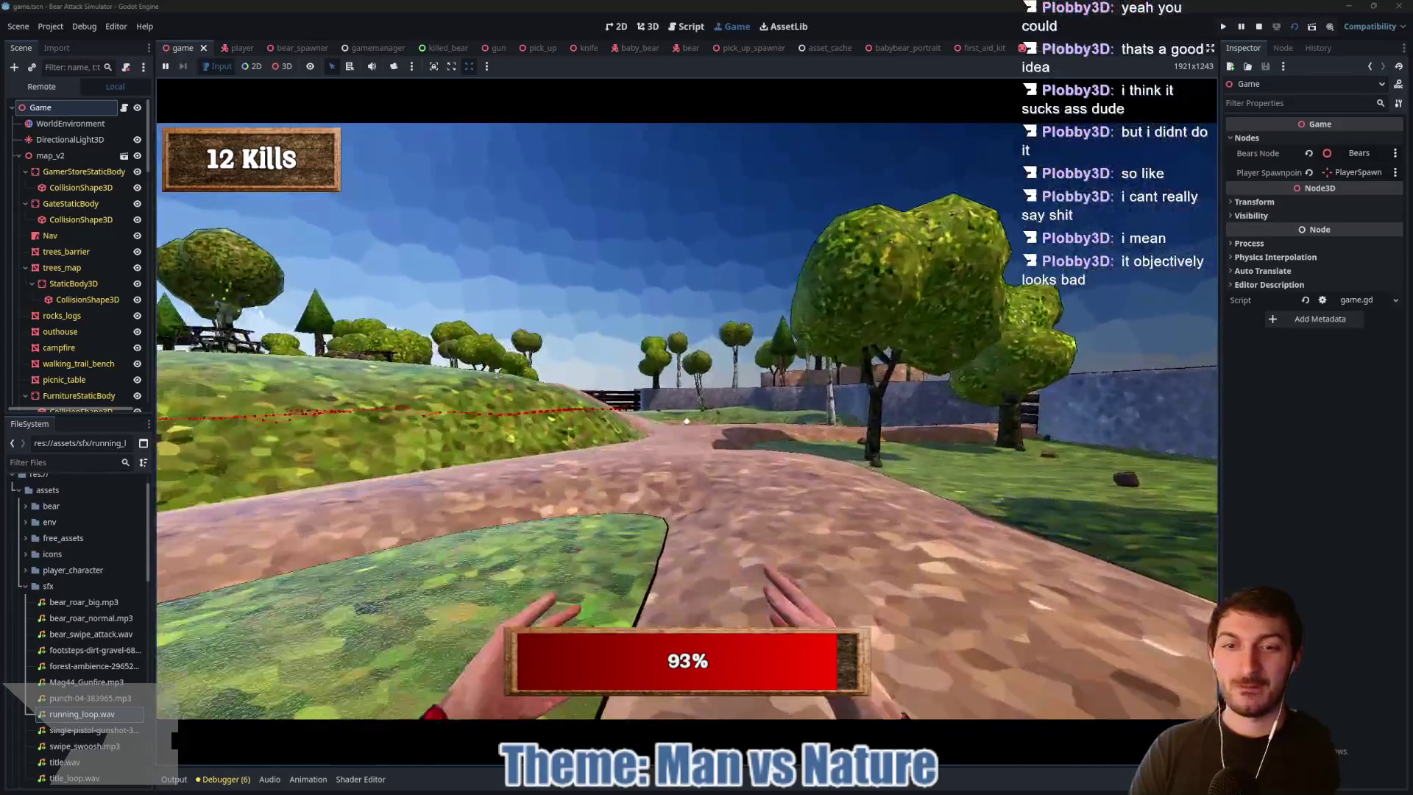
click(687, 421)
click(687, 421)
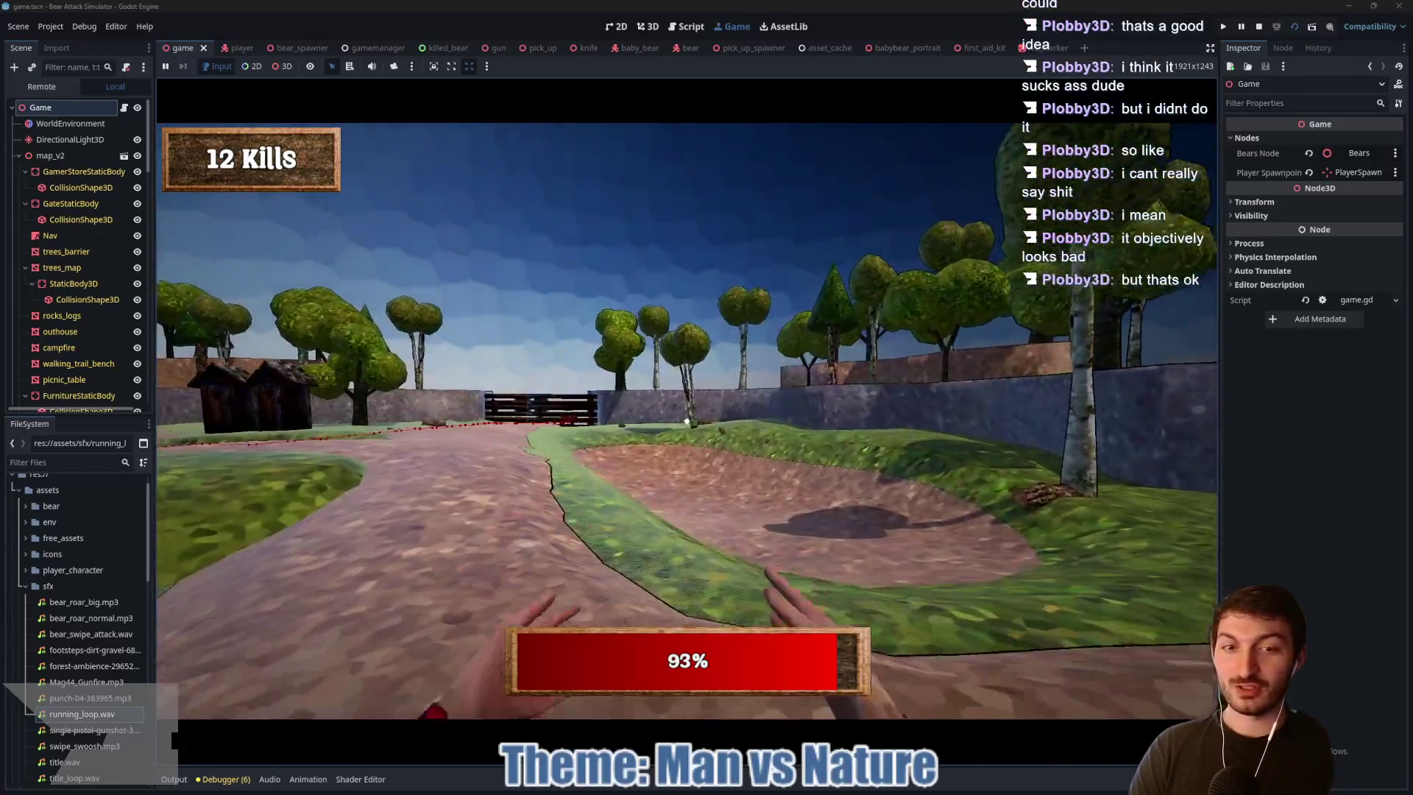
click(687, 421)
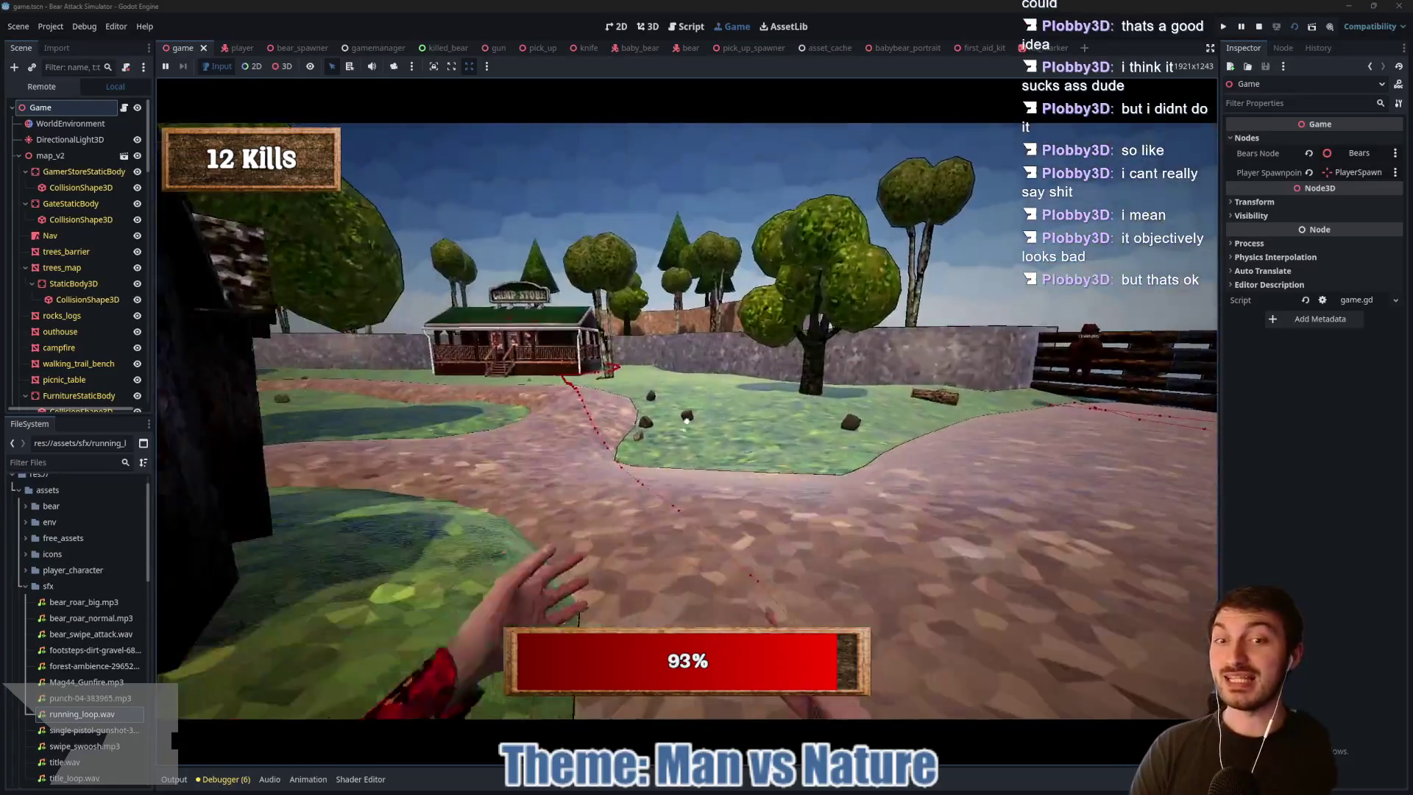
click(687, 421)
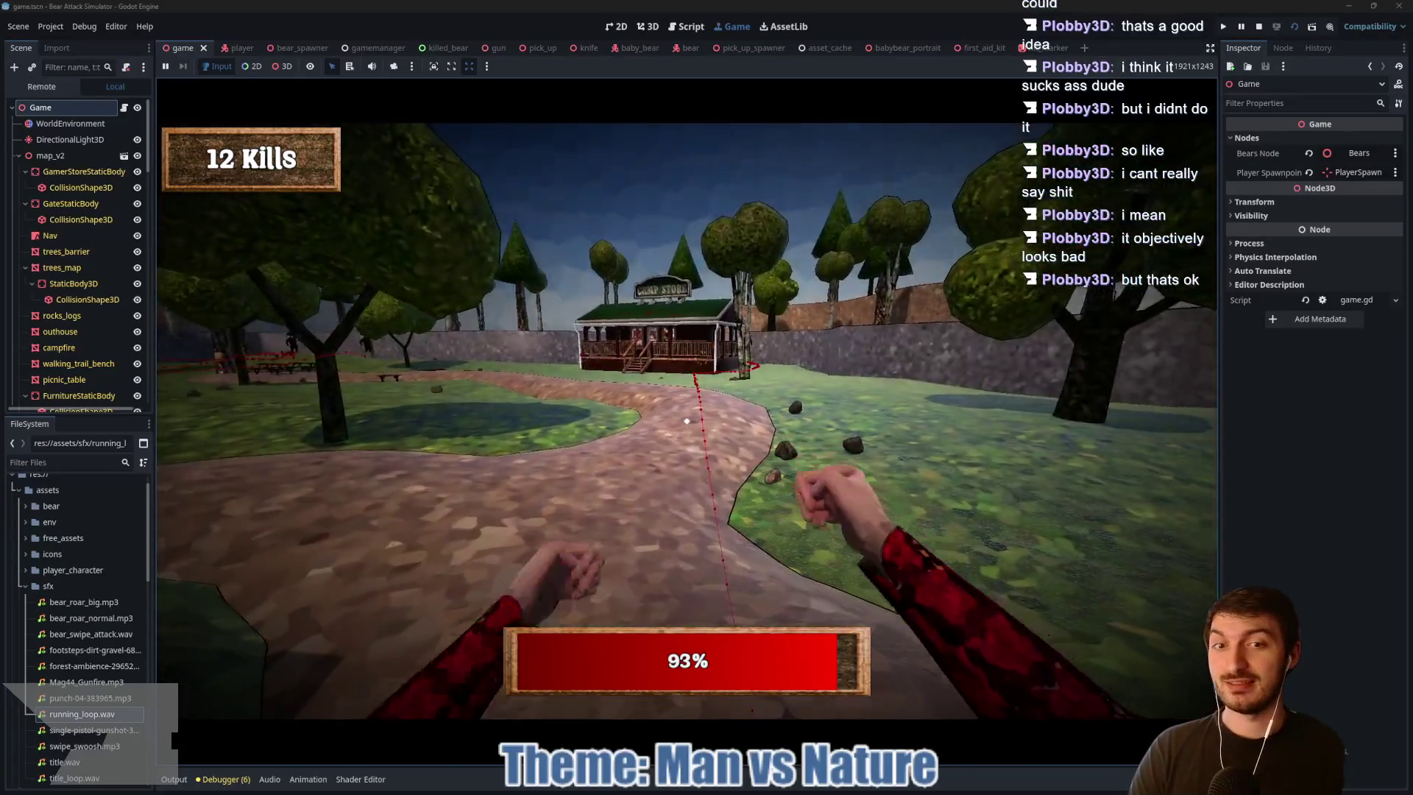
click(687, 421)
Step: Return to the Camp Store, punching along the way, and pick up the gun again
key(w)
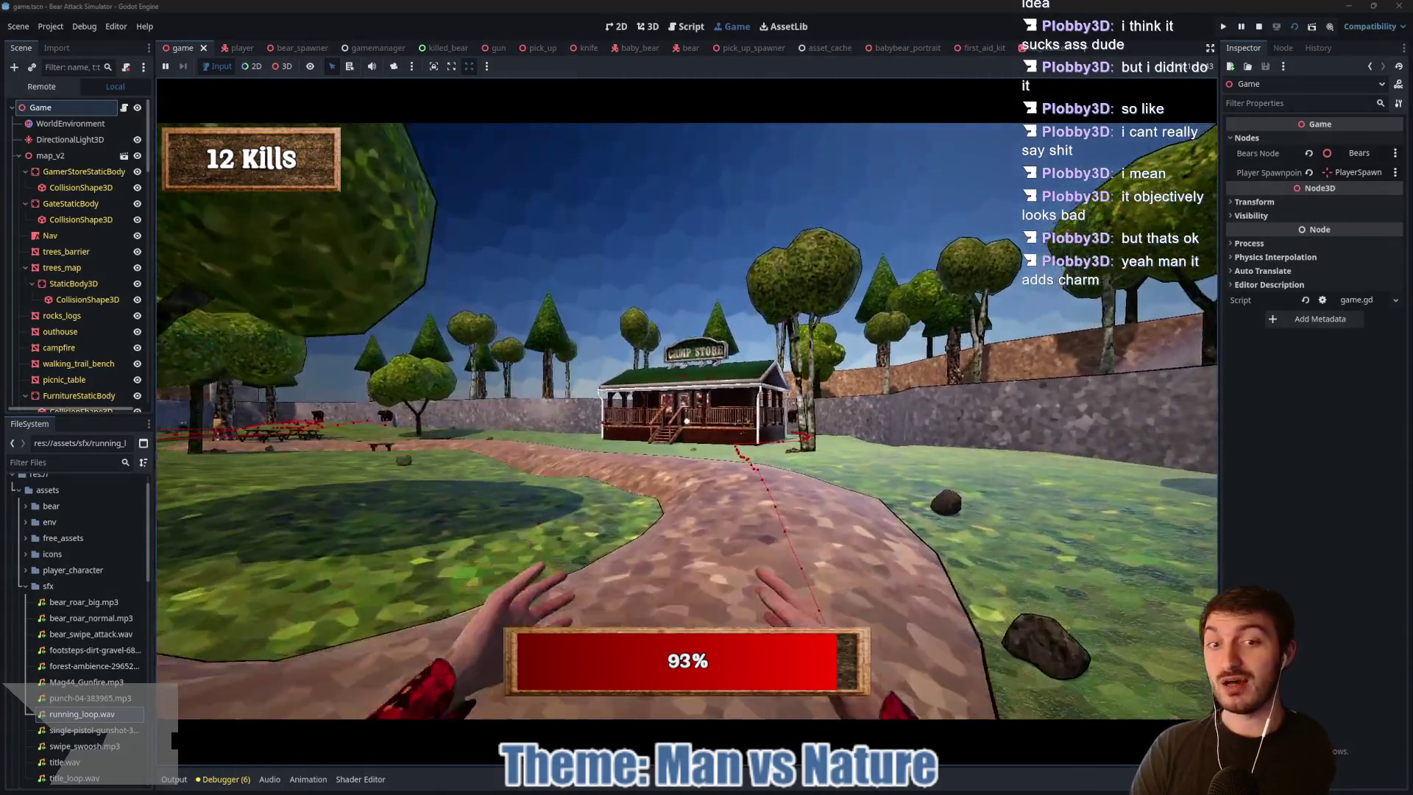
click(687, 421)
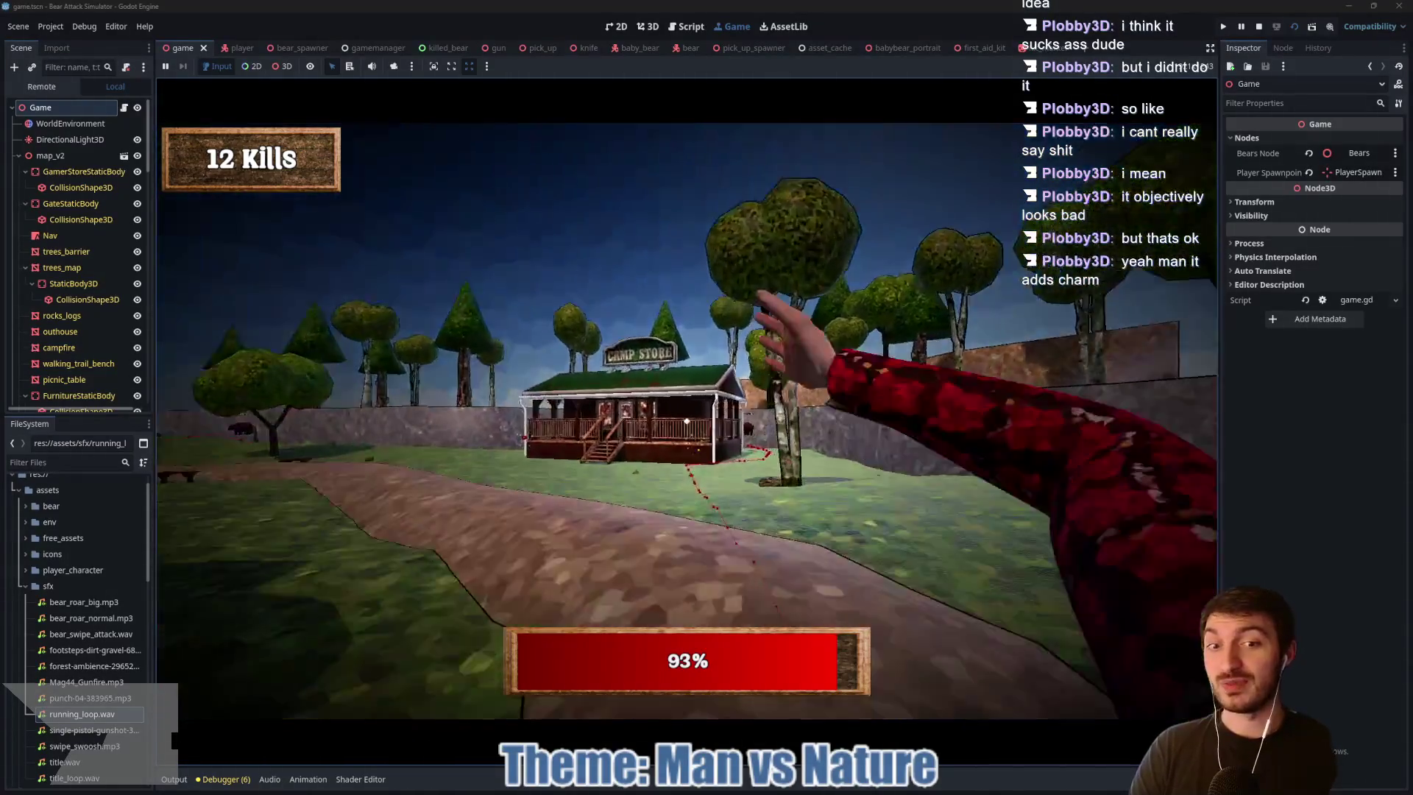
click(687, 421)
key(w)
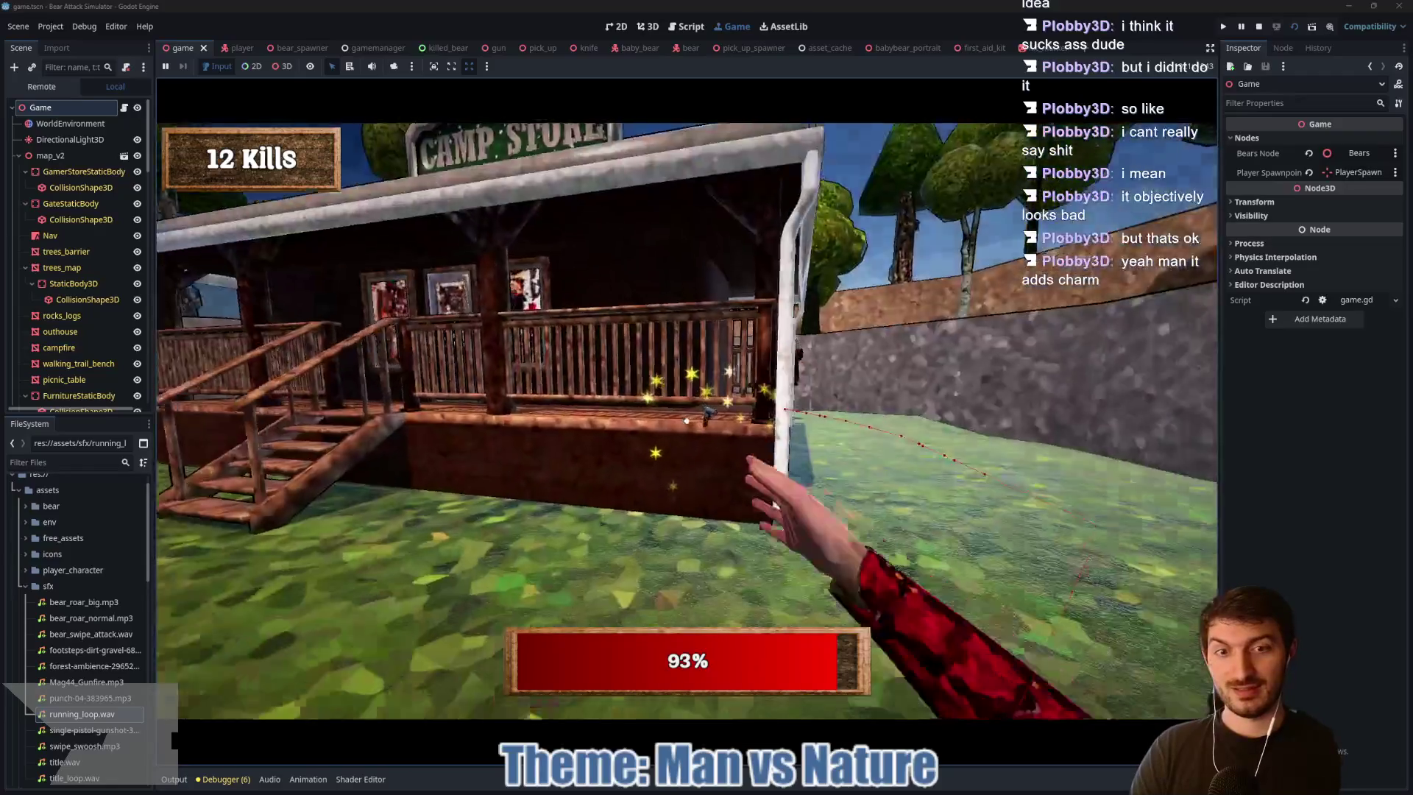
key(e)
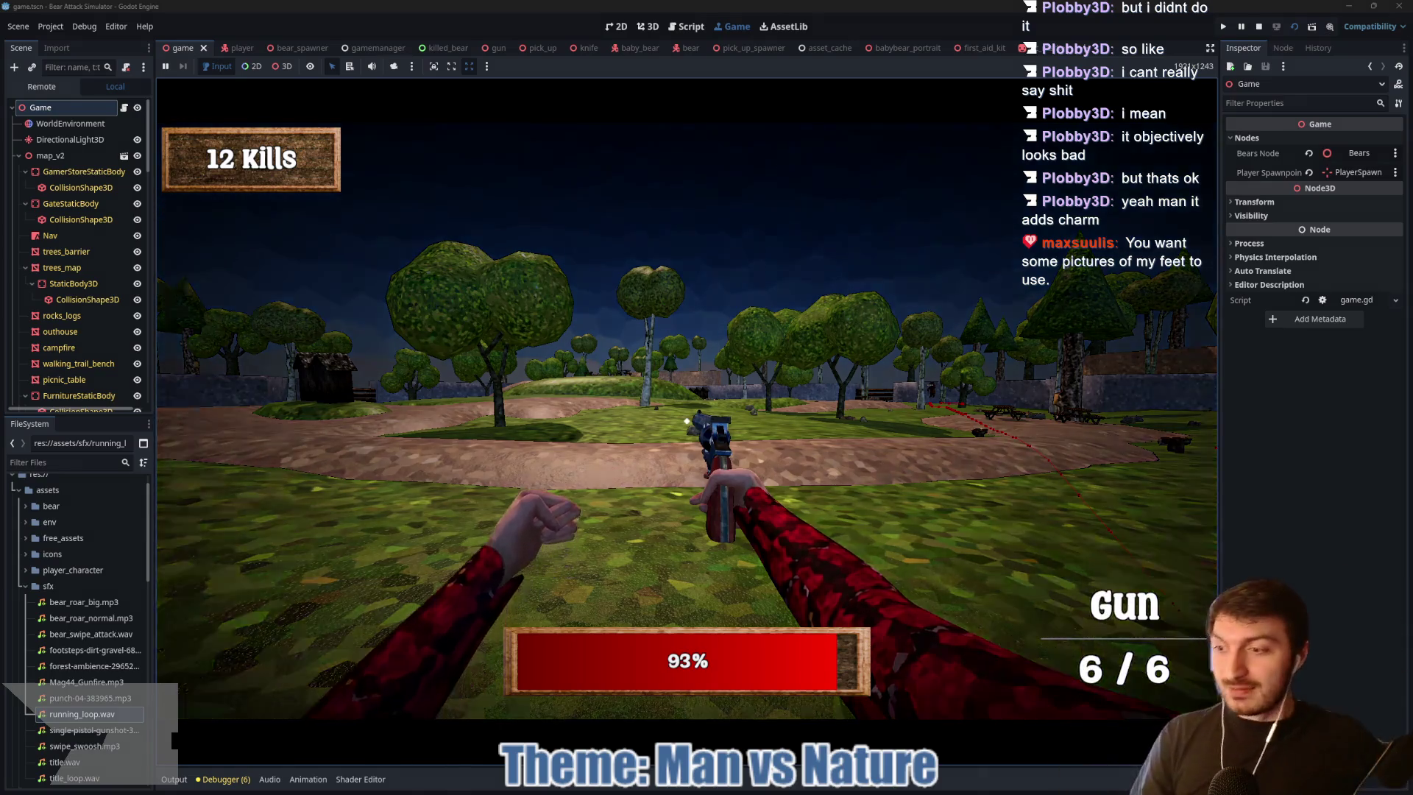
Step: Walk toward the trees and pick up the first-aid kit to restore health
key(w)
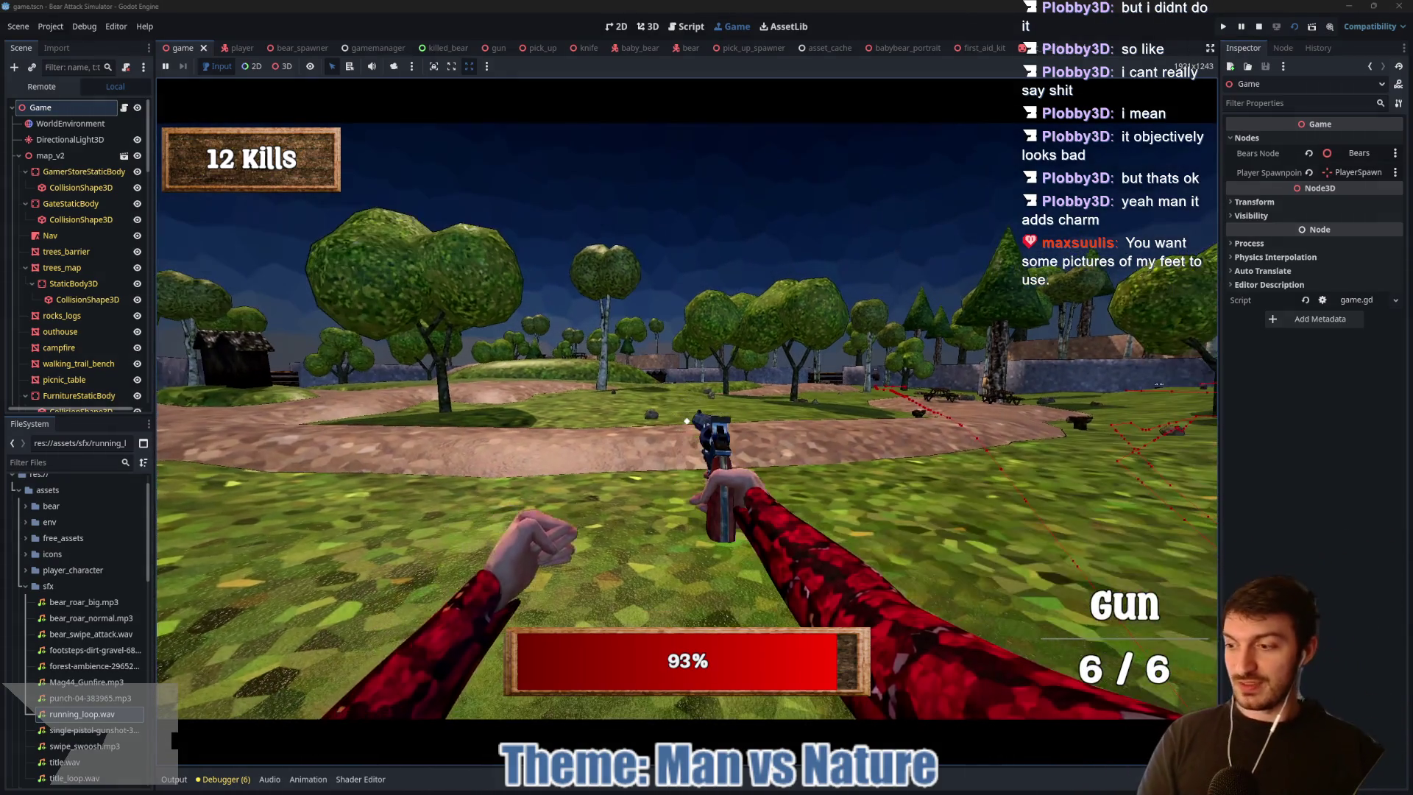
mouse_move(686, 421)
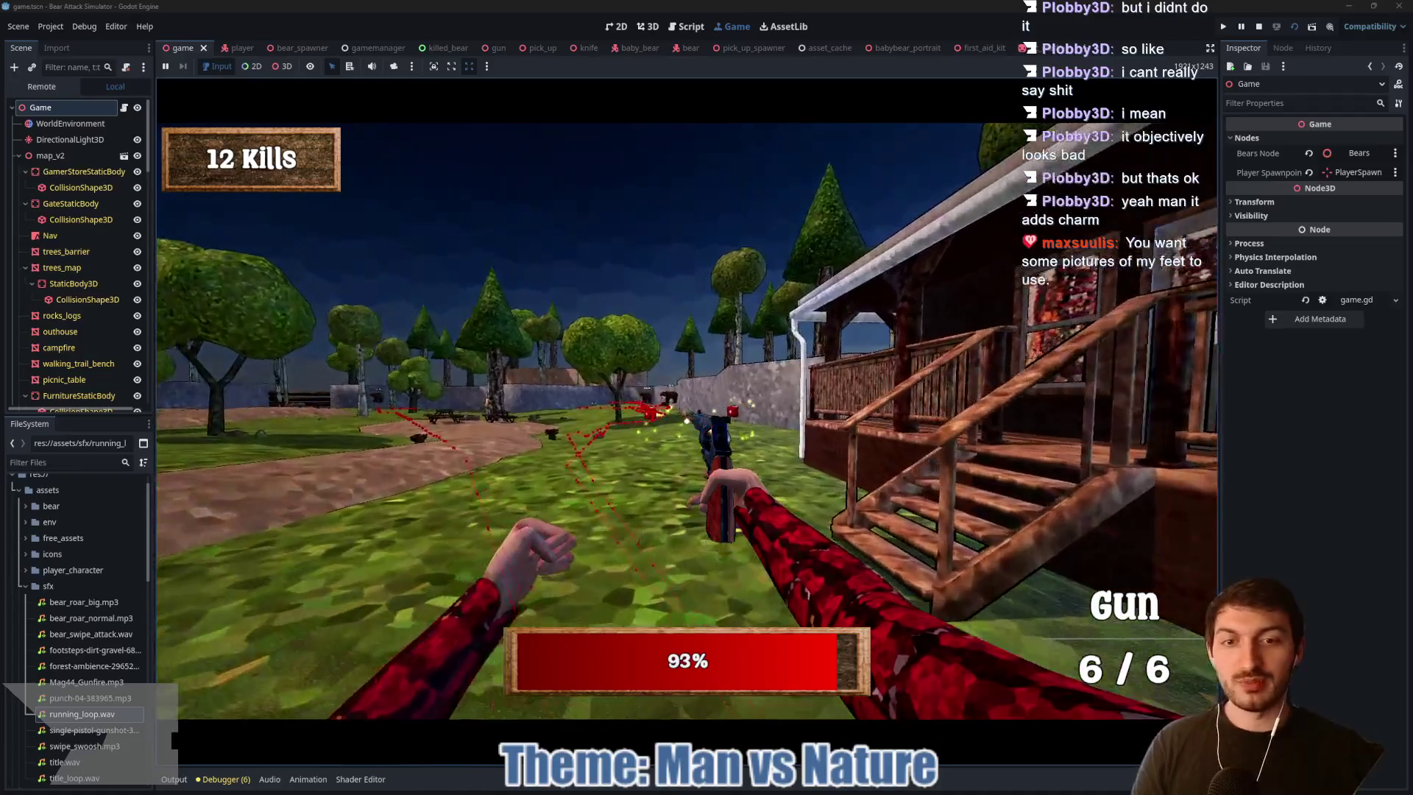
key(w)
key(e)
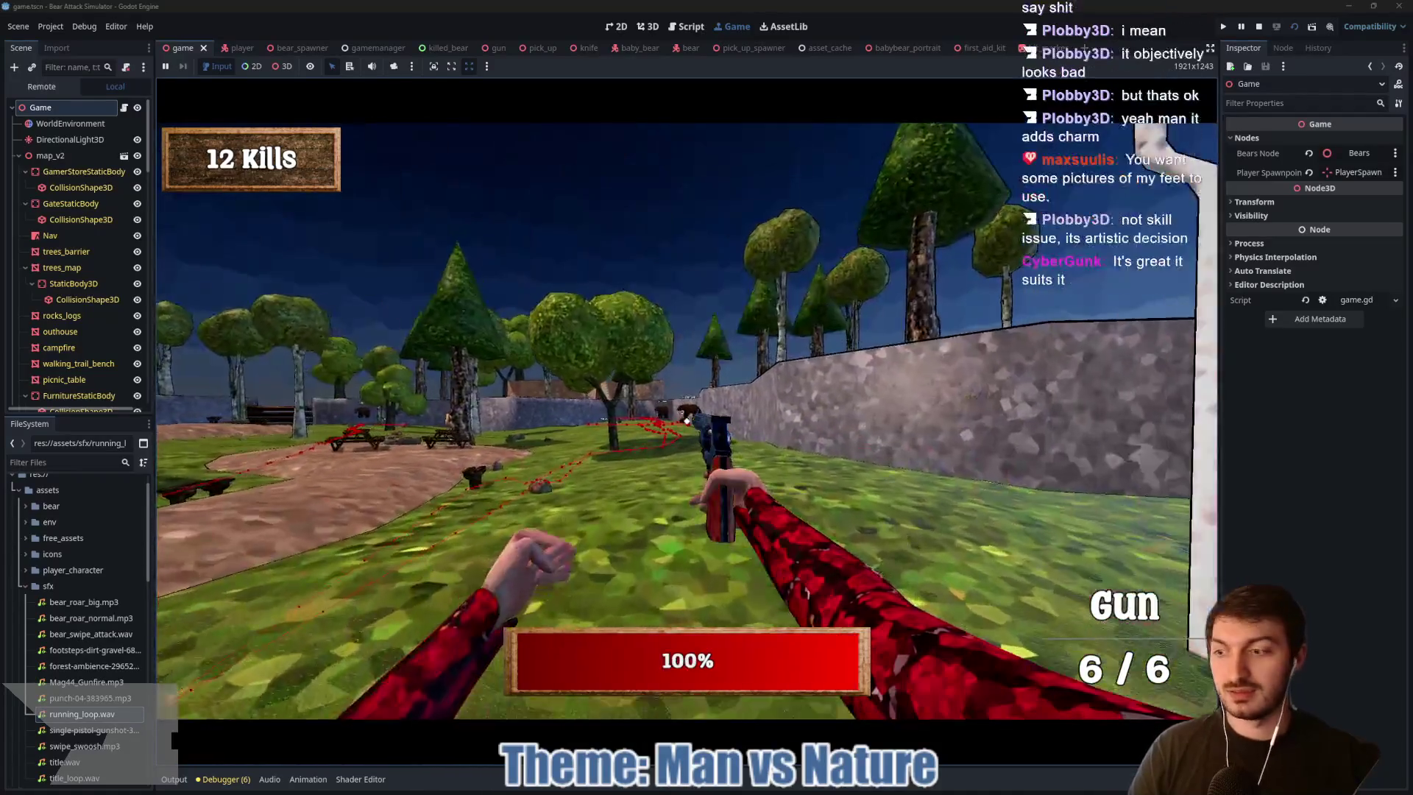
key(w)
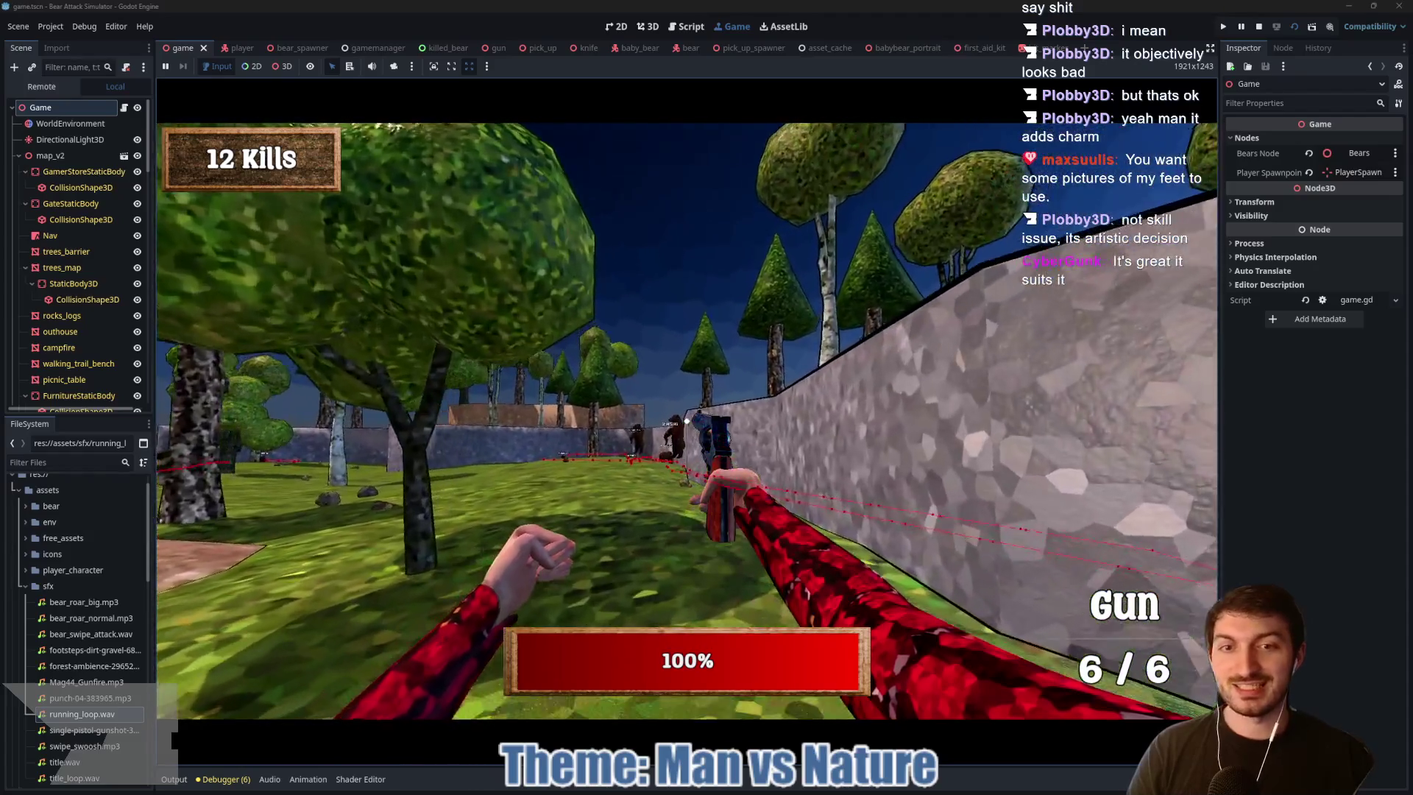
Step: Shoot the charging bears until kills reach 13, then orbit around the arm rig
click(687, 421)
click(687, 421)
click(687, 421)
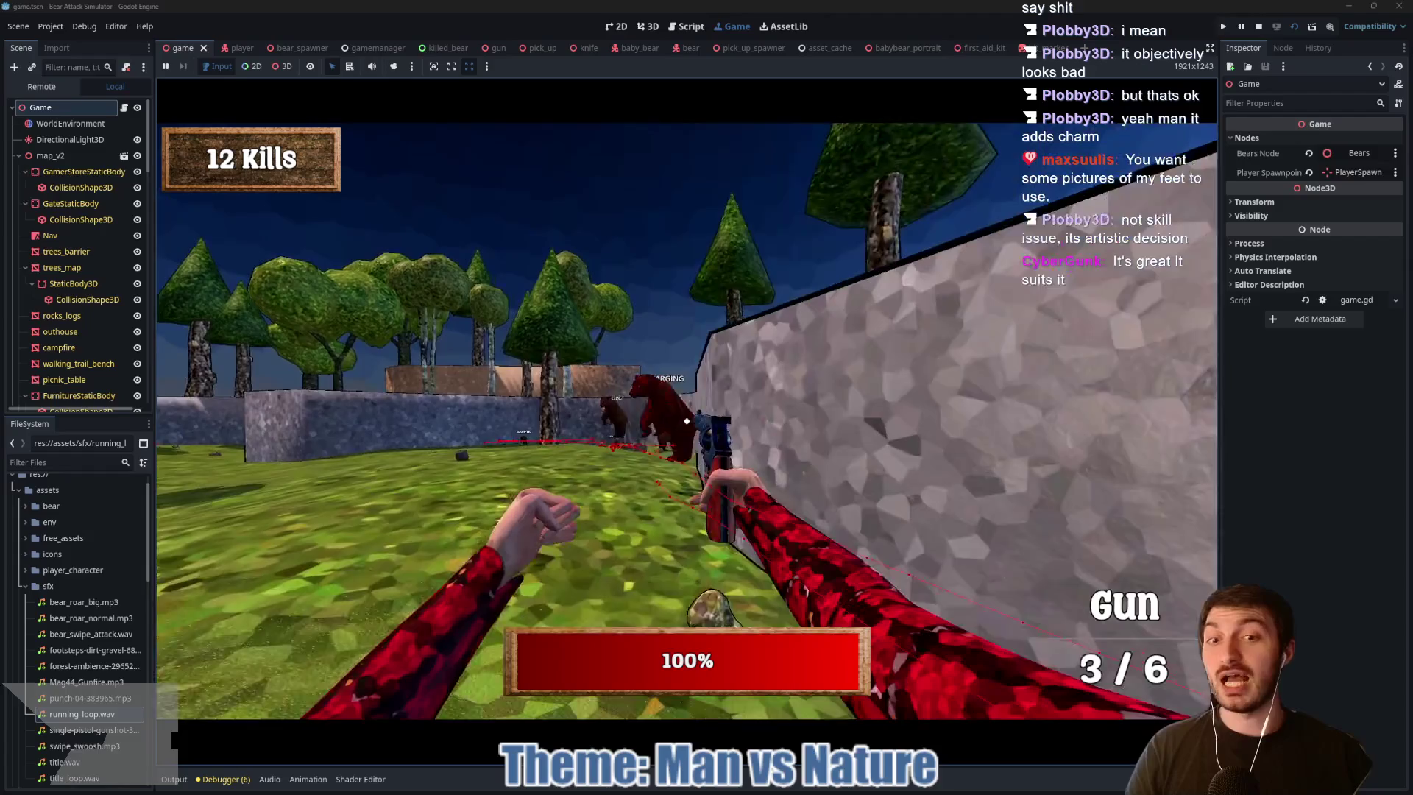
click(668, 426)
click(686, 421)
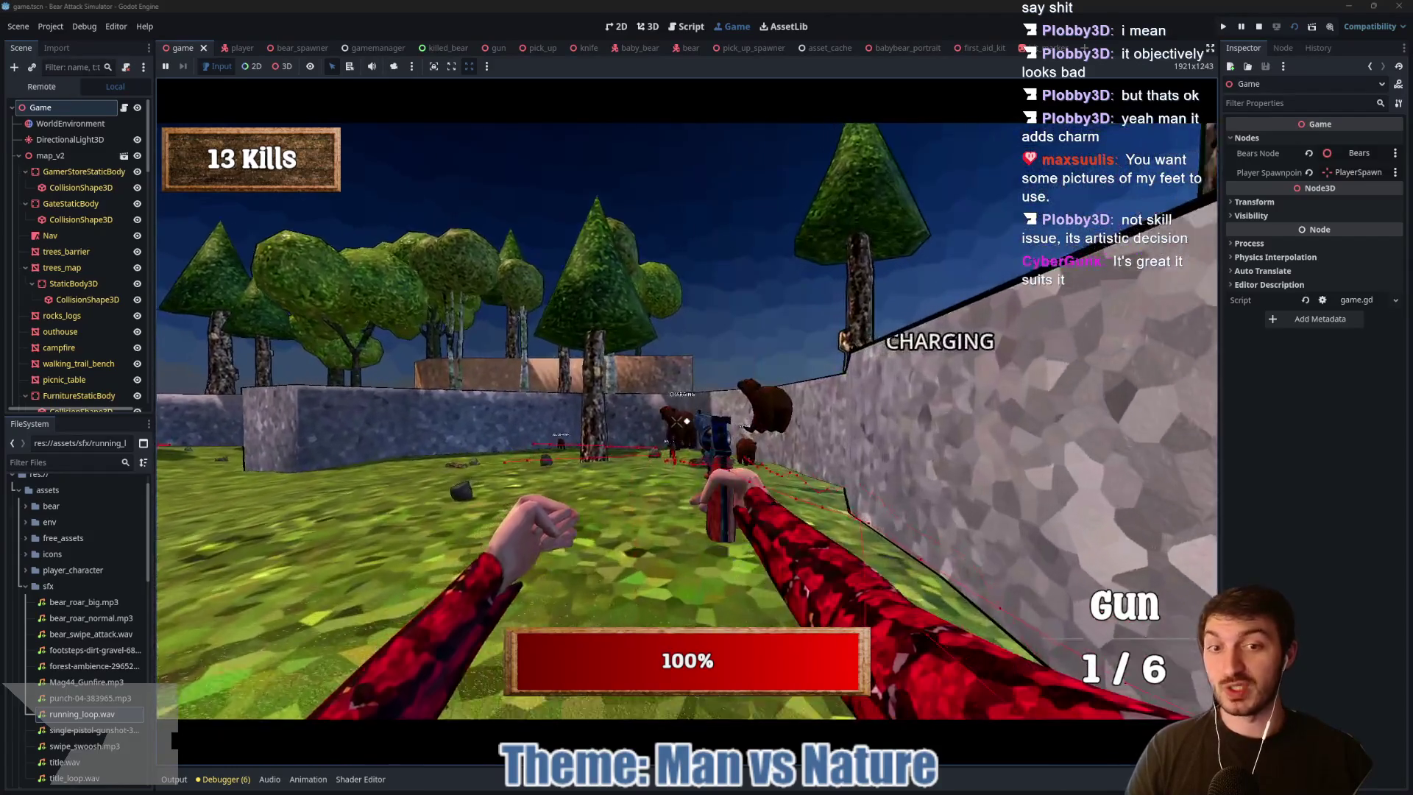
click(687, 421)
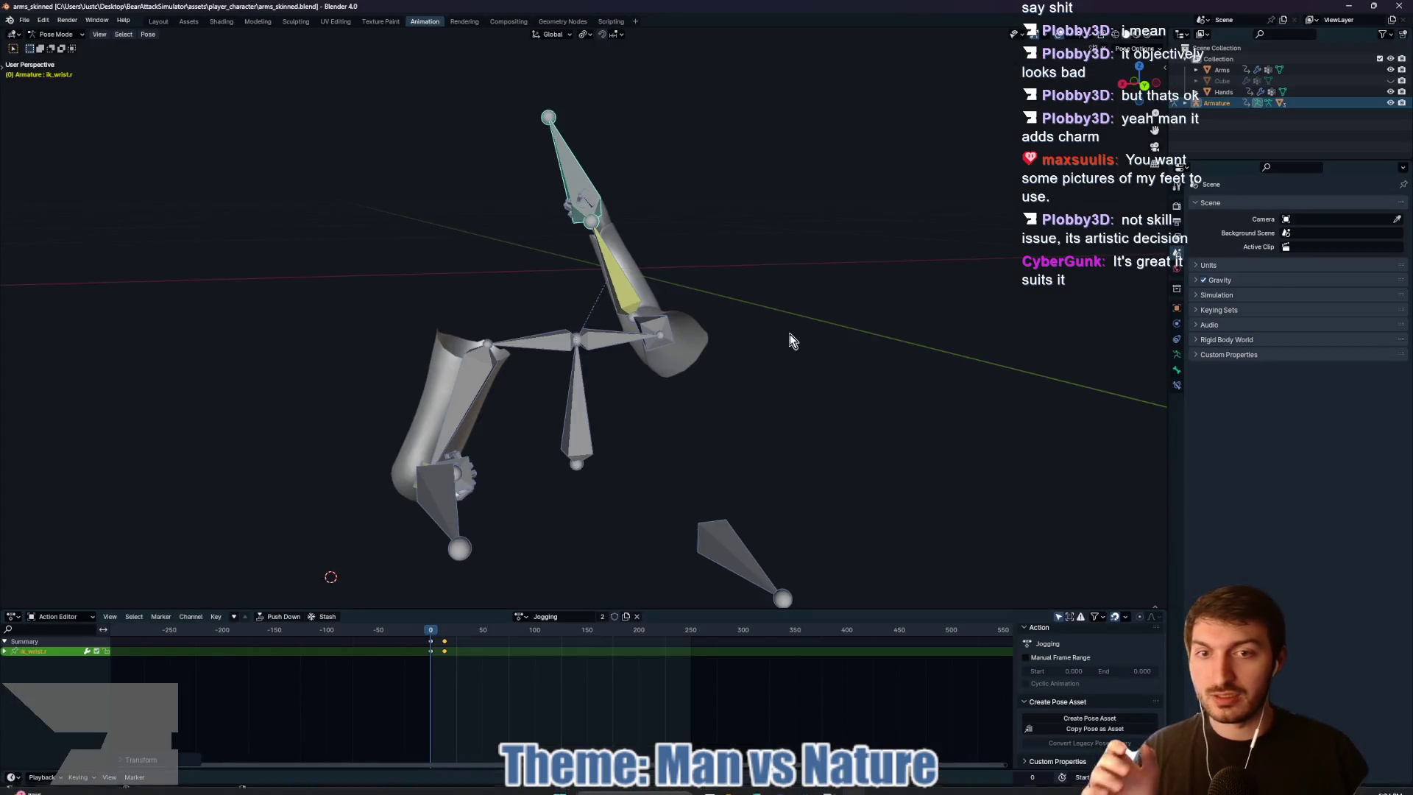
mouse_move(788, 337)
mouse_down()
mouse_move(709, 375)
mouse_move(618, 379)
mouse_up()
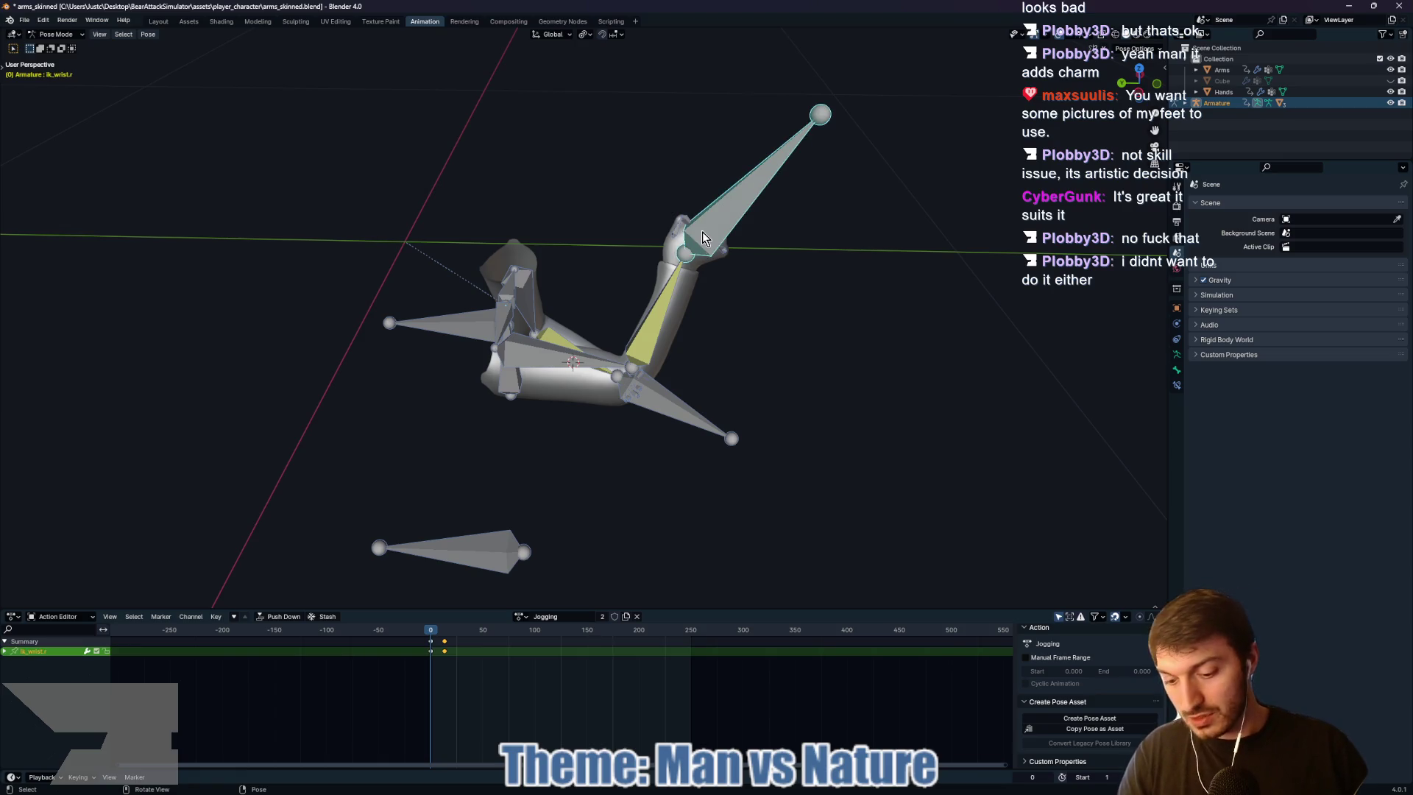
key(g)
key(z)
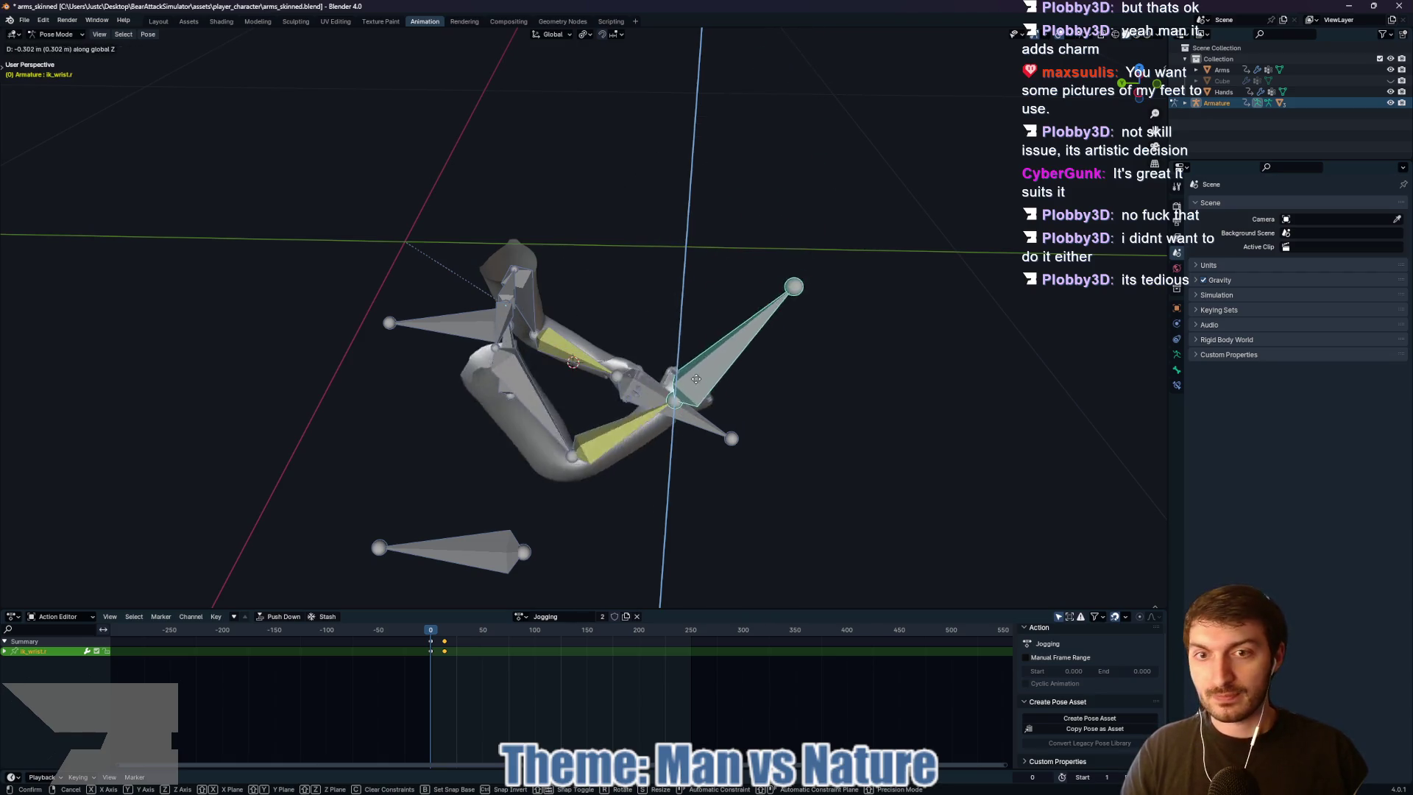
click(823, 343)
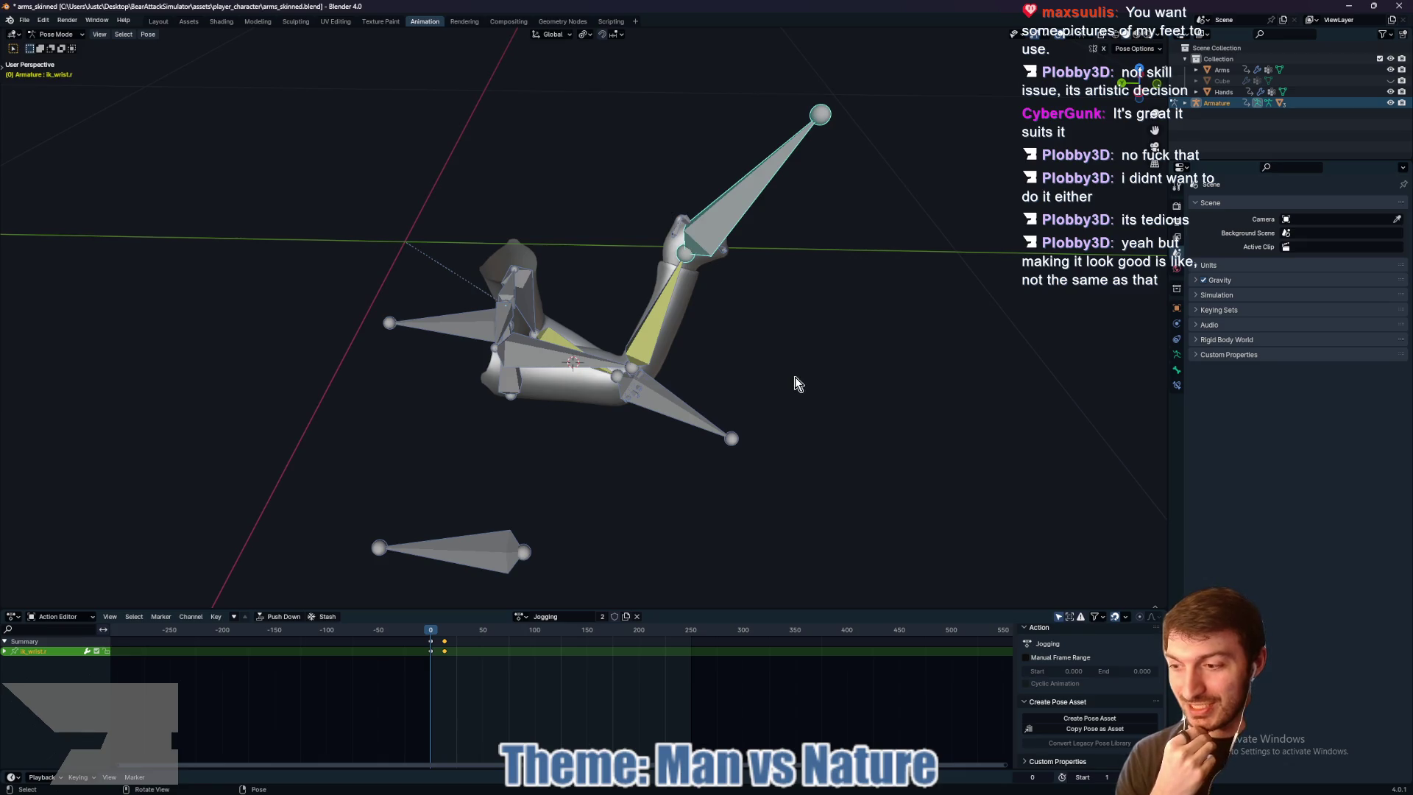
drag(792, 299, 616, 281)
drag(823, 290, 822, 292)
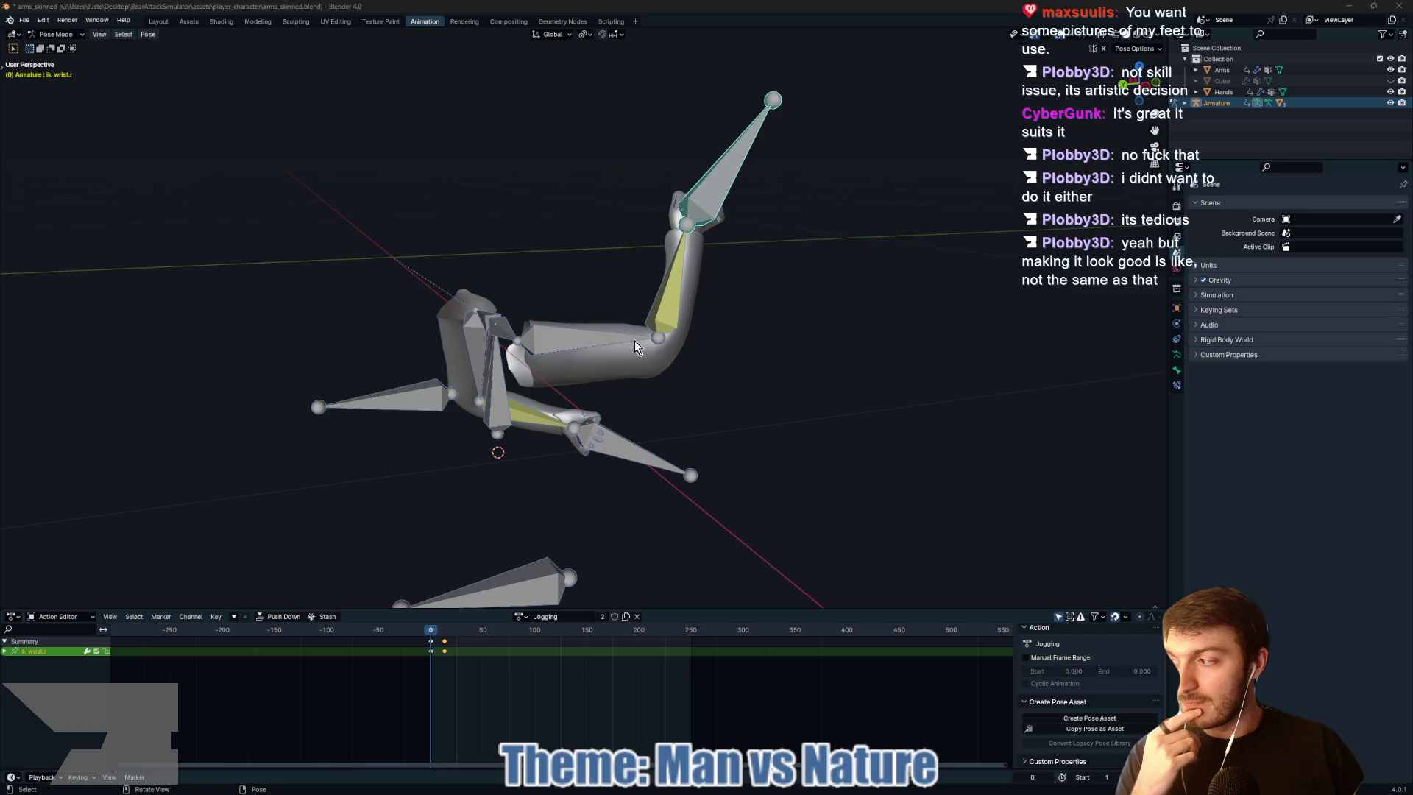
mouse_move(780, 364)
mouse_down()
mouse_move(650, 374)
mouse_move(748, 385)
mouse_up()
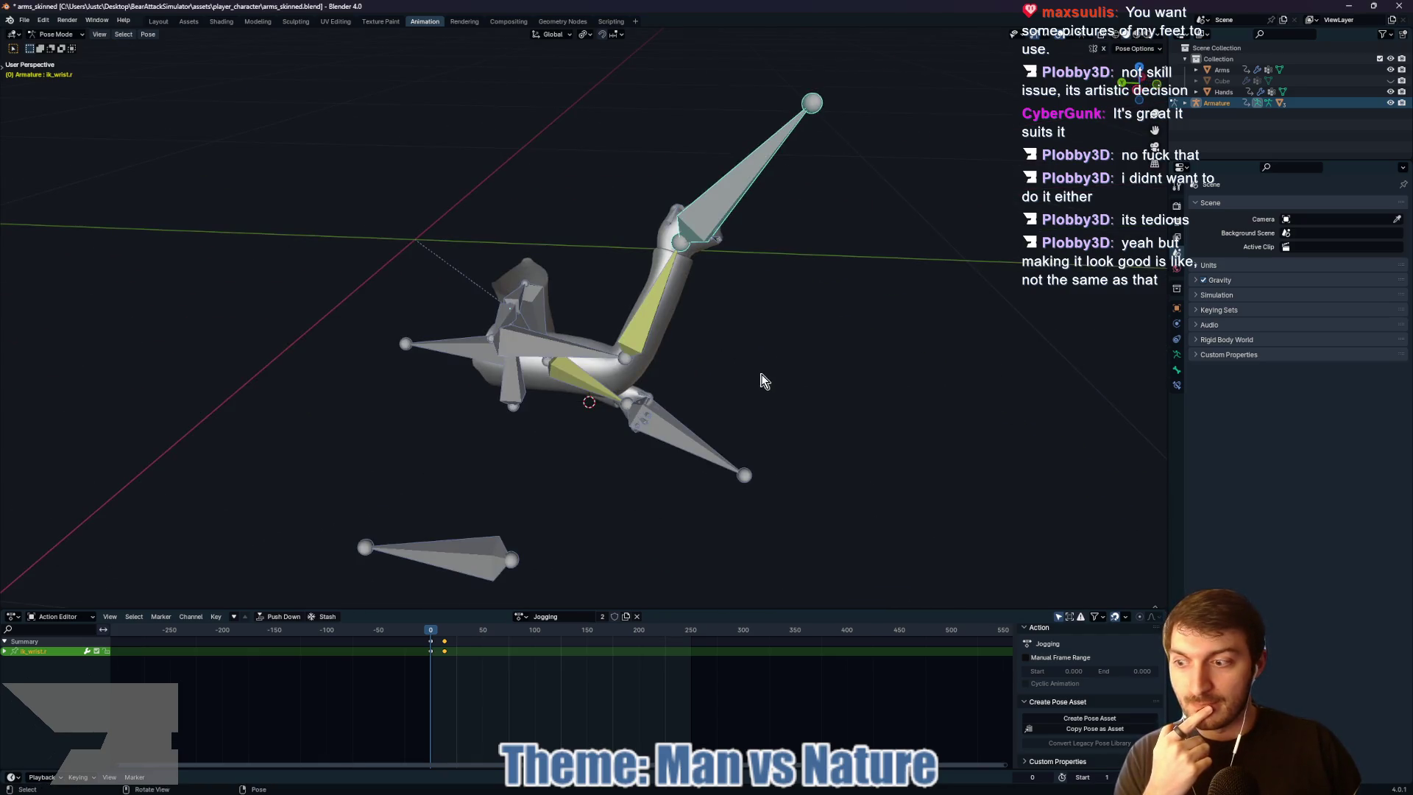
mouse_move(858, 789)
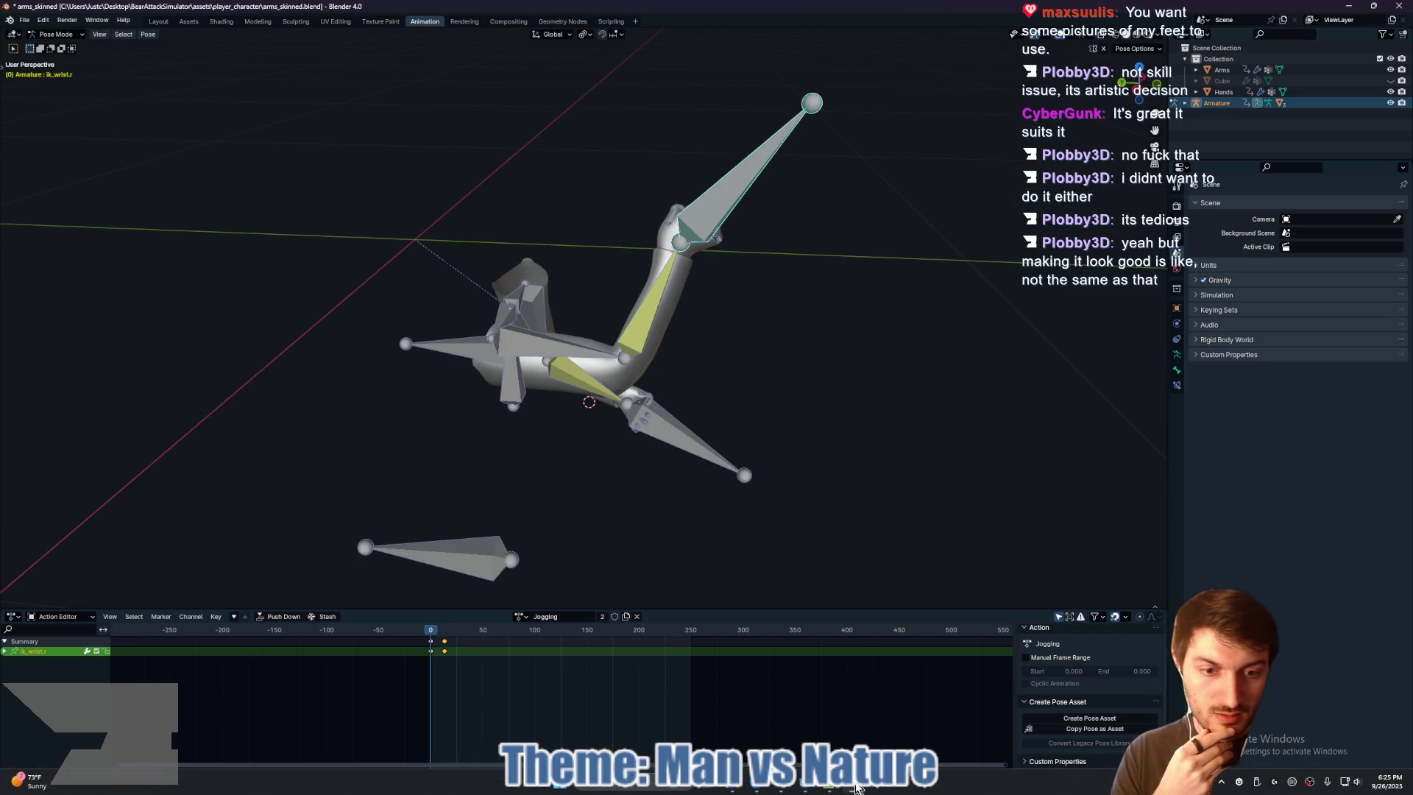
click(805, 789)
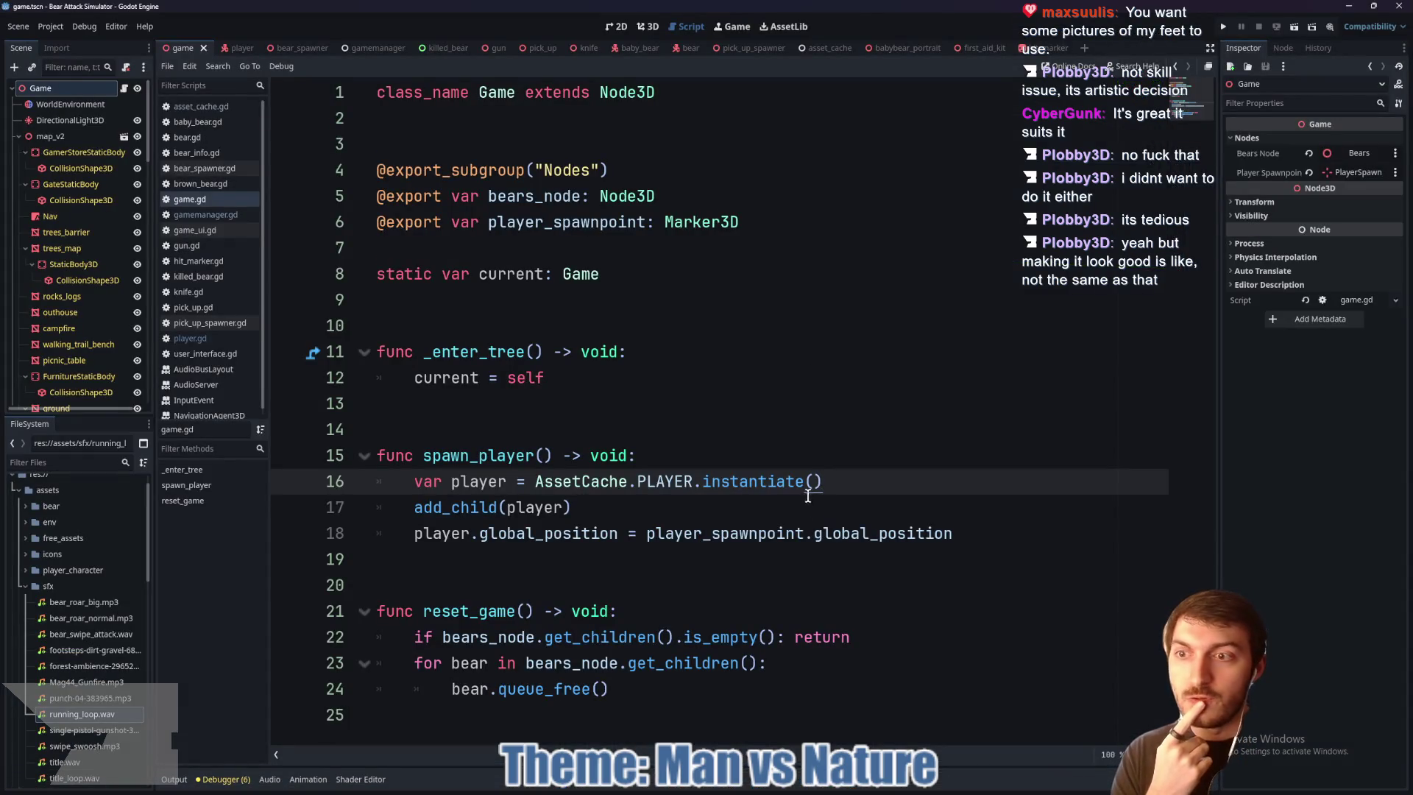
Step: Bring up the player scene in Godot's 3D view
mouse_move(798, 489)
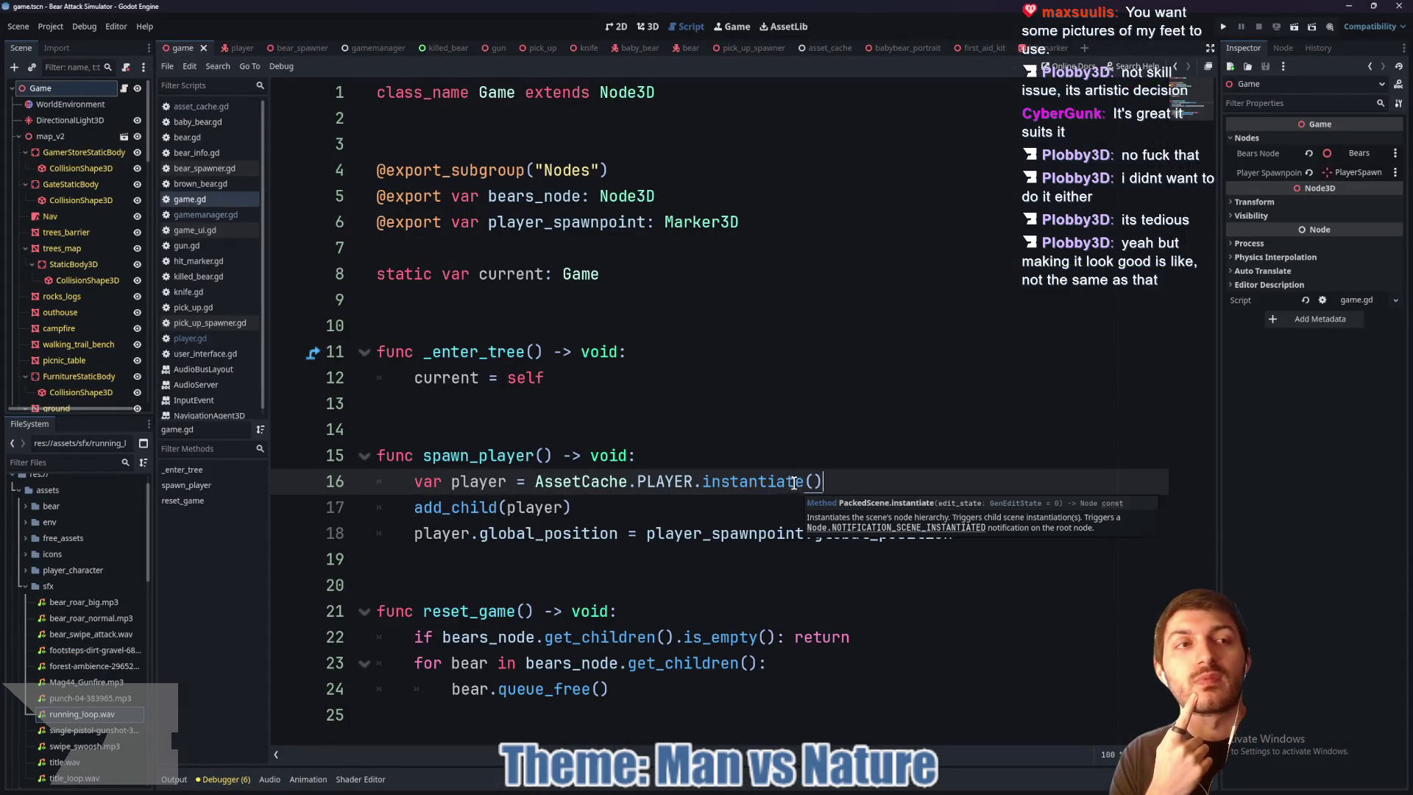
click(228, 48)
click(616, 26)
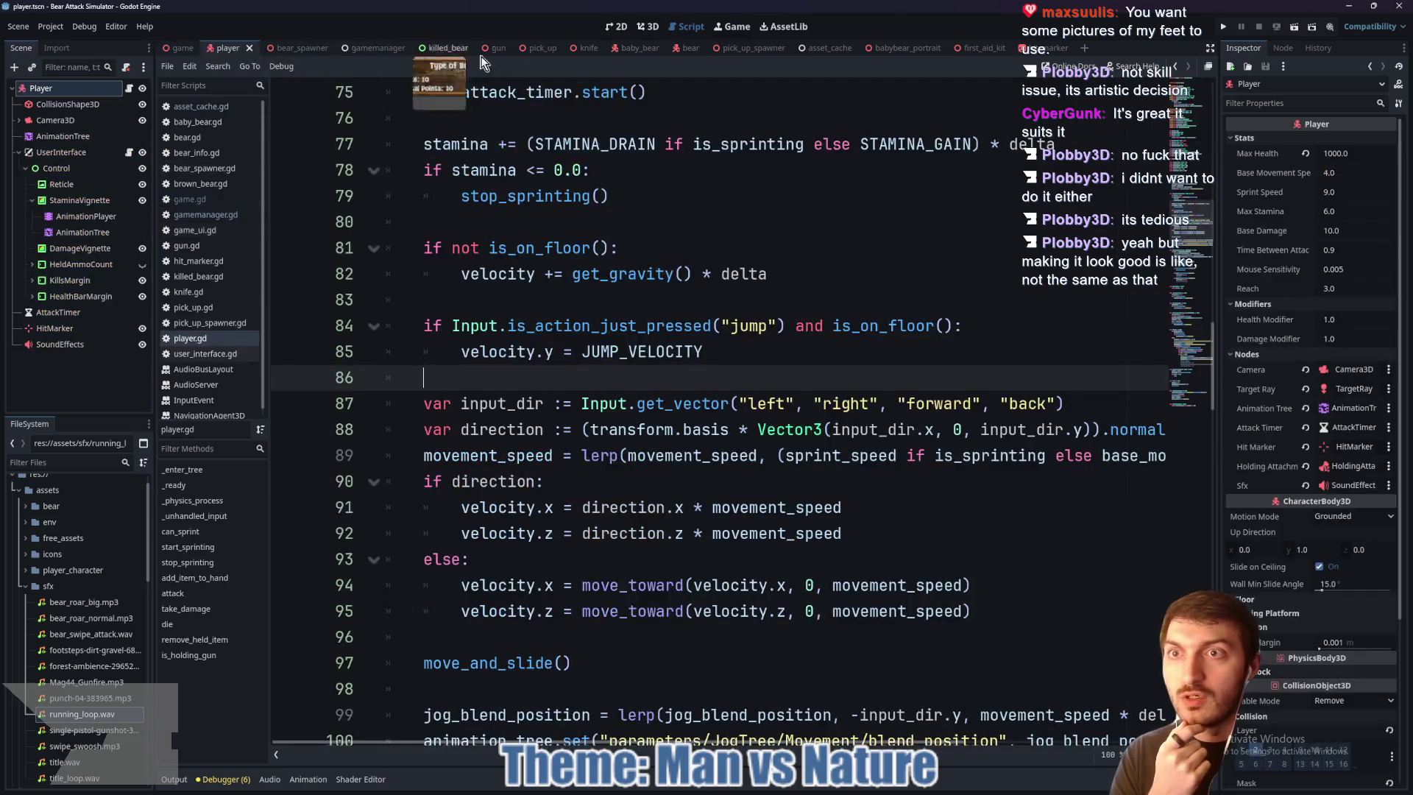
click(644, 27)
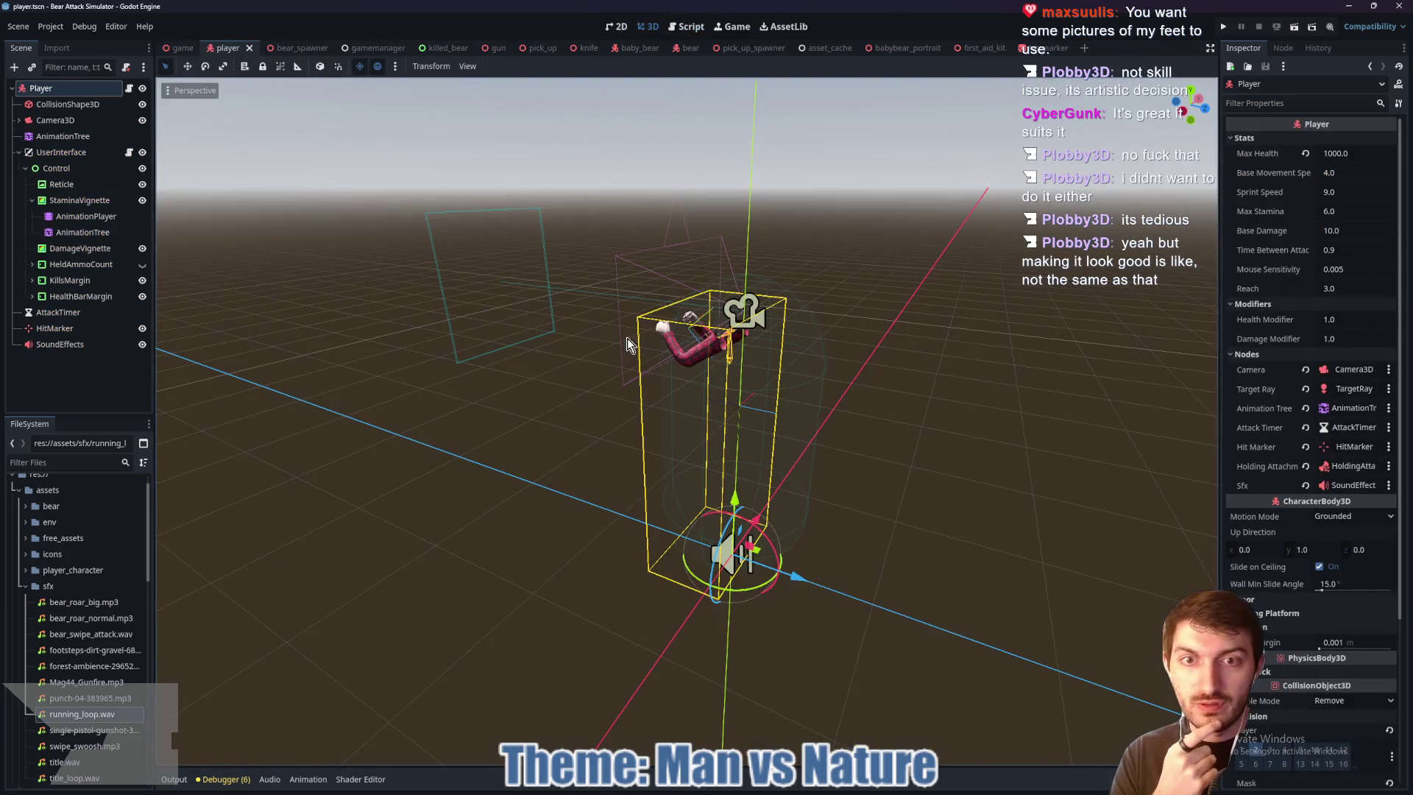
scroll(844, 375, up, 3)
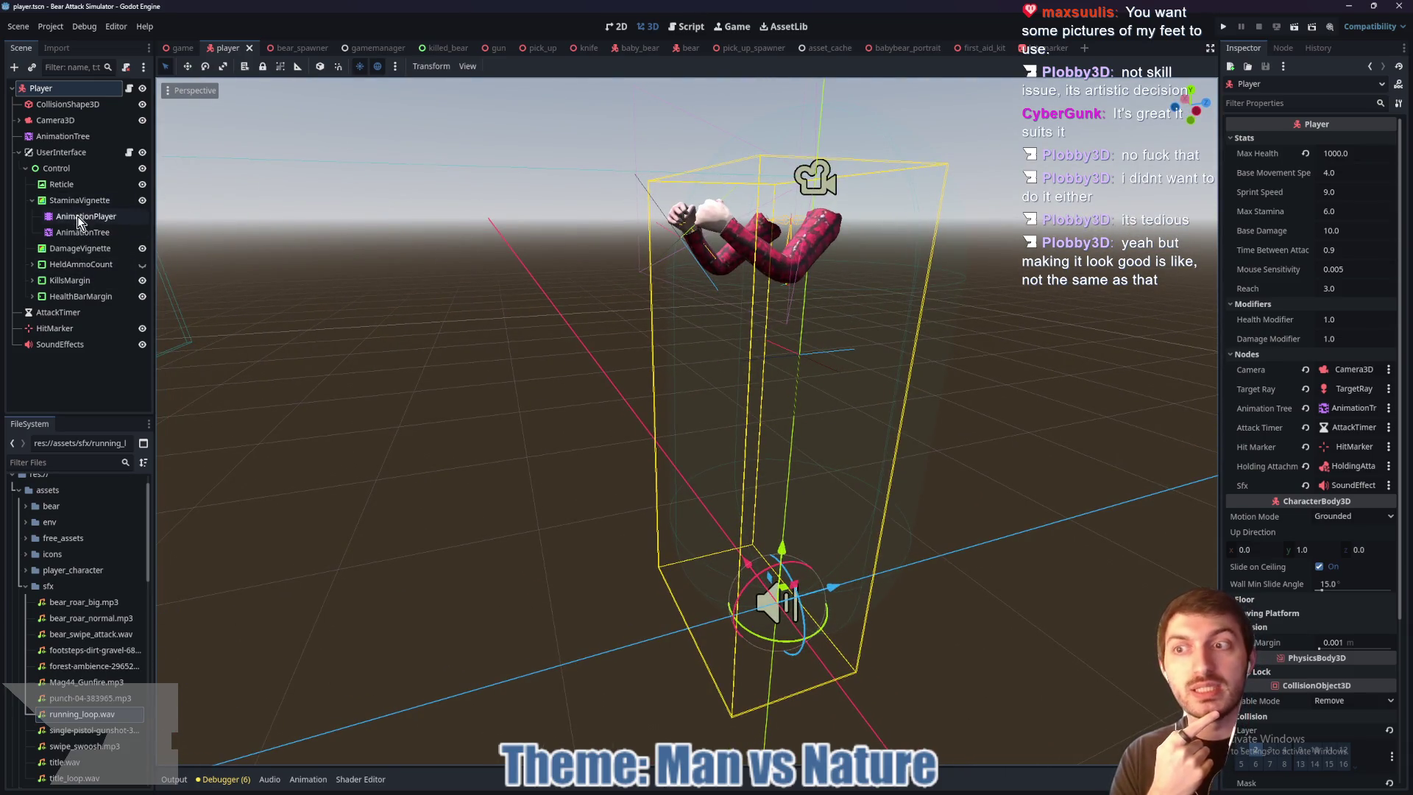
Step: Open the AnimationTree state graph, select the JogTree state, and expand the camera's children
click(54, 137)
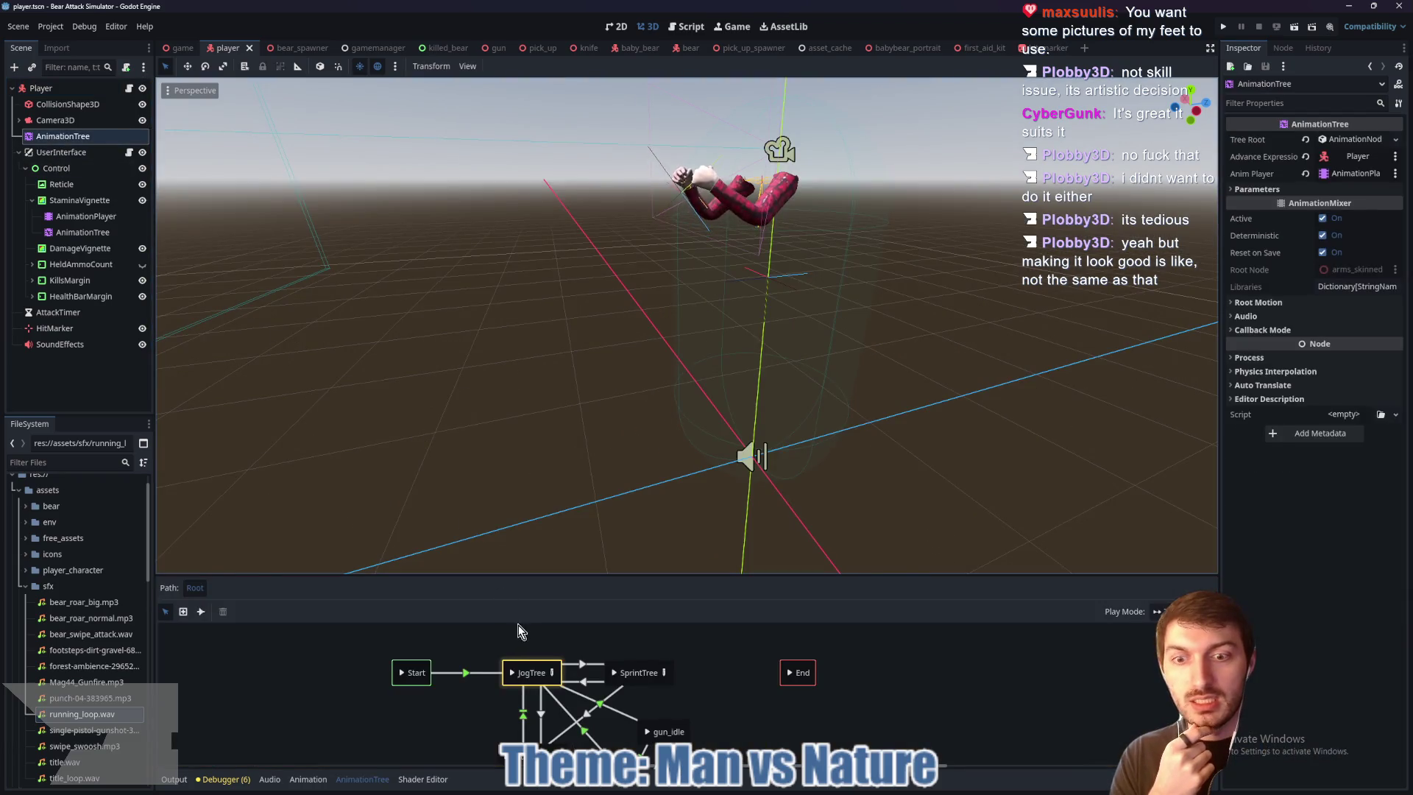
click(526, 754)
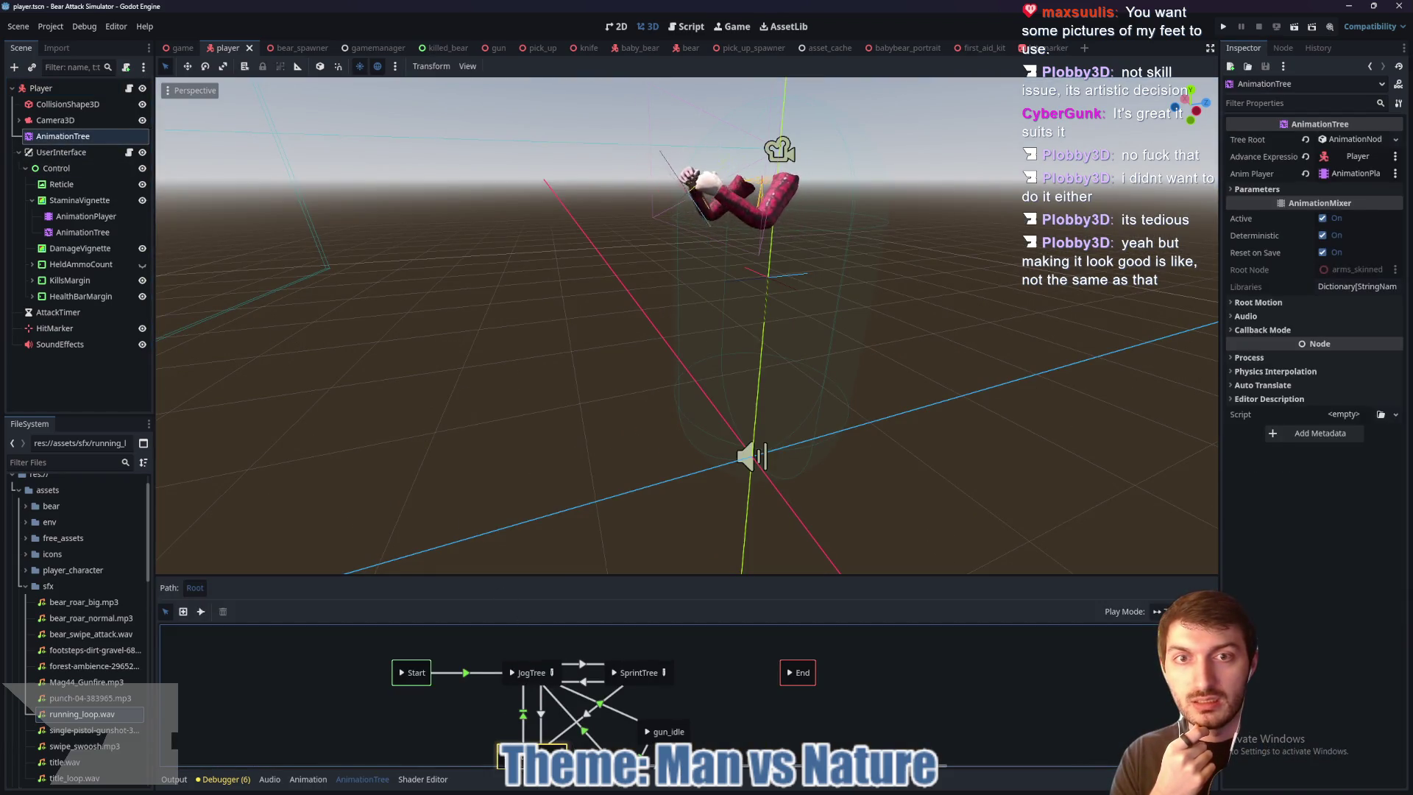
click(531, 672)
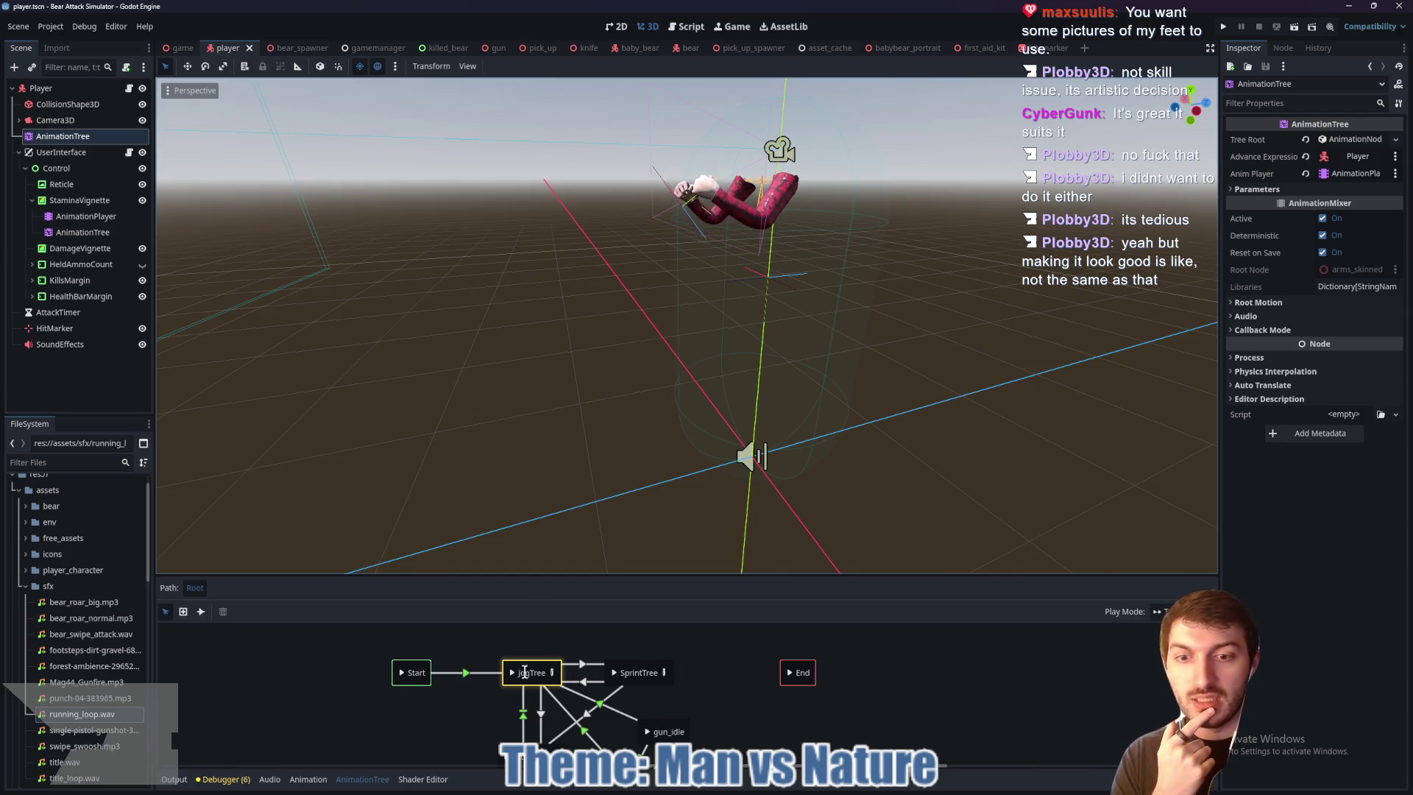
click(18, 120)
Step: Scrub the punch_left animation, then punch_right to its end at 1.625
click(79, 264)
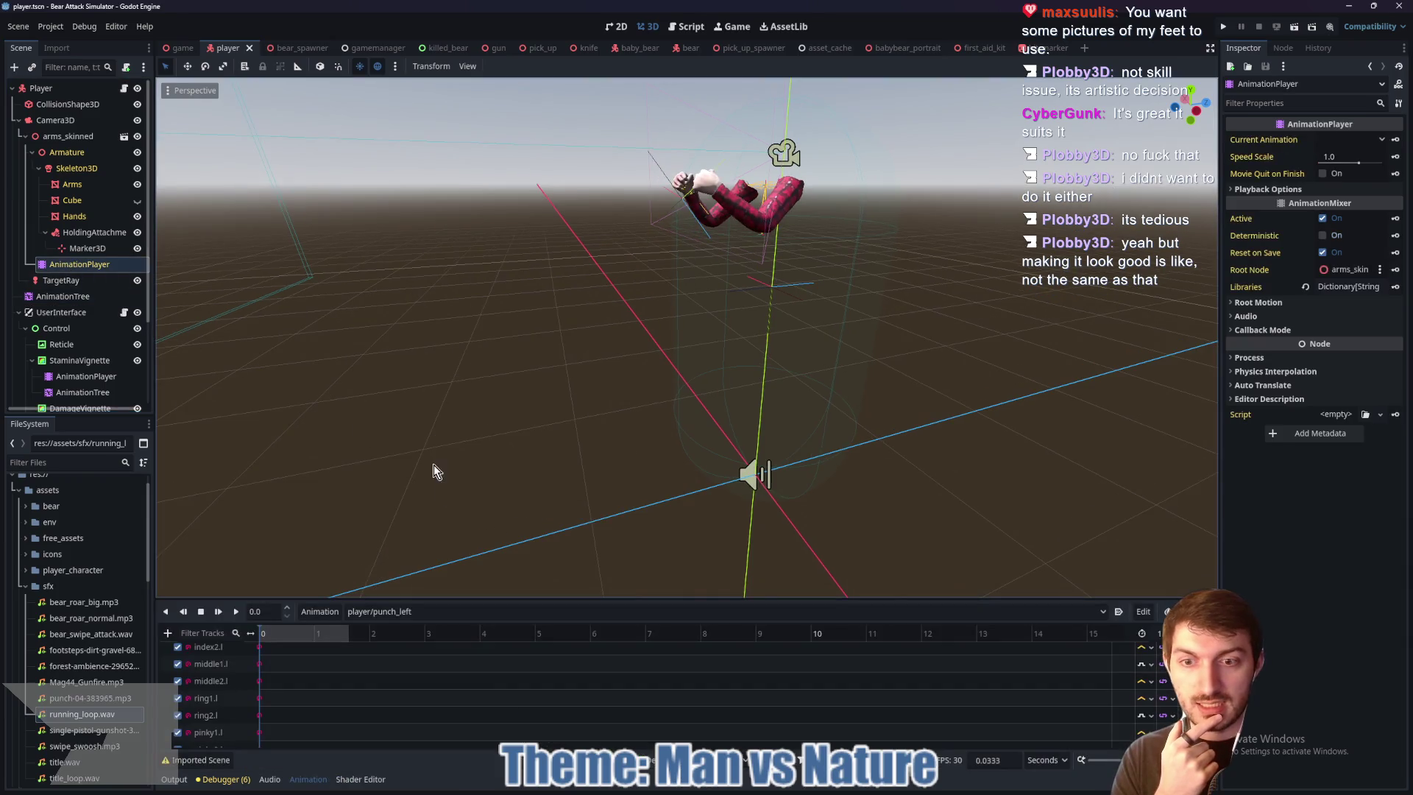
drag(268, 635, 327, 644)
click(420, 611)
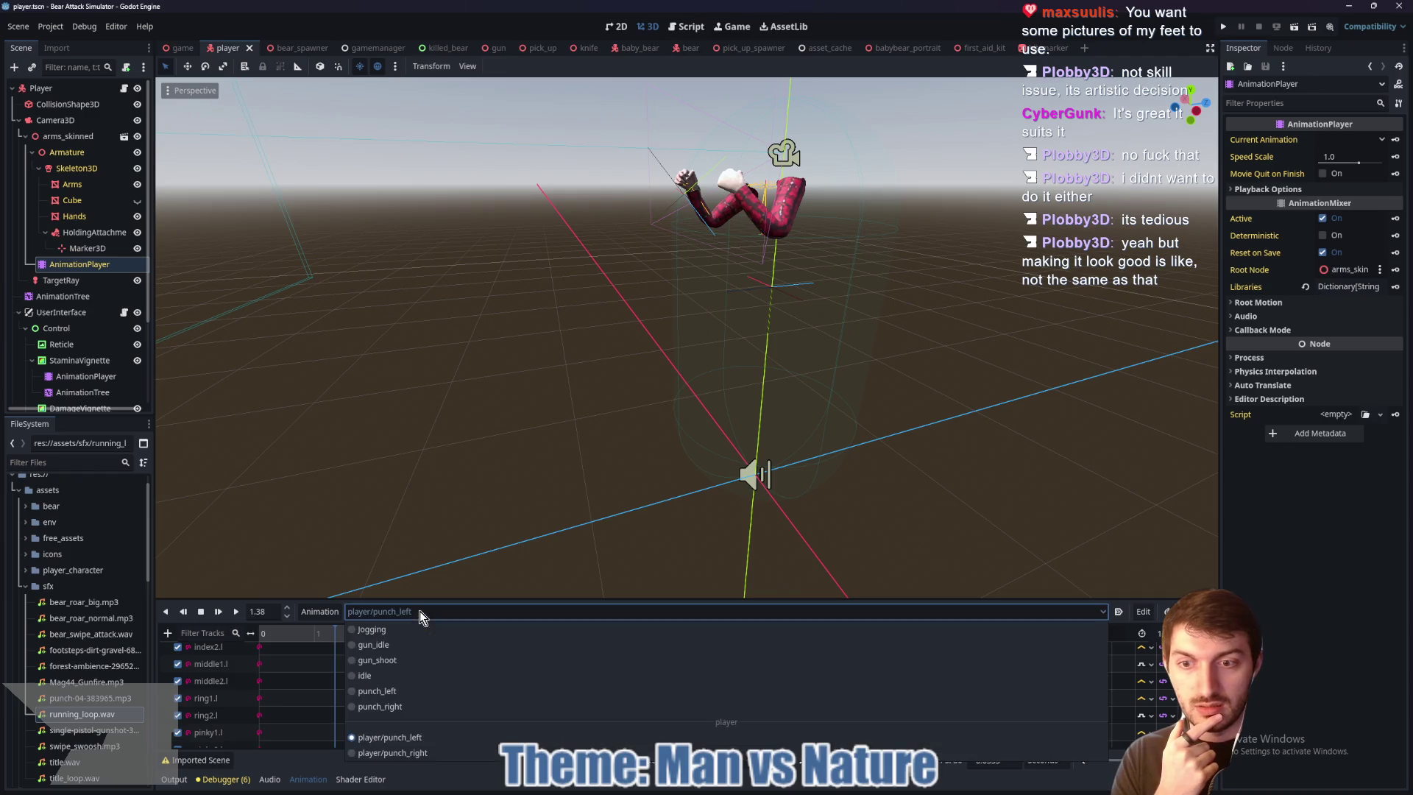
click(397, 752)
drag(265, 636, 381, 630)
Step: Preview gun_idle to 1.625, then gun_shoot scrubbed from 0.3 to 0.81
click(457, 614)
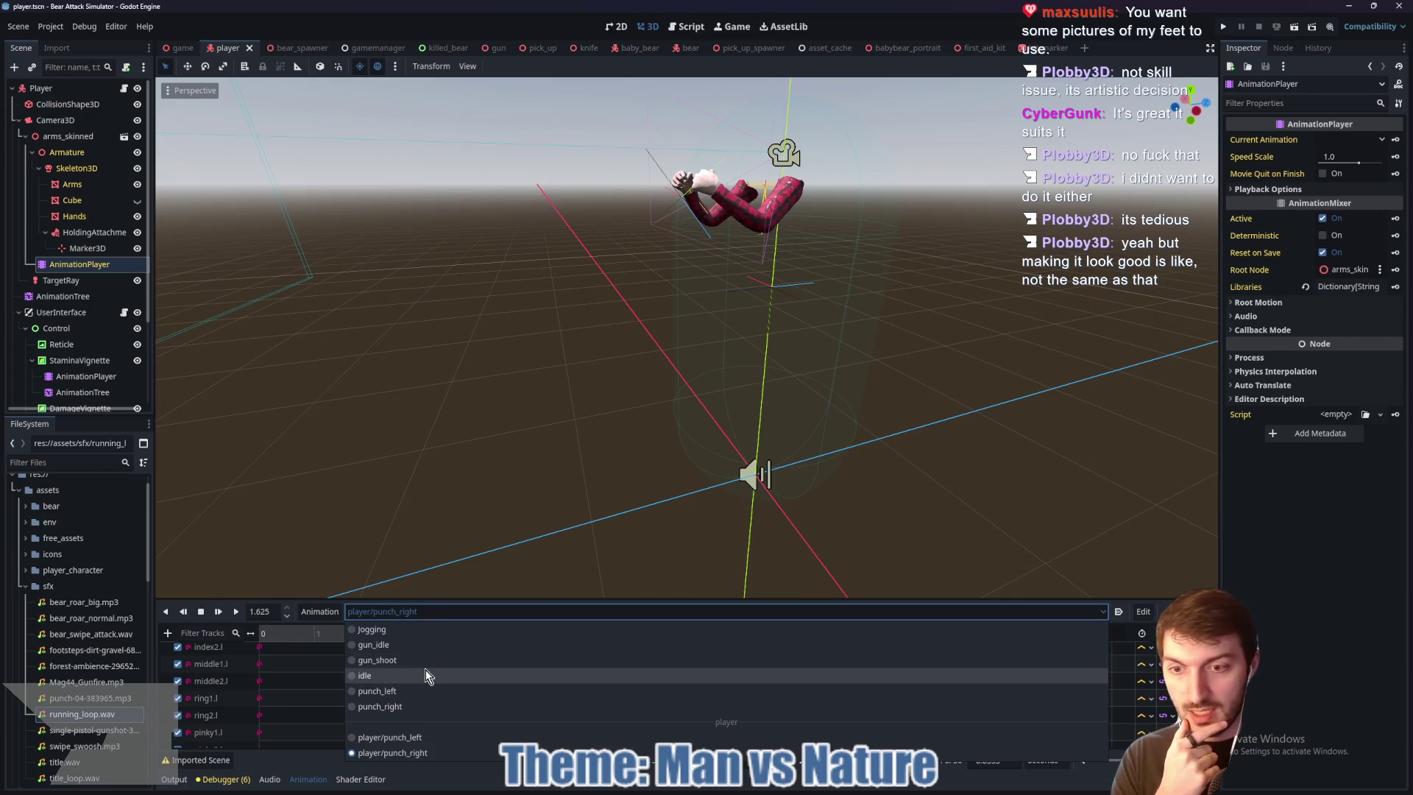
click(391, 644)
drag(269, 635, 380, 629)
click(381, 611)
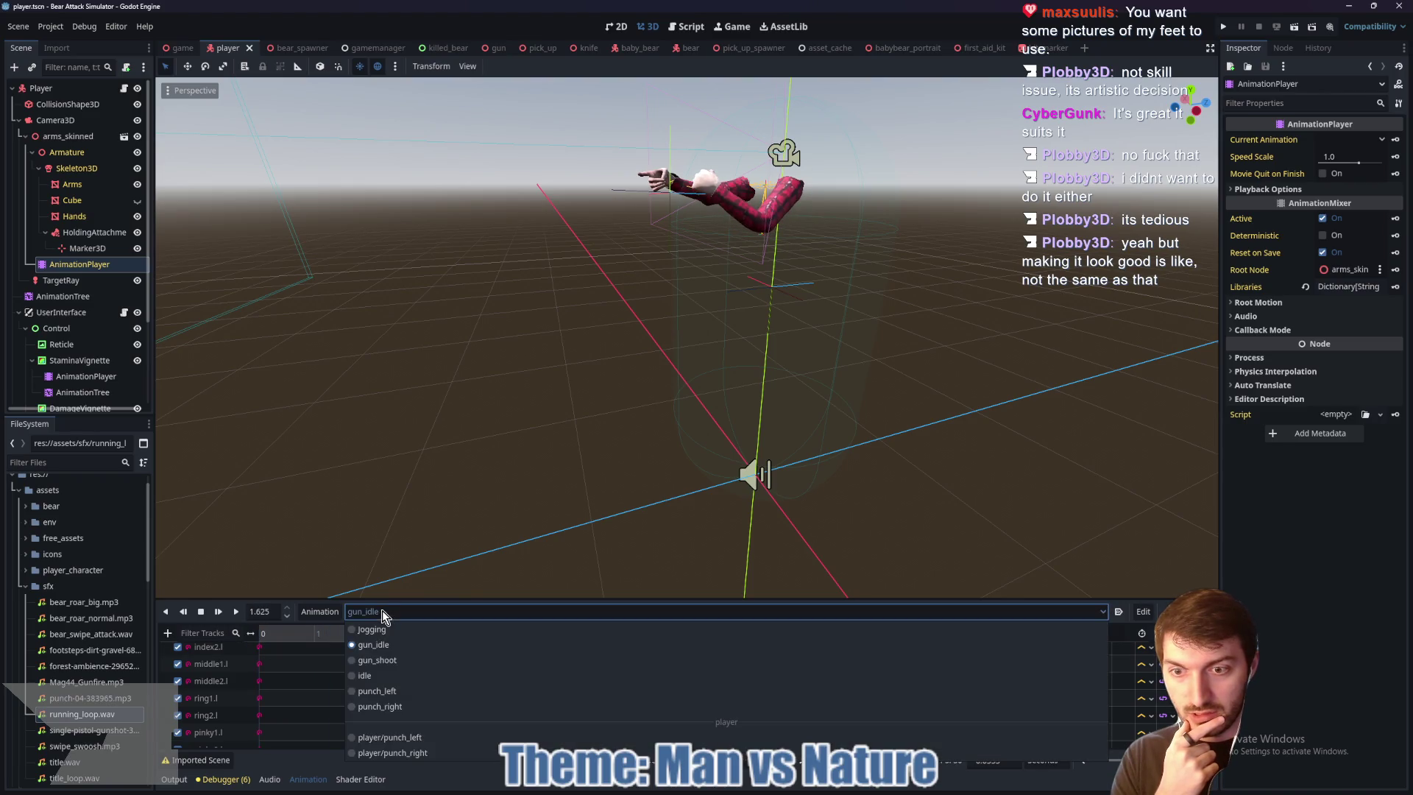
click(400, 660)
click(278, 637)
drag(278, 637, 305, 637)
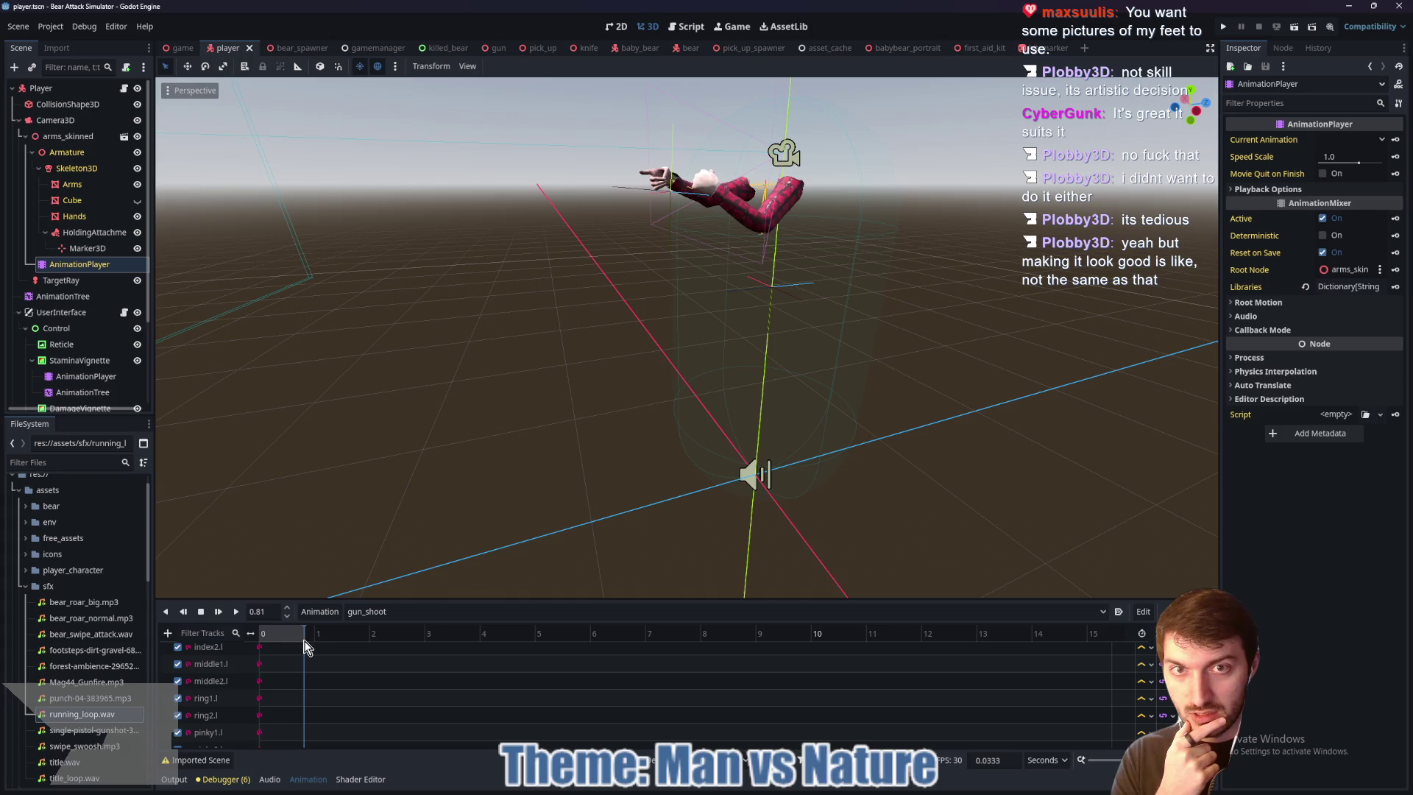
Step: Load Jogging scrubbed to 0.625, orbit the arms, and inspect Skeleton3D and the Player root
click(397, 611)
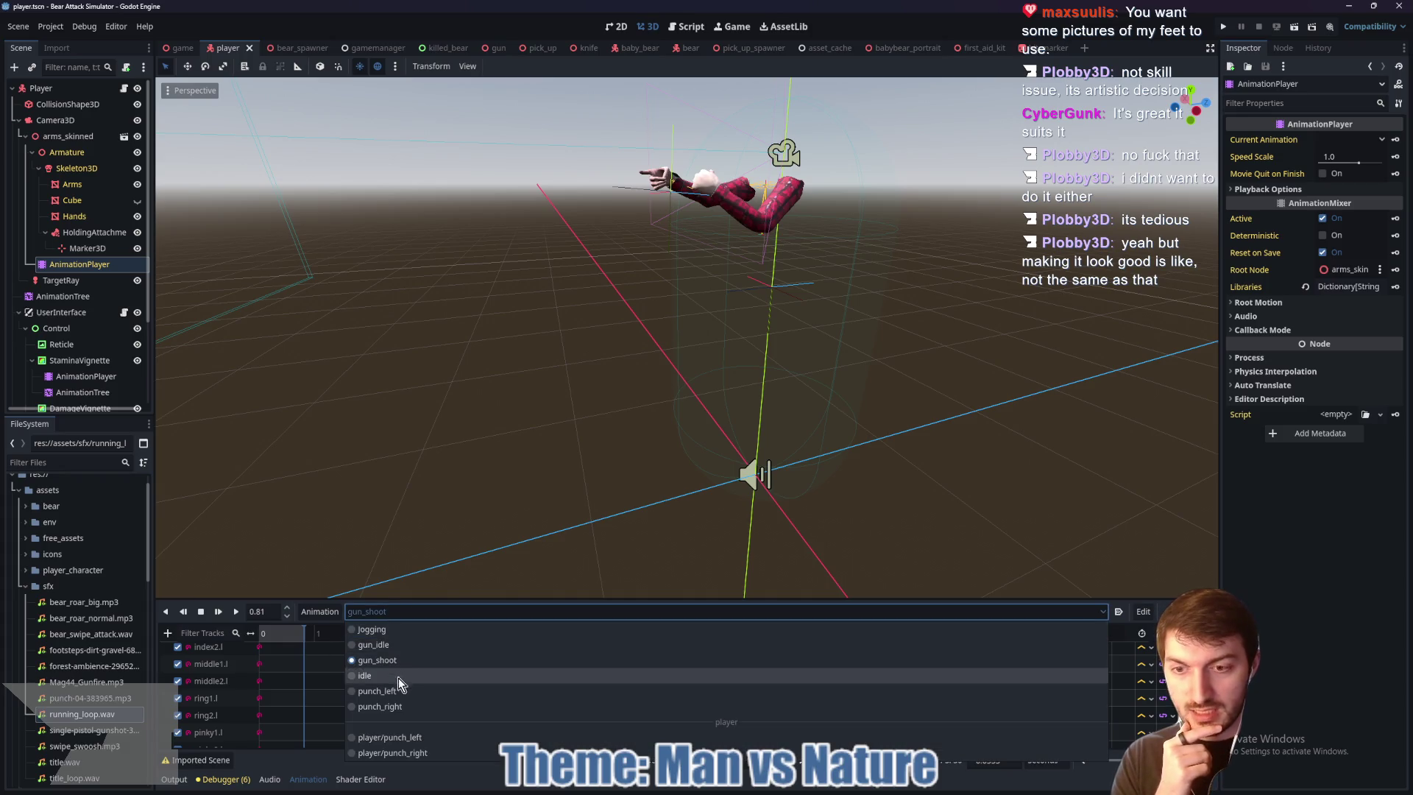
click(396, 633)
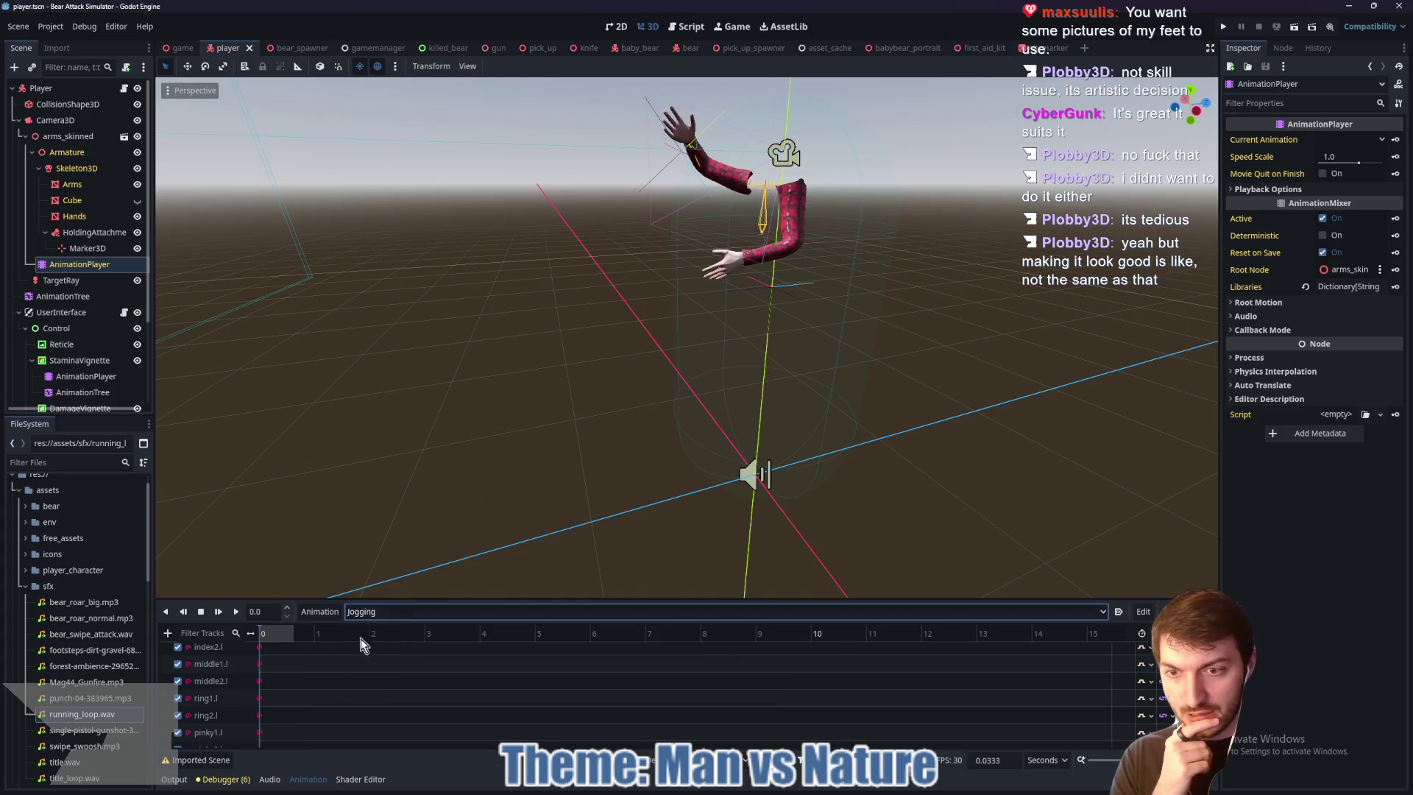
click(269, 635)
drag(271, 634, 296, 643)
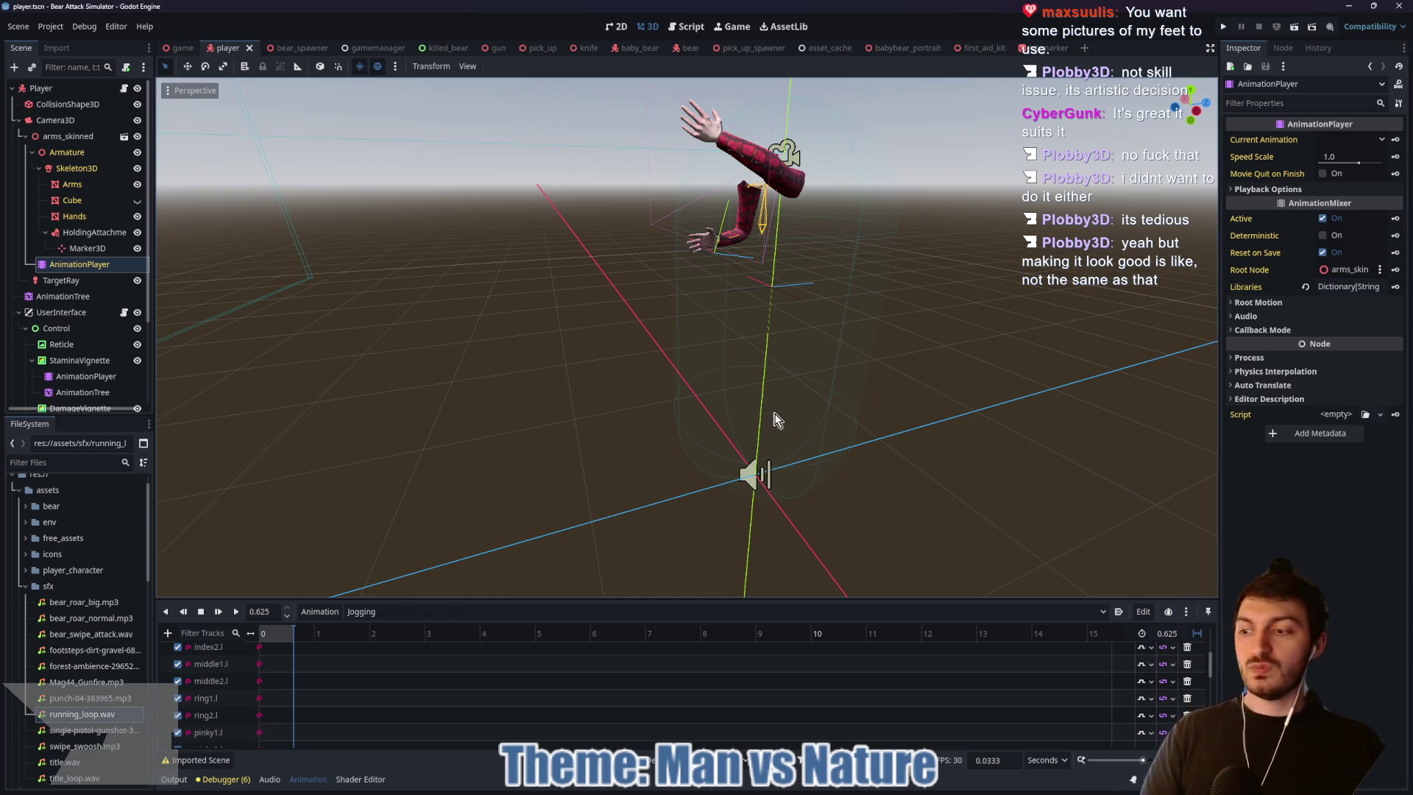
mouse_move(853, 349)
mouse_down()
mouse_move(732, 347)
mouse_move(659, 368)
mouse_move(791, 359)
mouse_up()
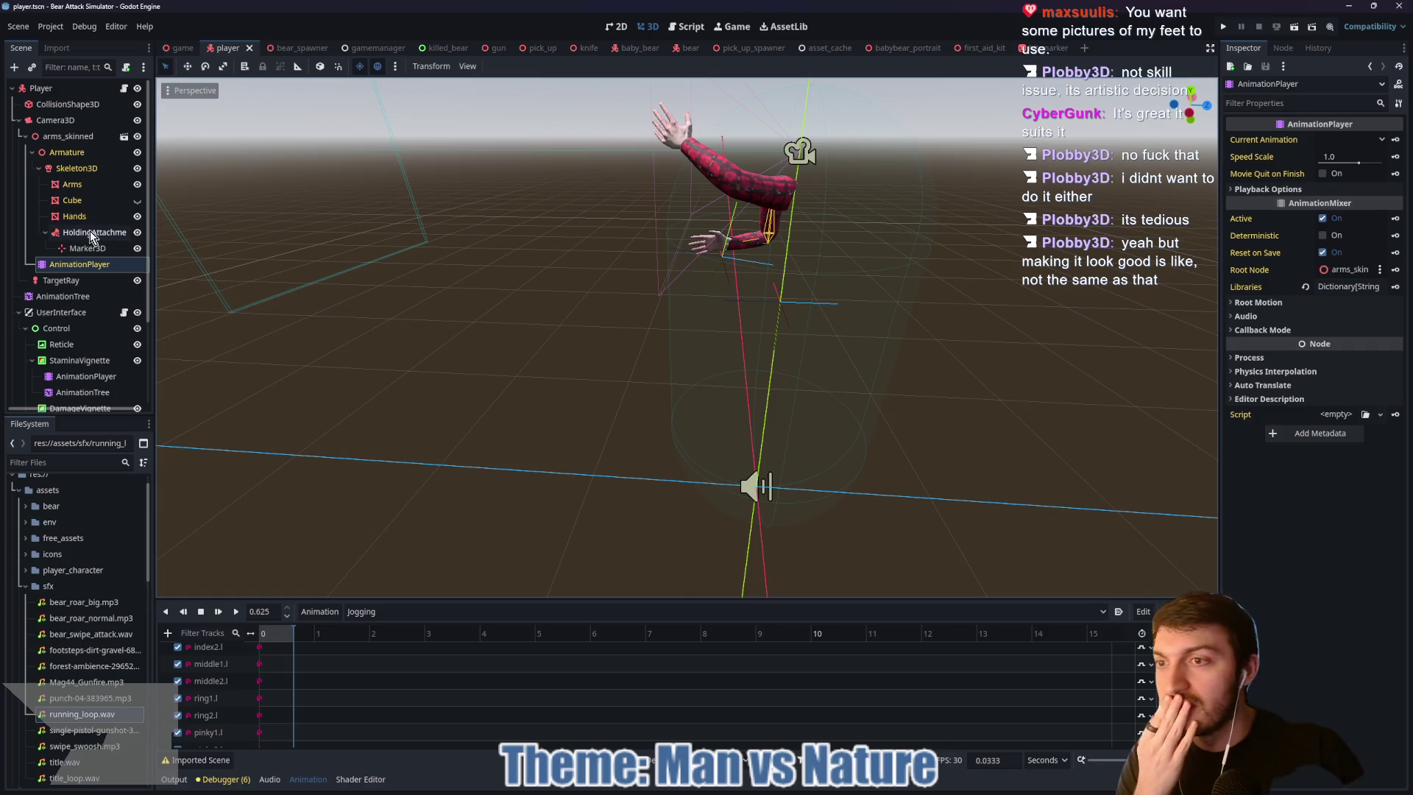
click(64, 169)
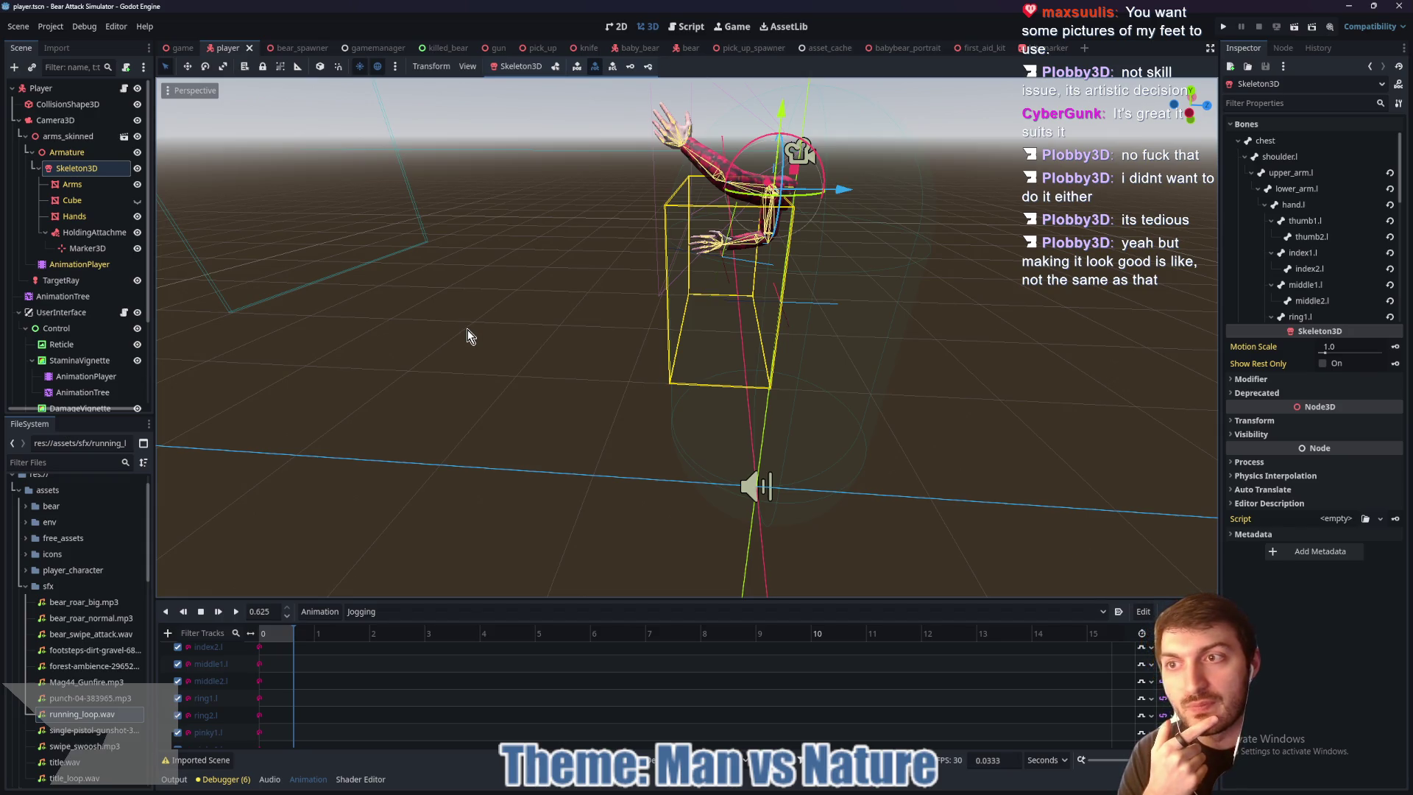
click(43, 88)
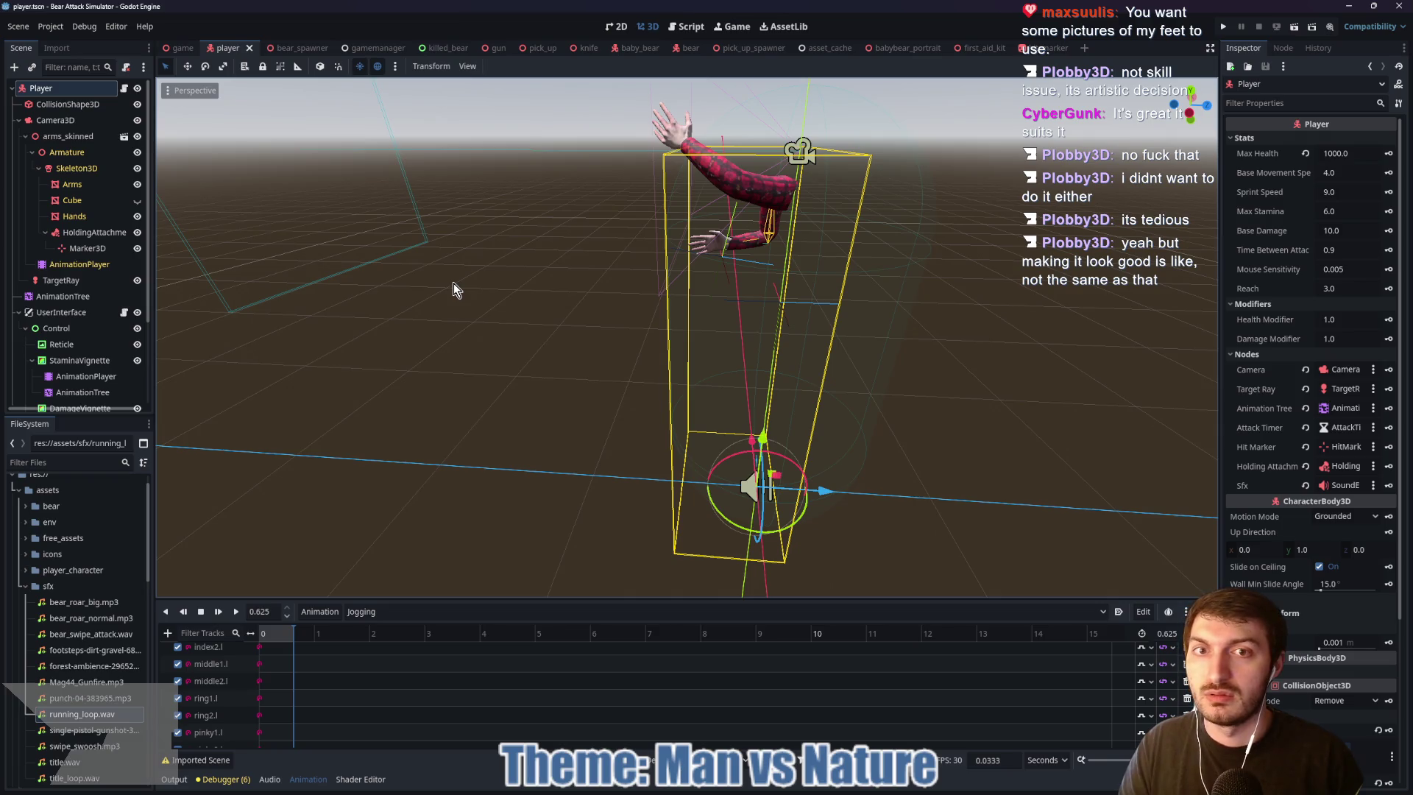
Step: Add an Area3D under Player and rename it FootstepsArea
key(ctrl+a)
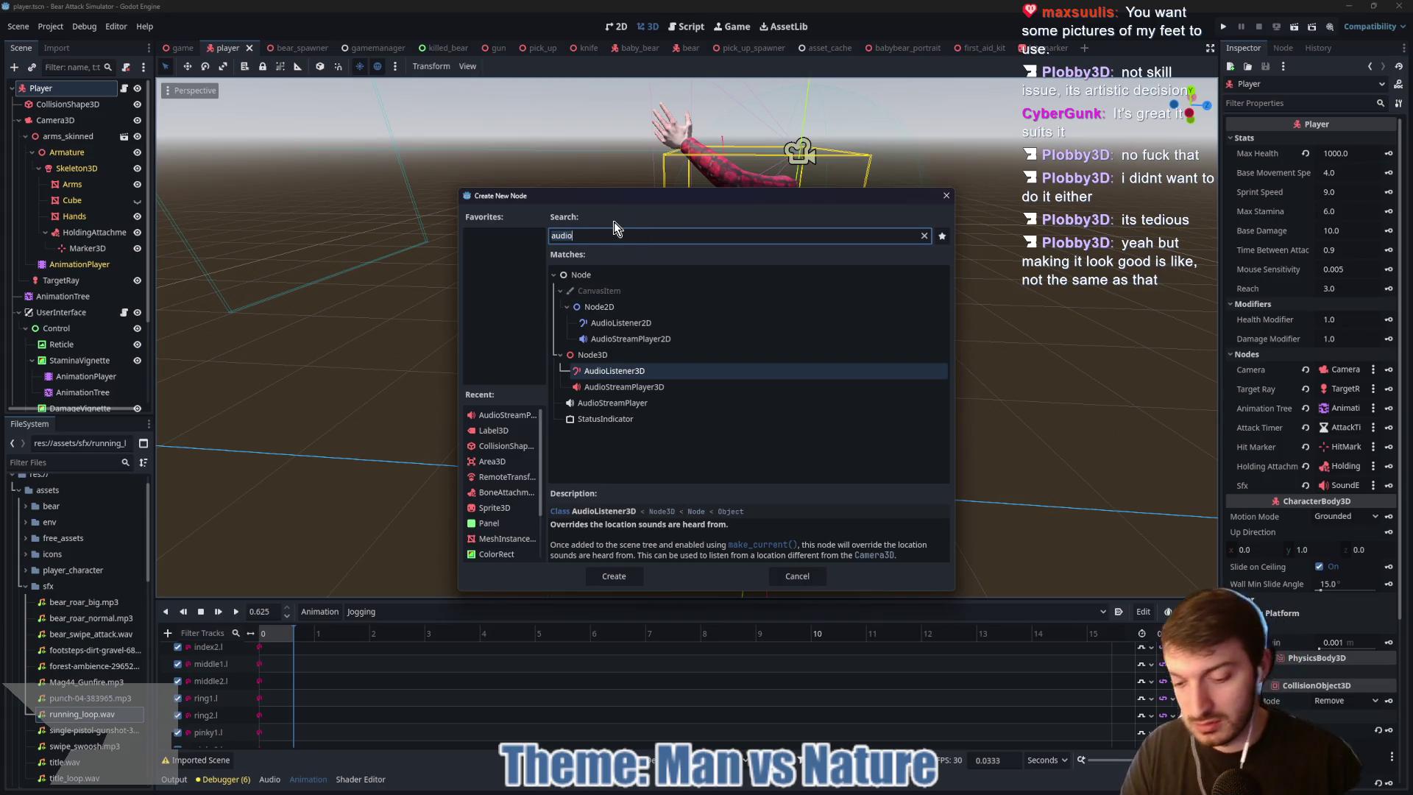
text(emitt)
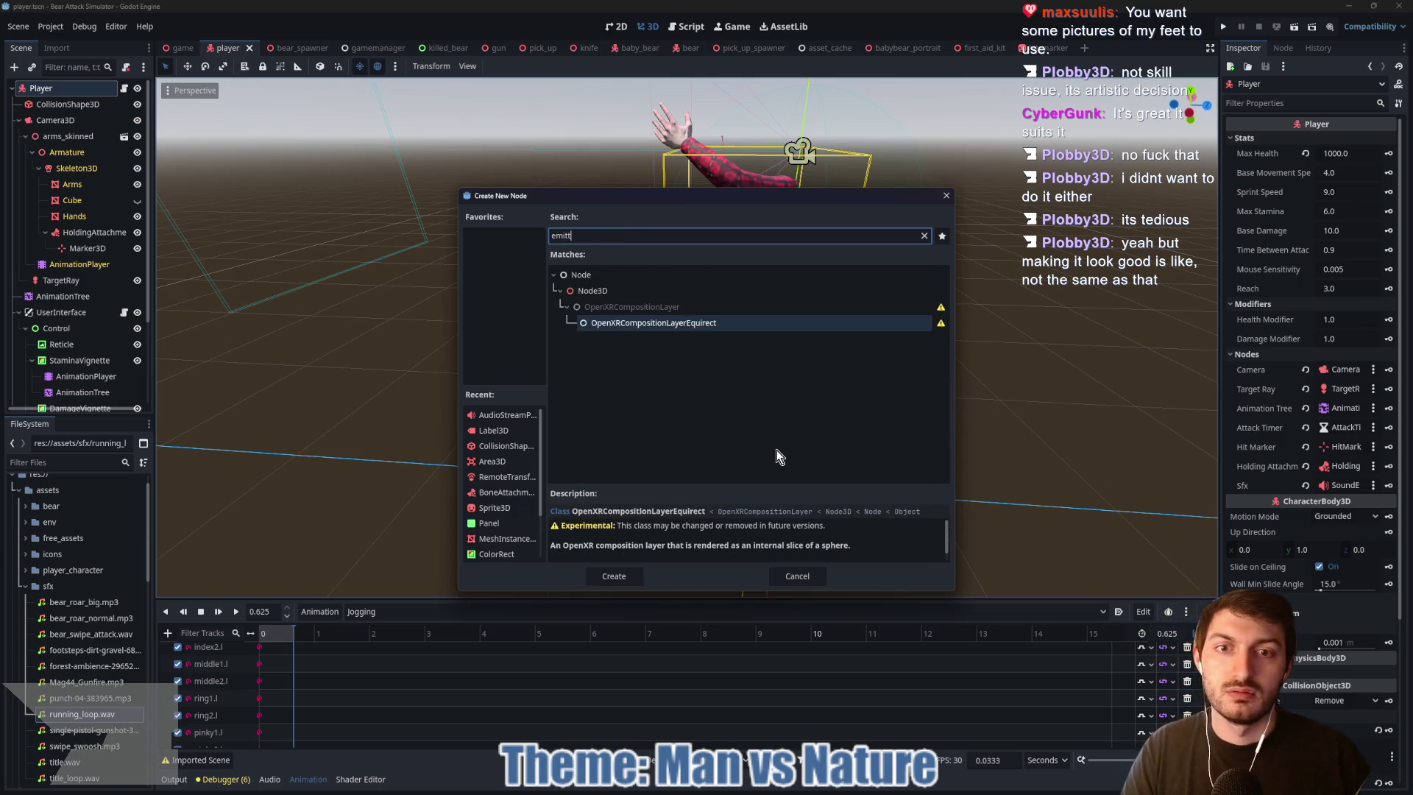
click(797, 576)
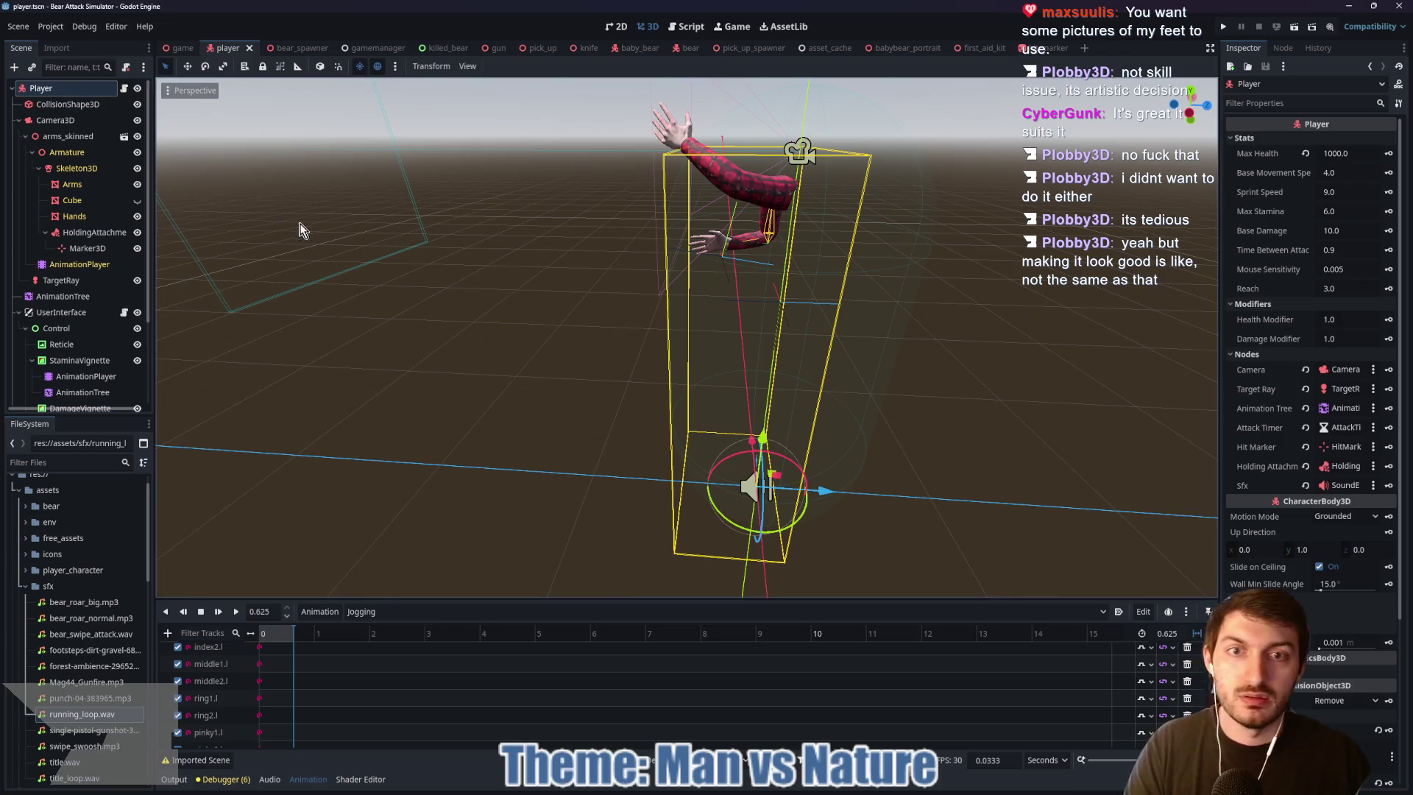
key(ctrl+a)
text(area3d)
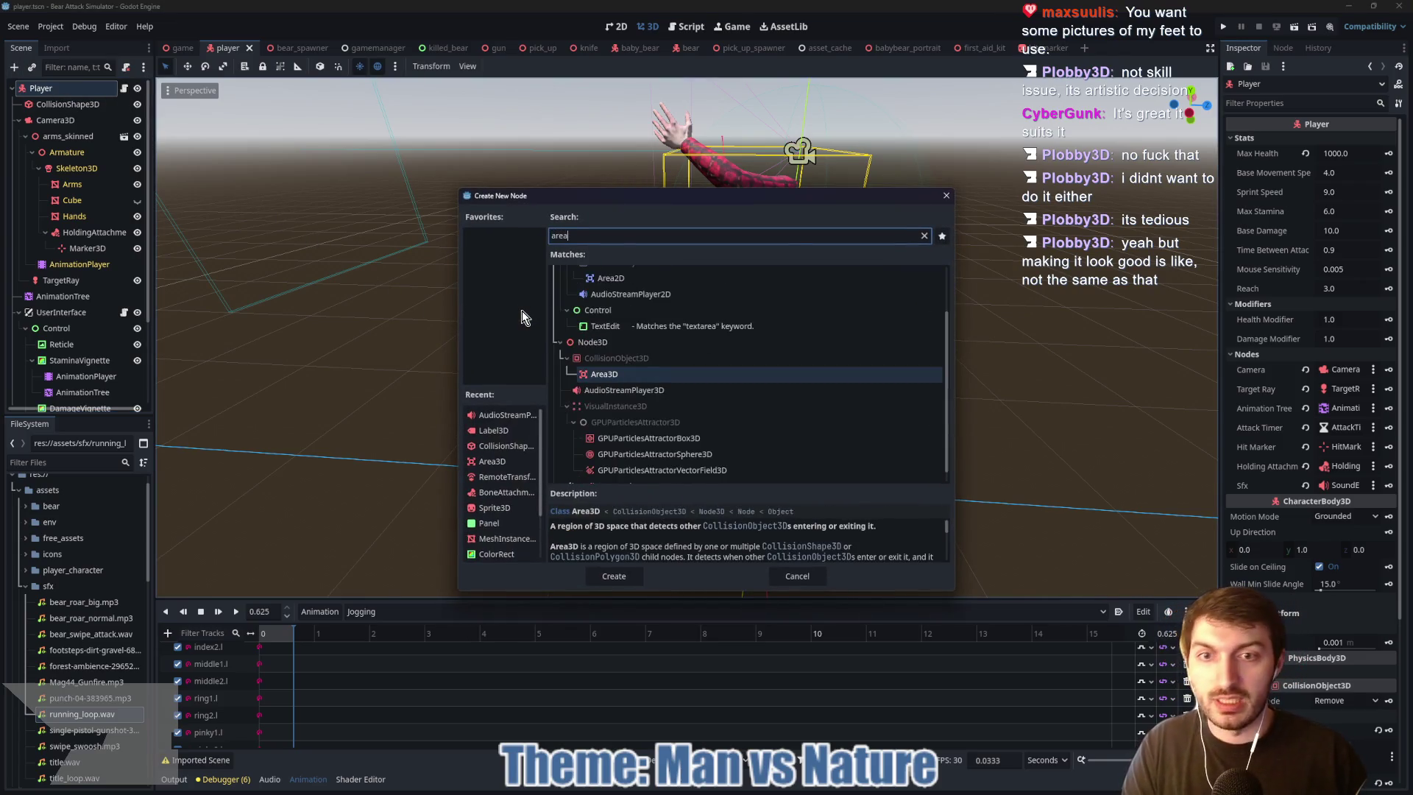
key(Return)
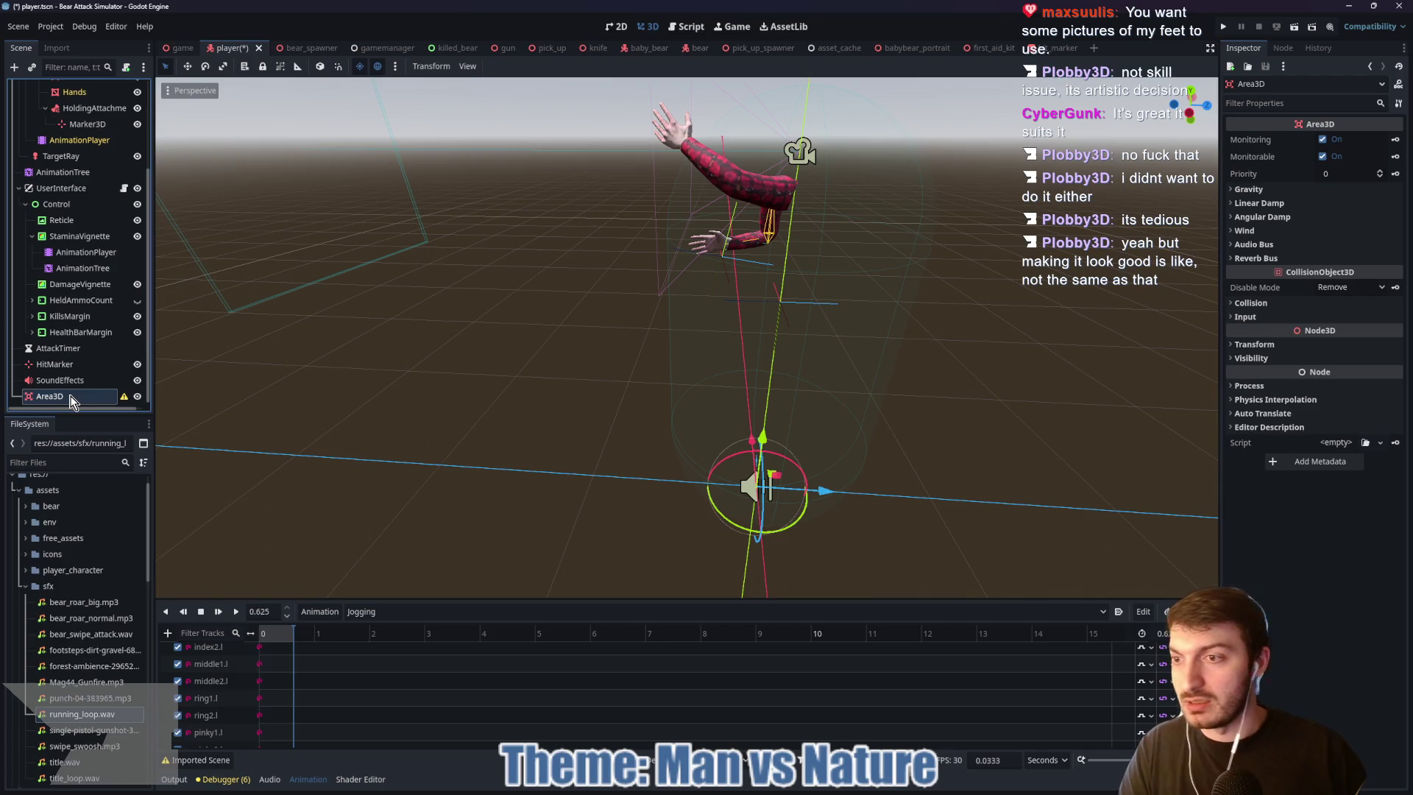
double_click(70, 396)
text(Footstepa)
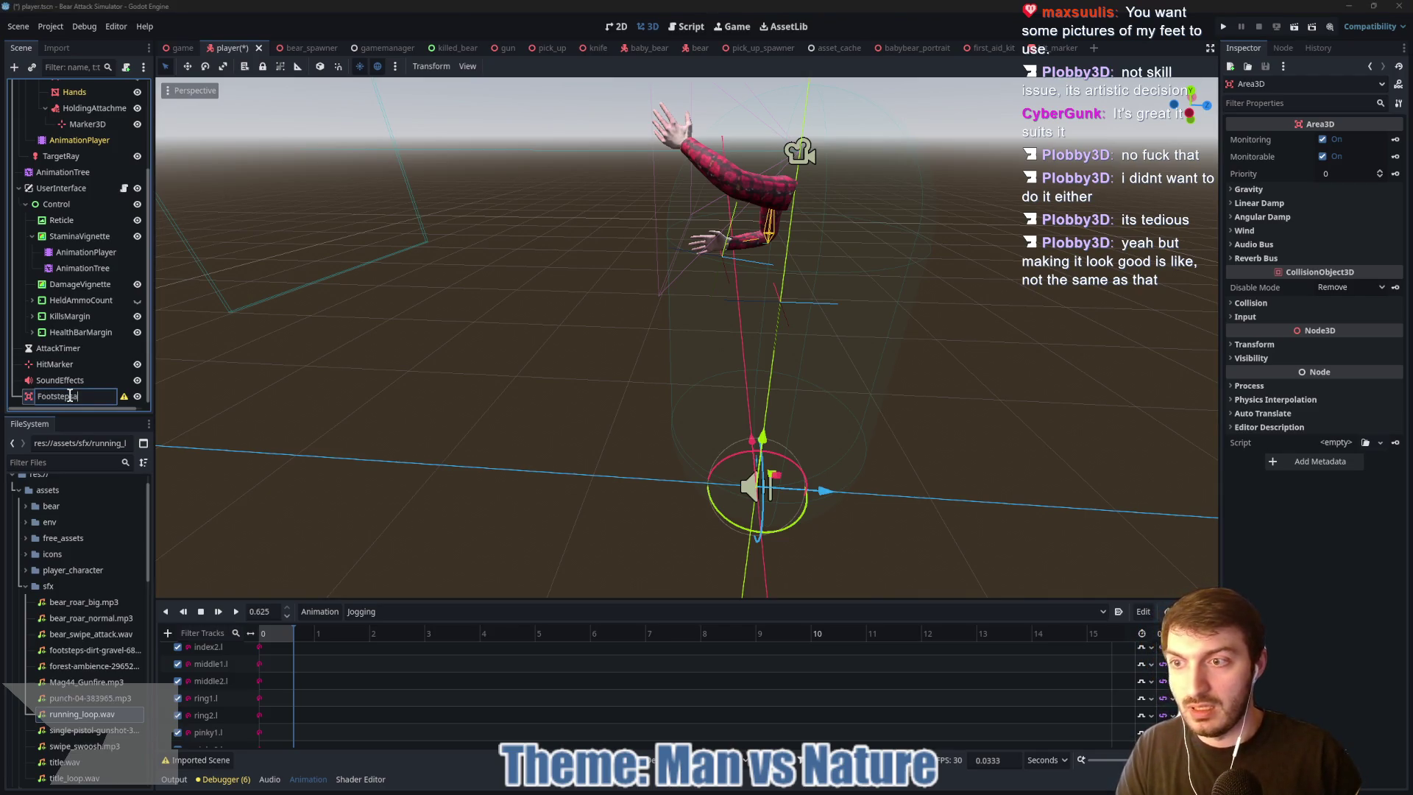
text(rea)
key(Return)
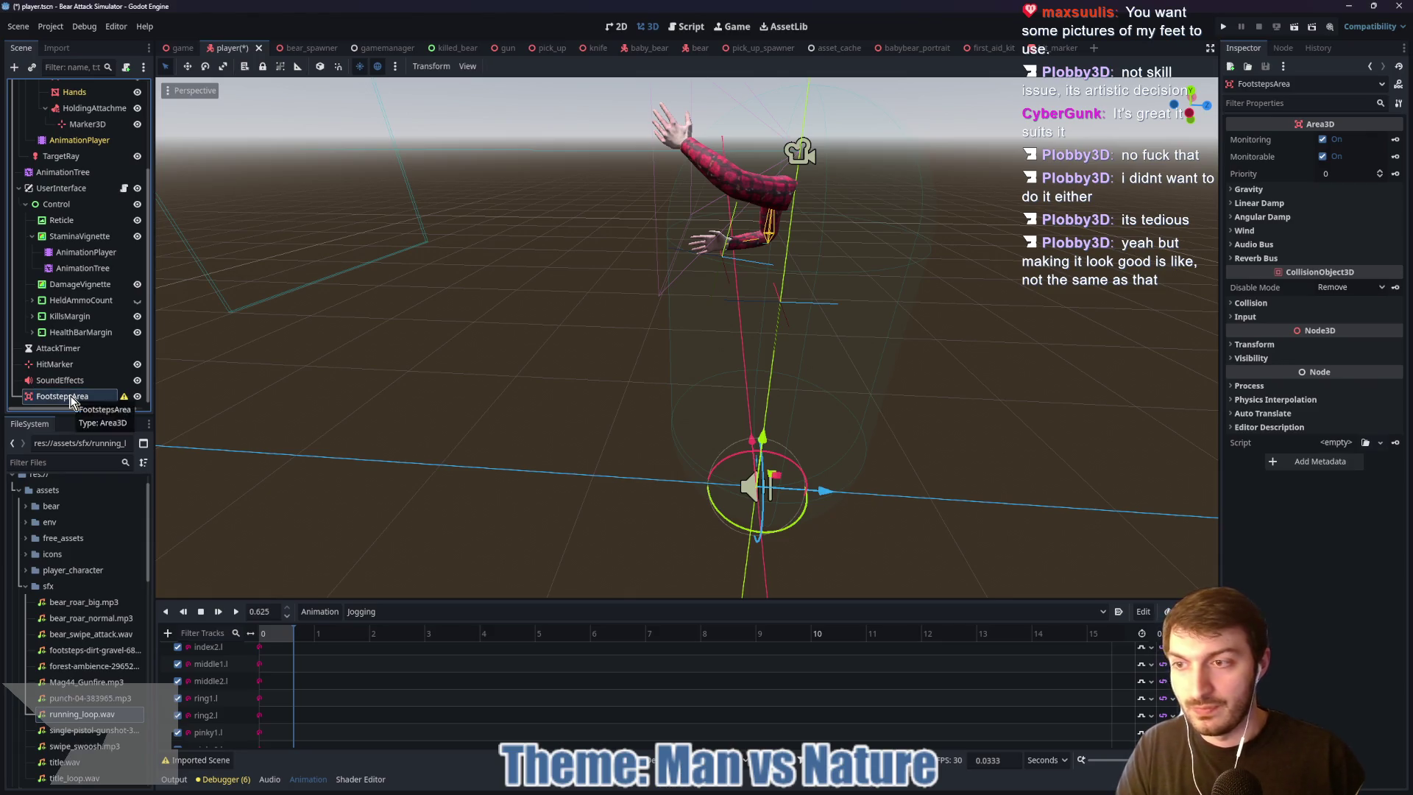
Step: Add a CollisionShape3D child under FootstepsArea
key(ctrl+a)
text(collis)
key(Return)
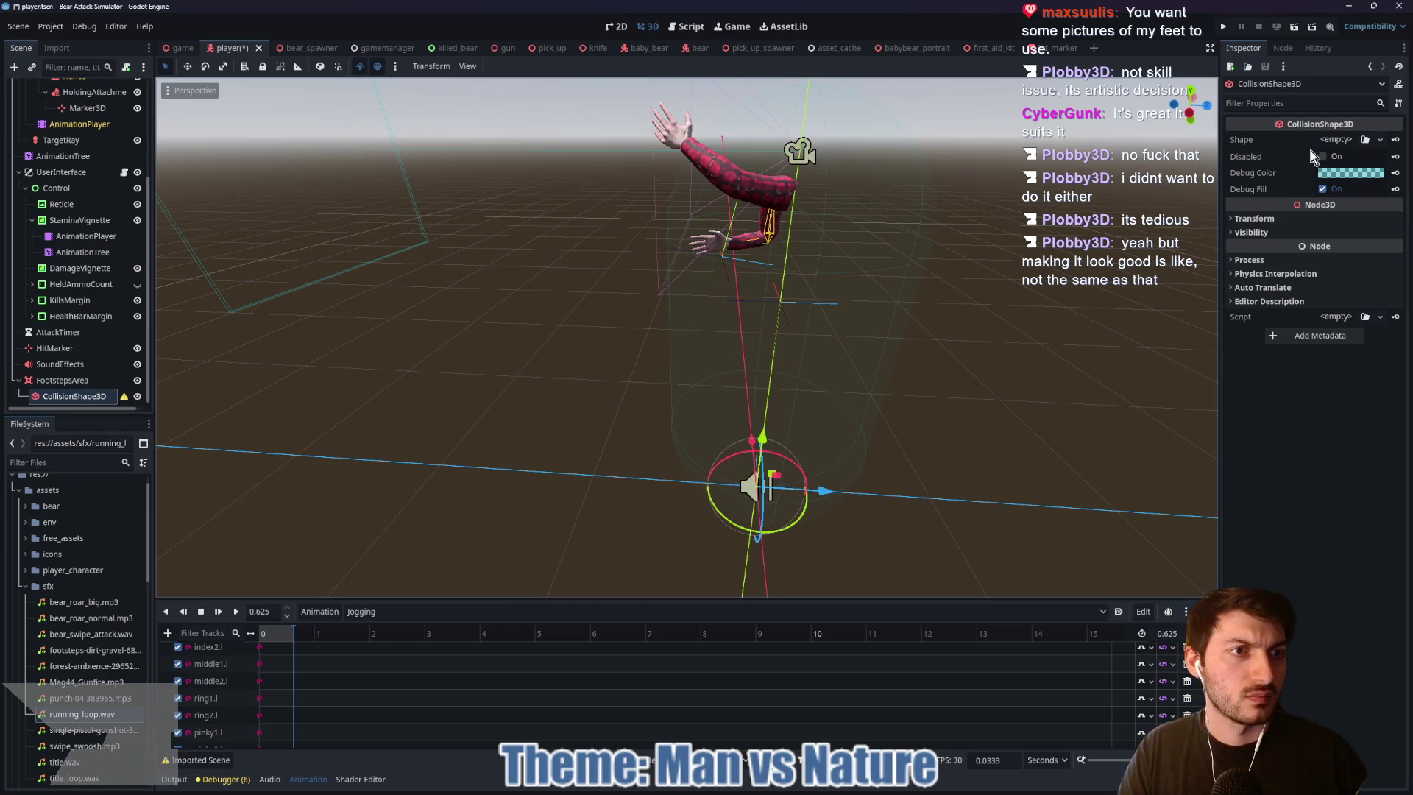
Step: Give the collision shape a new CylinderShape3D, resize it, and reset its Y position to 0
click(1334, 139)
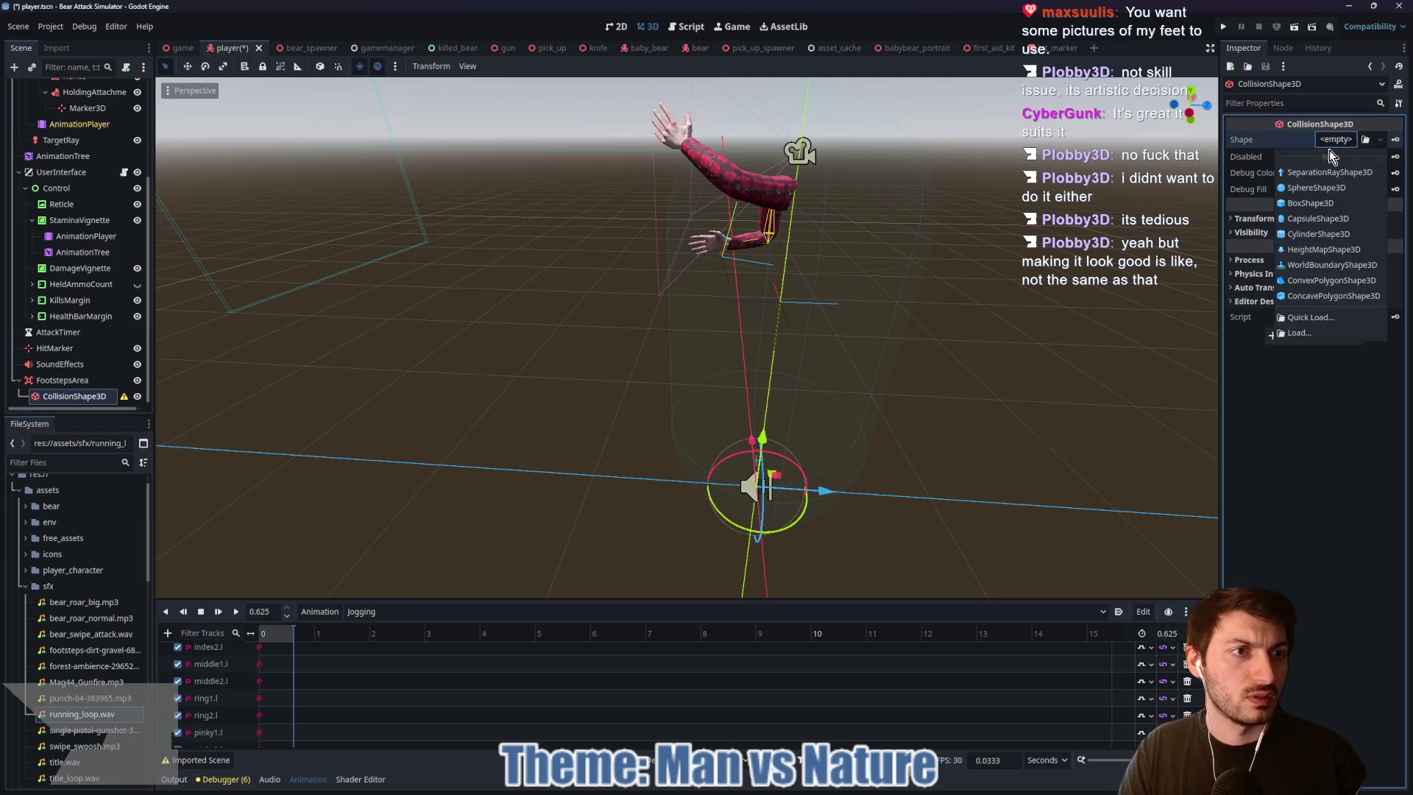
click(1318, 234)
drag(775, 341, 749, 566)
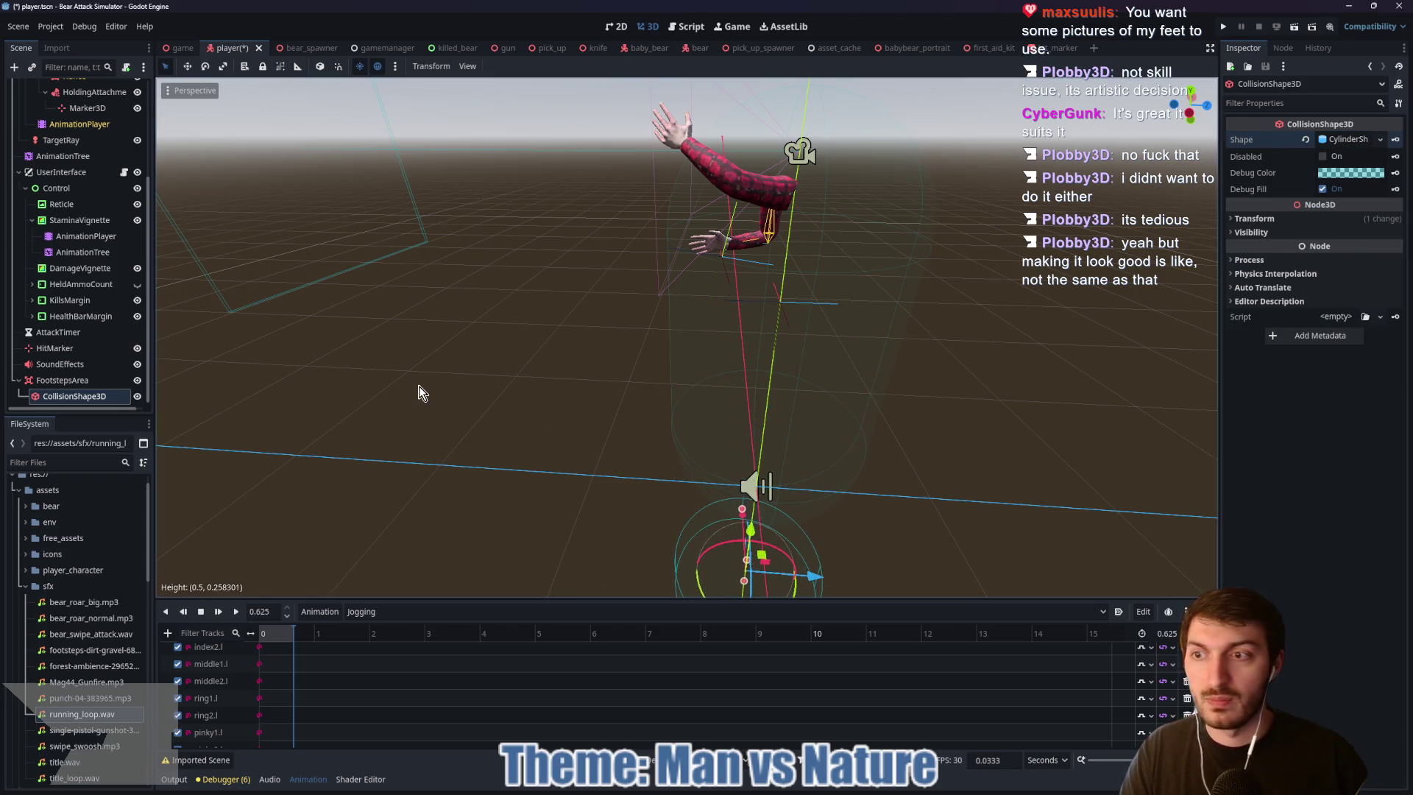
click(1250, 219)
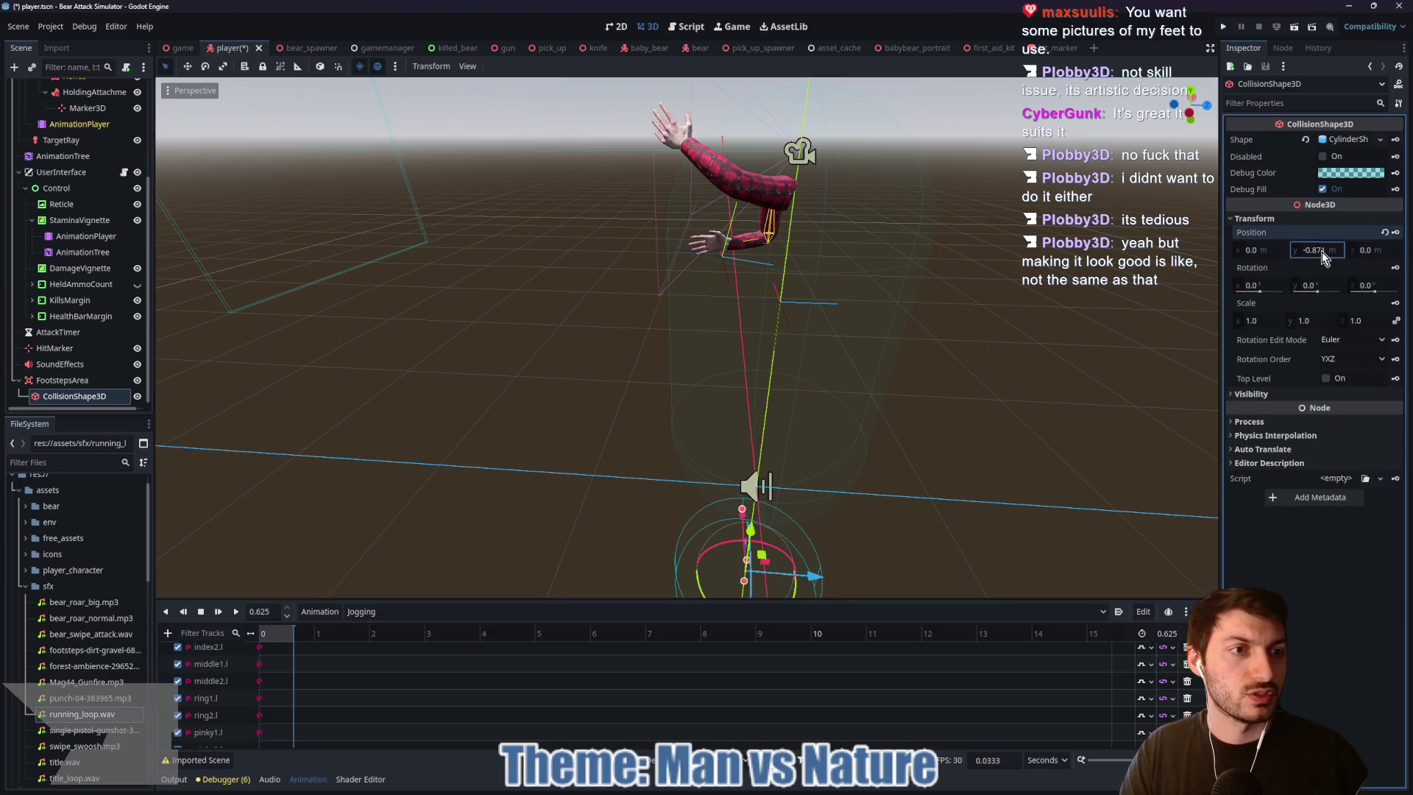
click(1385, 231)
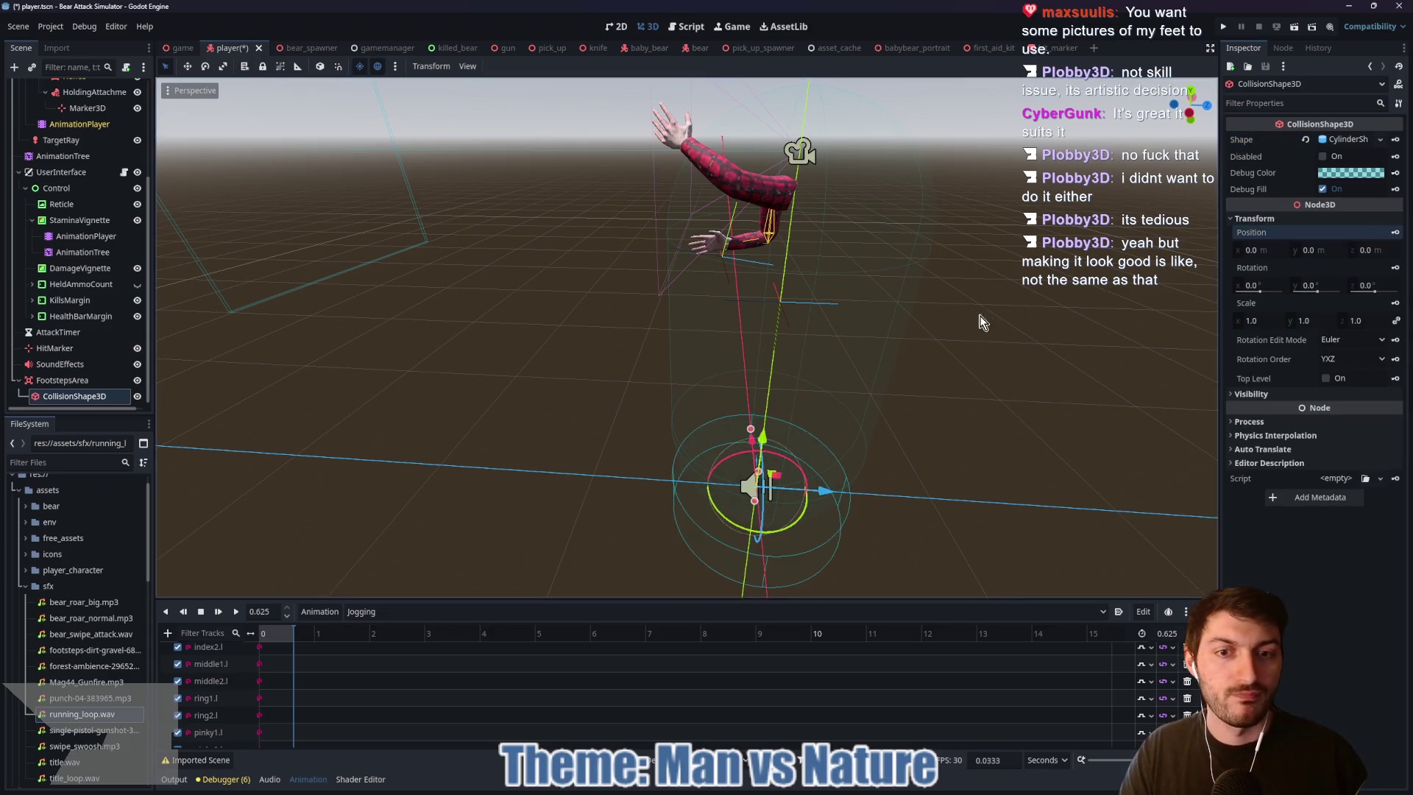
drag(751, 431, 748, 409)
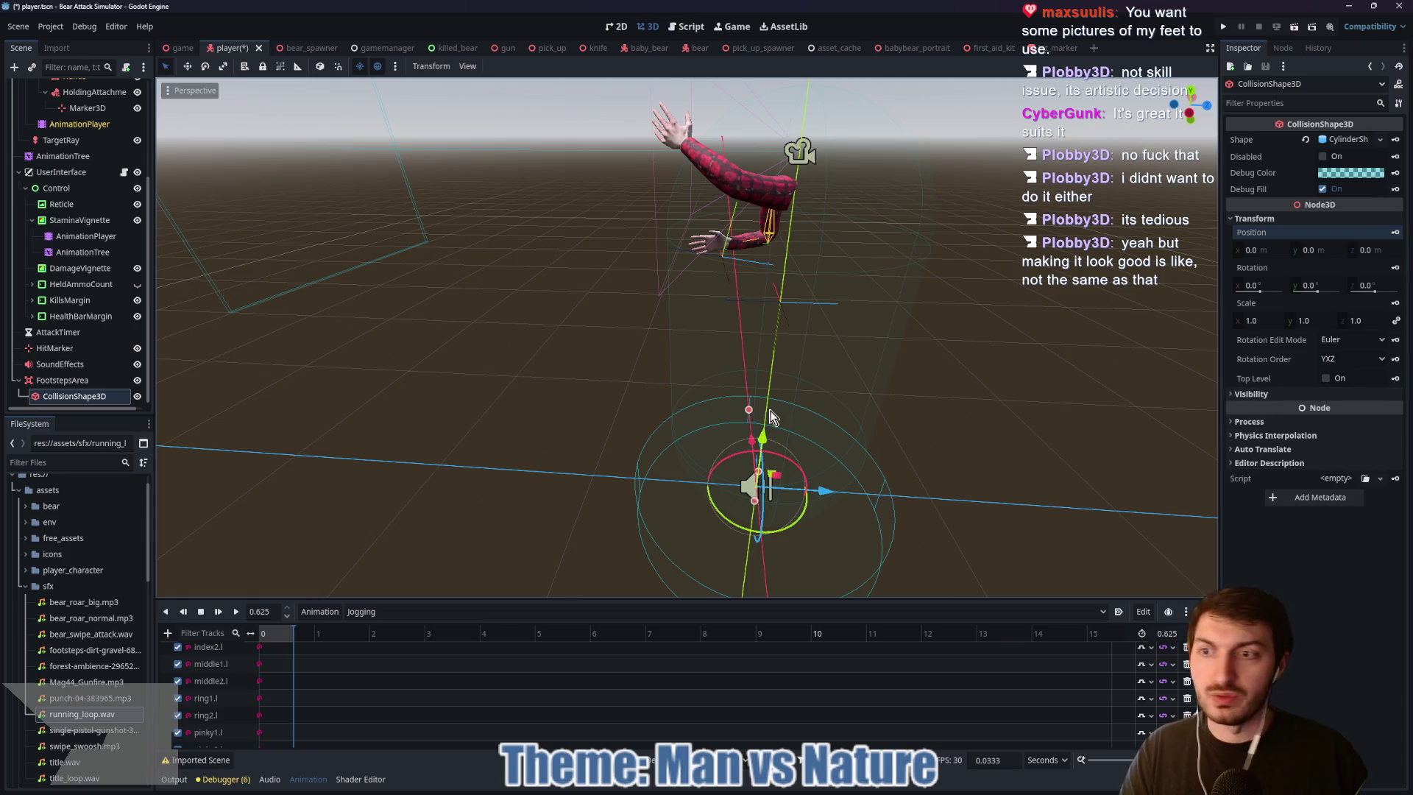
Step: Raise FootstepsArea about 1.27 up to the arms, checking it from a rear orthographic view
click(63, 380)
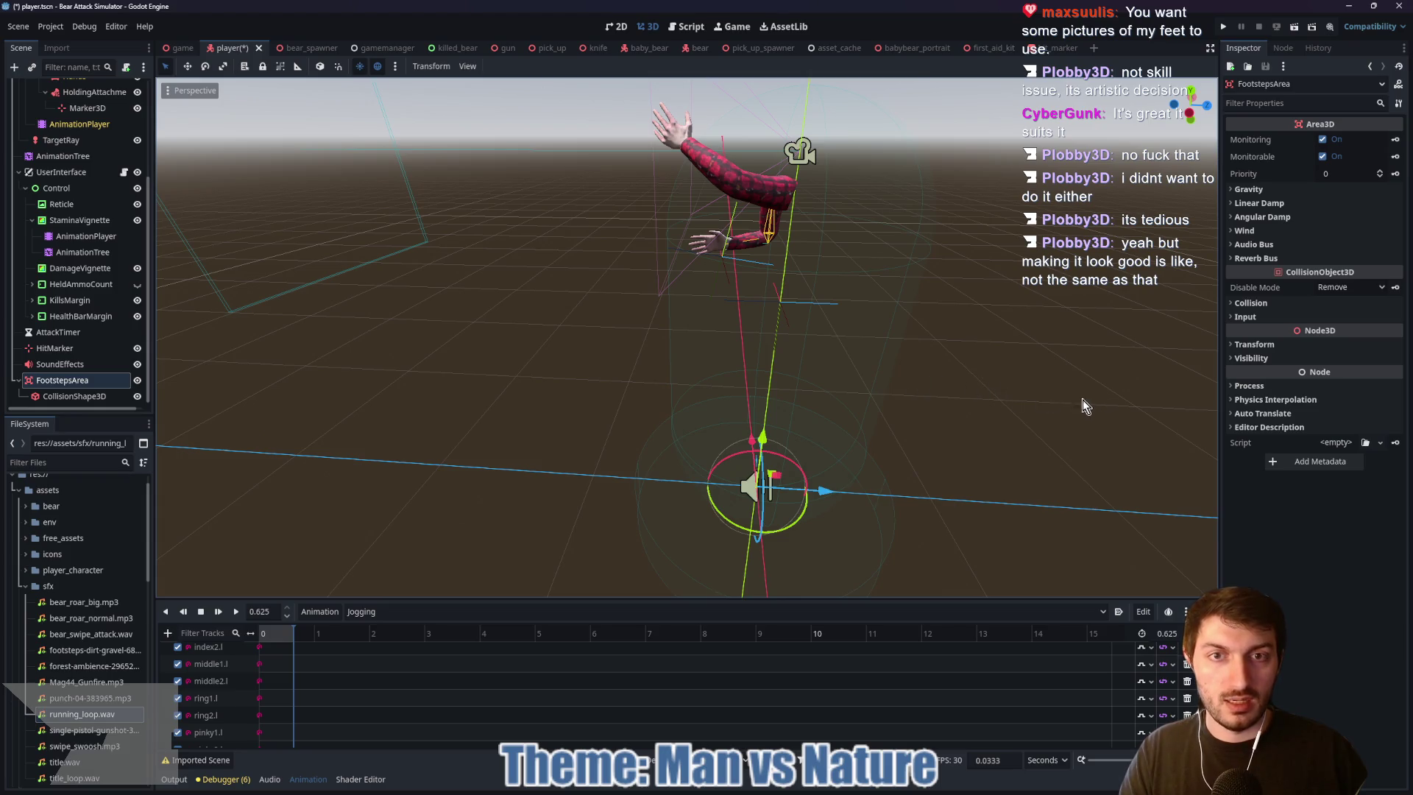
mouse_move(763, 439)
mouse_down()
mouse_move(770, 202)
mouse_move(772, 383)
mouse_up()
drag(1196, 107, 1182, 96)
click(1183, 96)
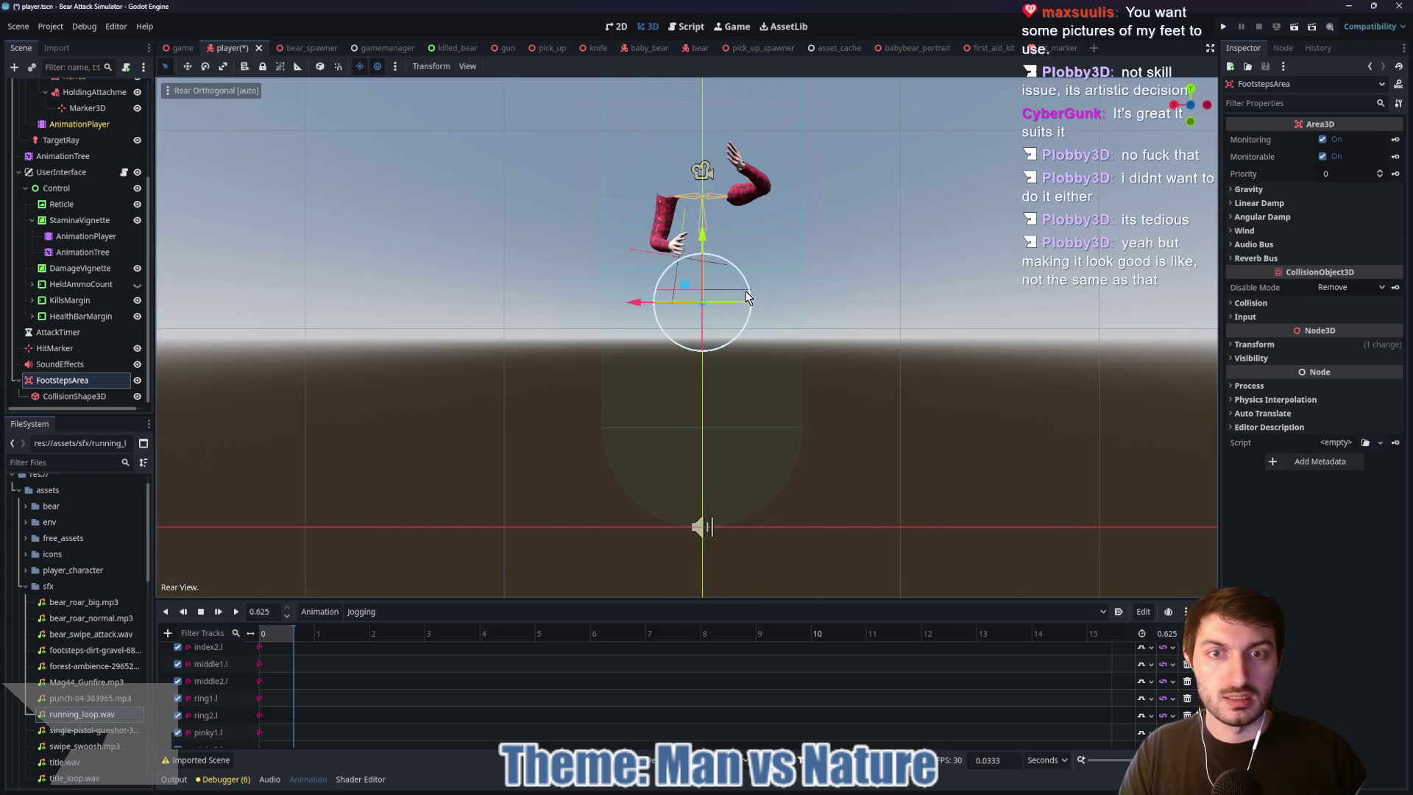
scroll(854, 258, up, 5)
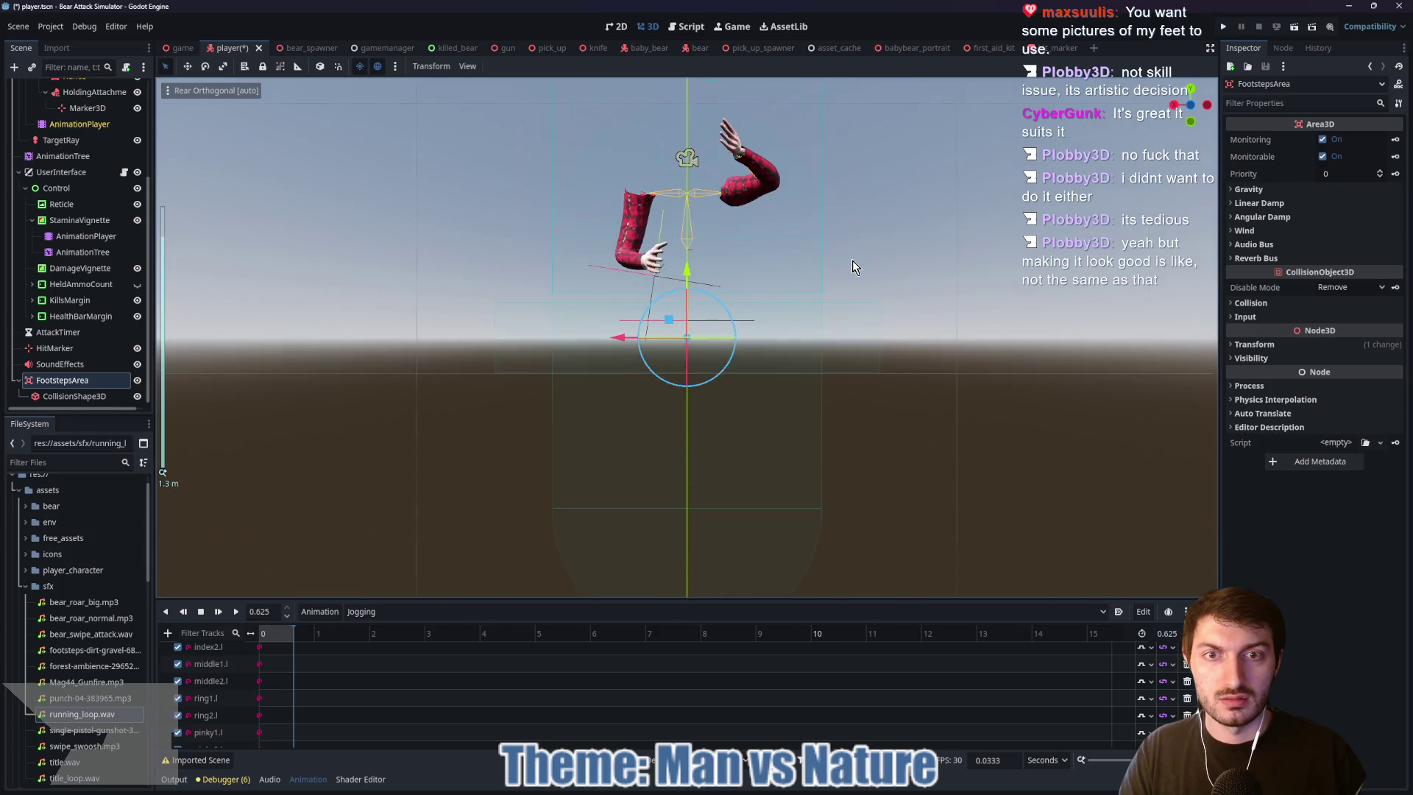
drag(883, 261, 881, 353)
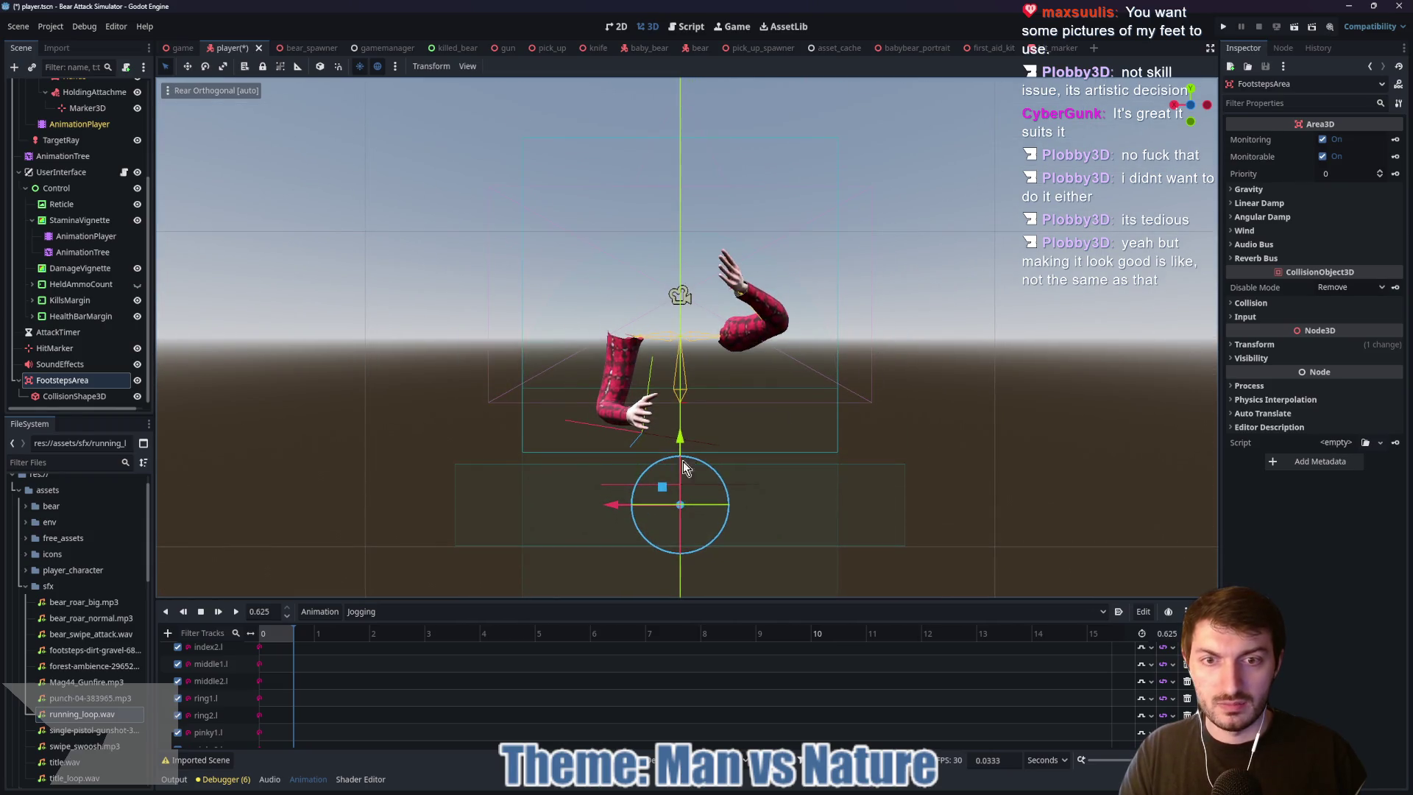
drag(679, 435, 682, 429)
drag(981, 363, 803, 402)
scroll(802, 402, down, 2)
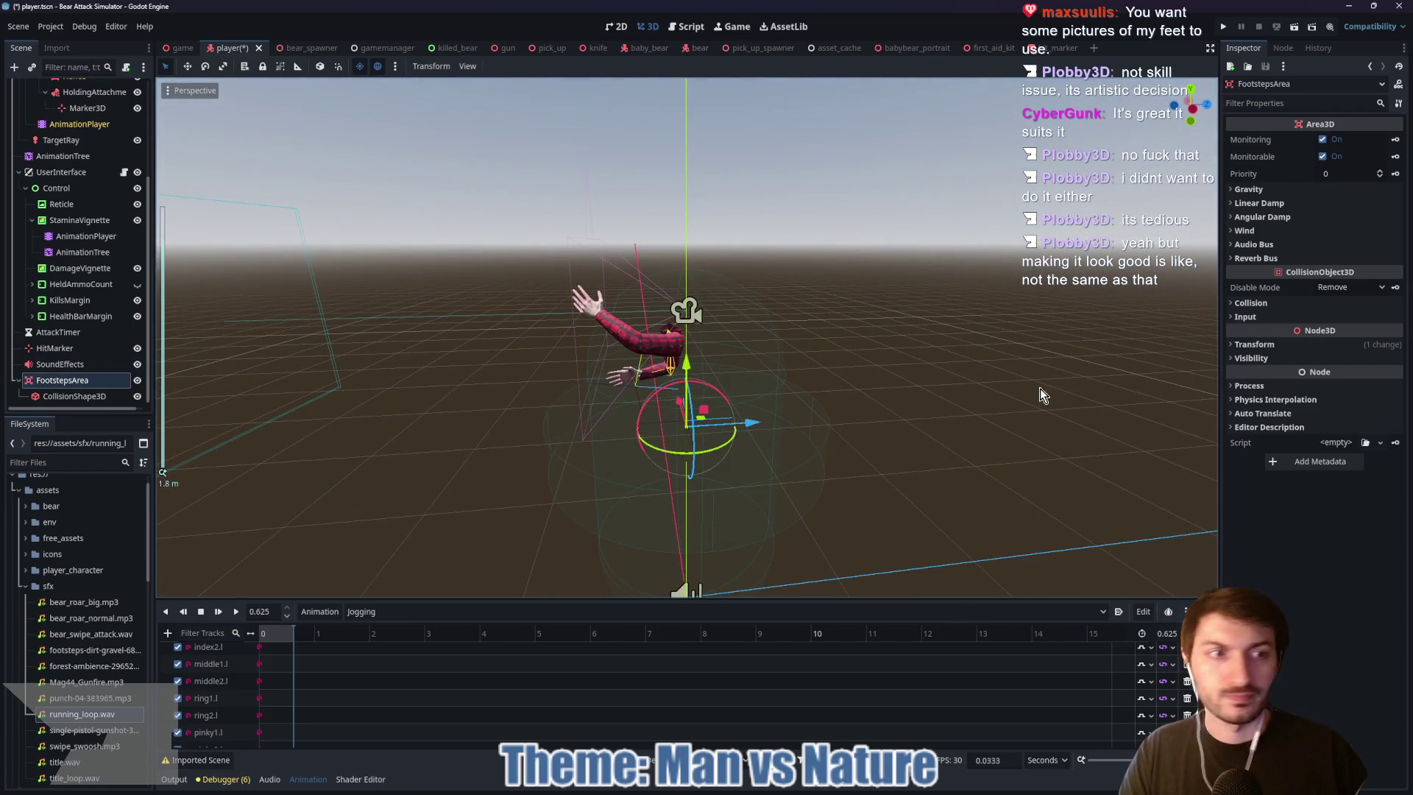
click(1251, 303)
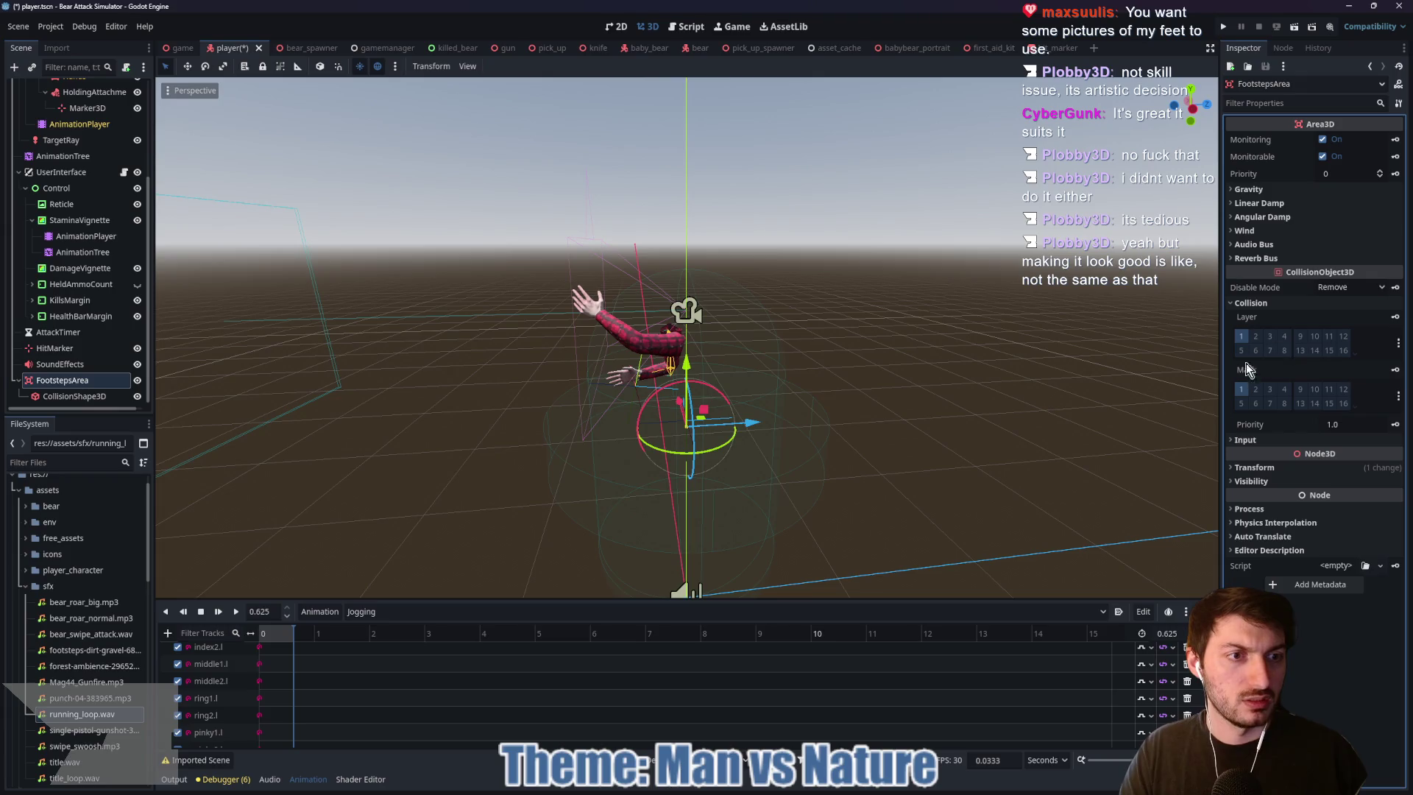
Step: Rename collision layer 12 to Footsteps
right_click(1347, 336)
click(1359, 340)
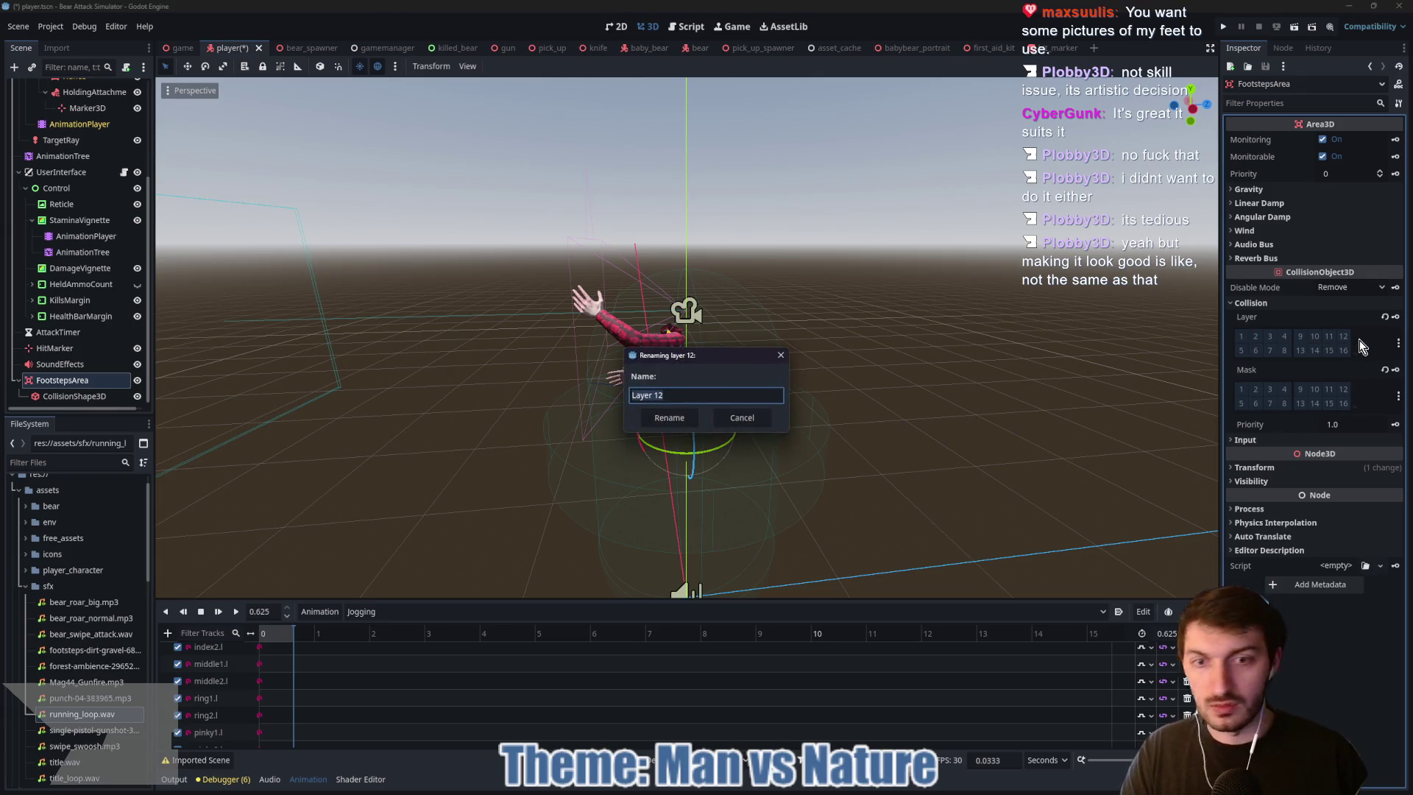
text(Footsteps)
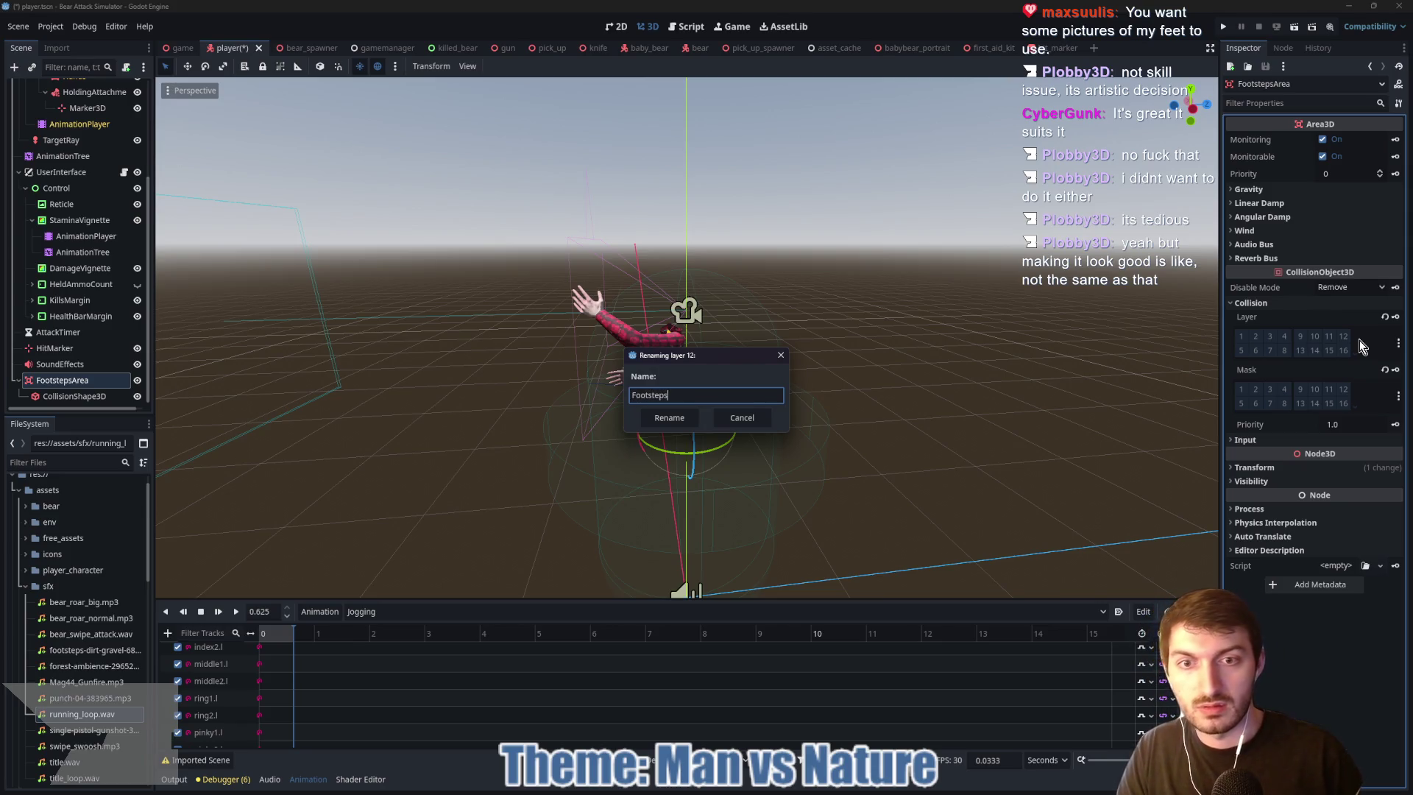
key(Return)
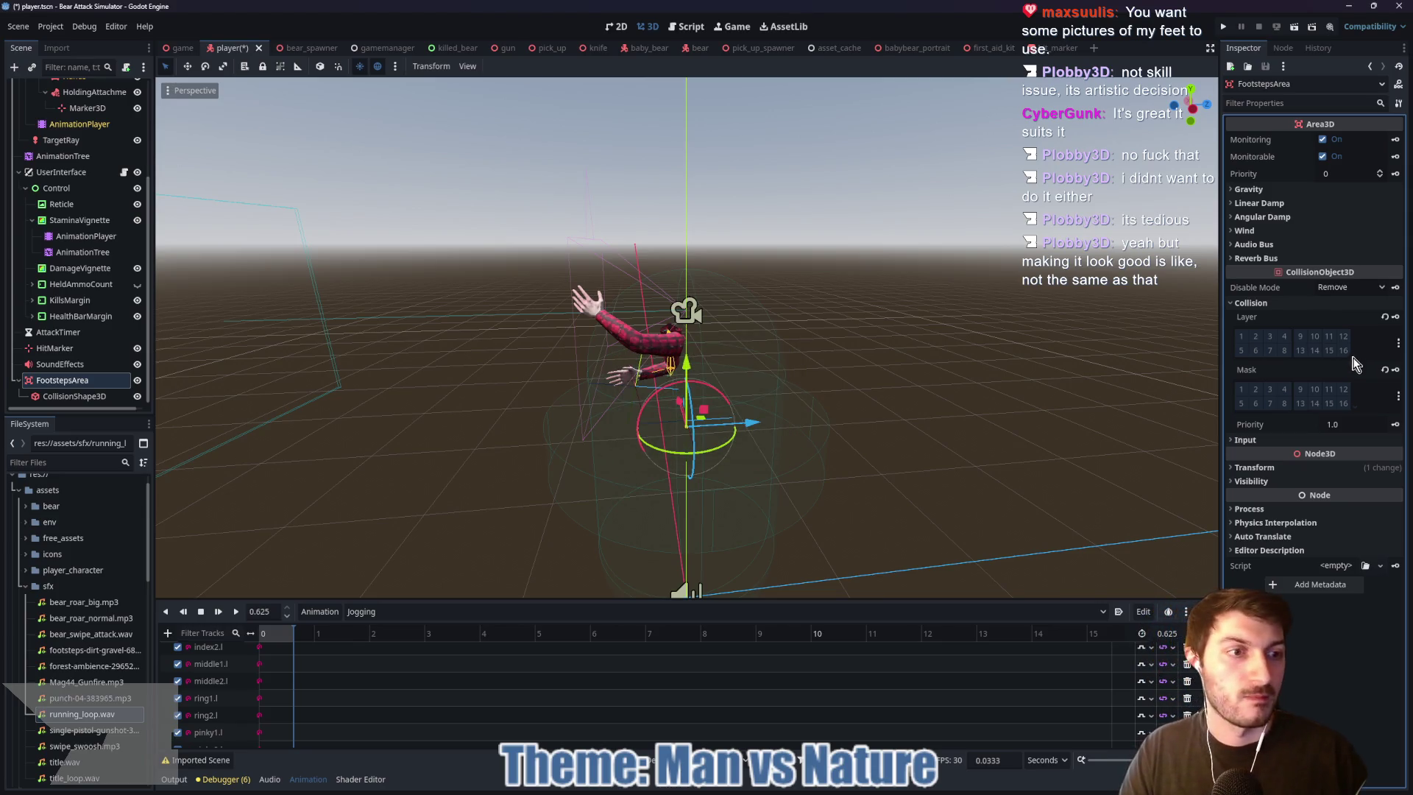
Step: Make FootstepsArea mask layer 12 while leaving collision layer 12 off
click(1345, 339)
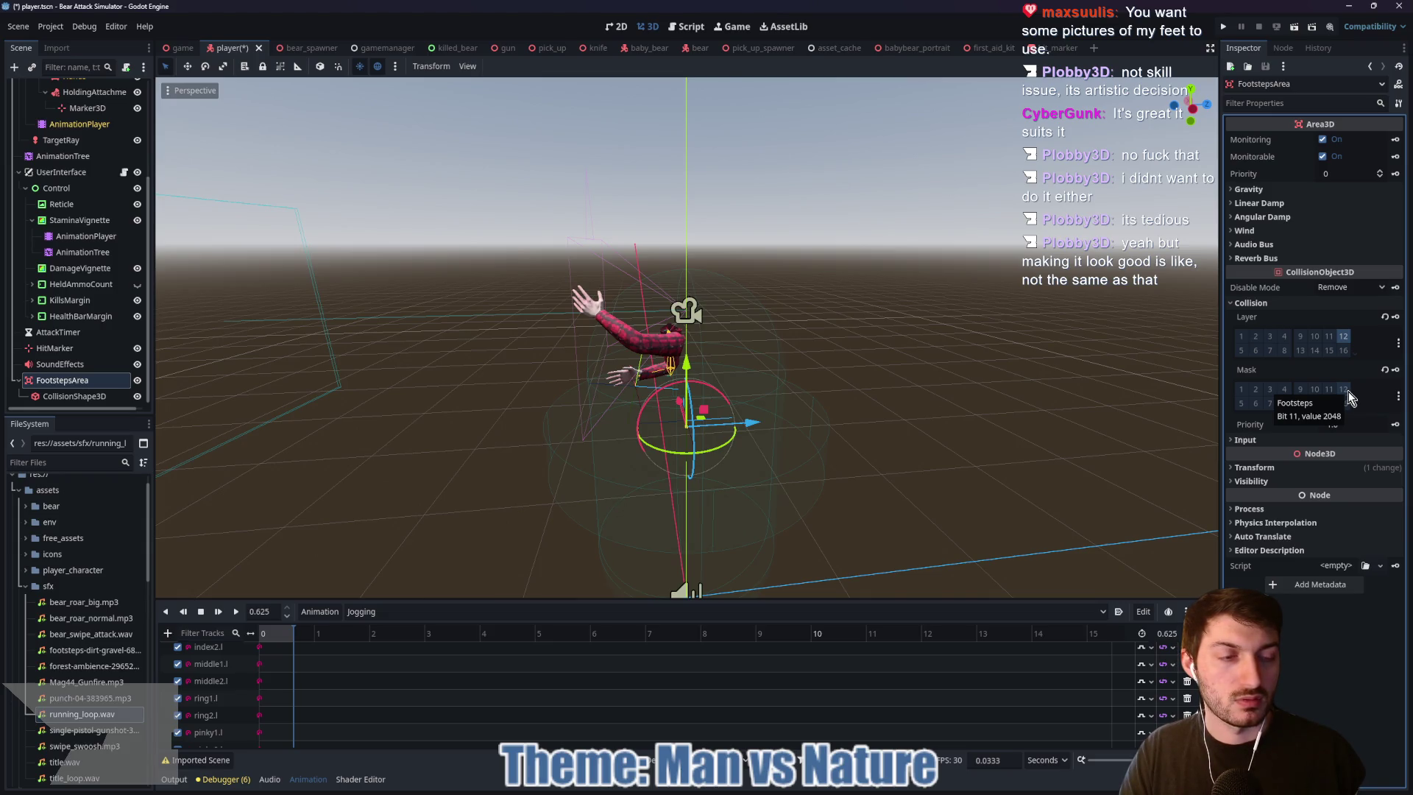
click(1344, 389)
click(1345, 336)
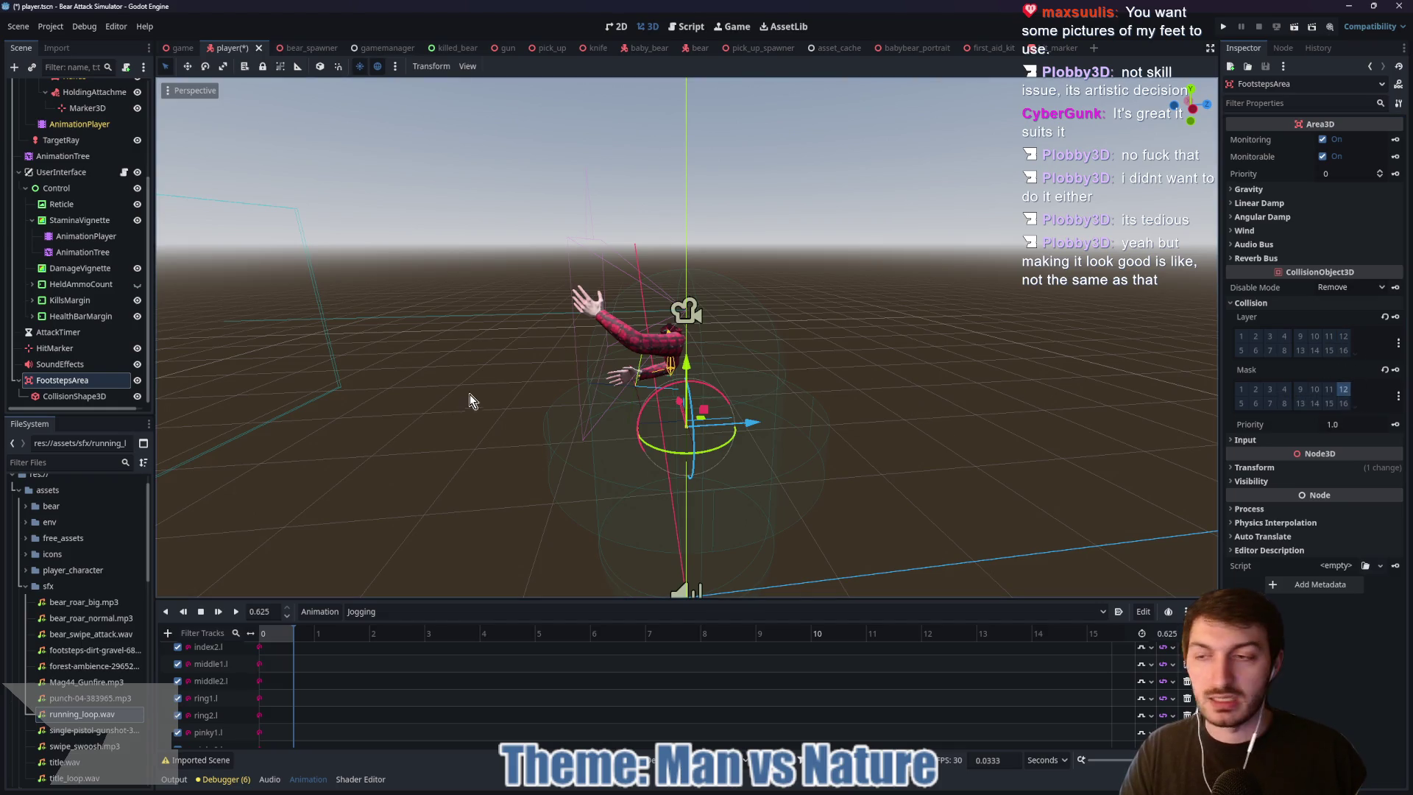
scroll(81, 263, up, 3)
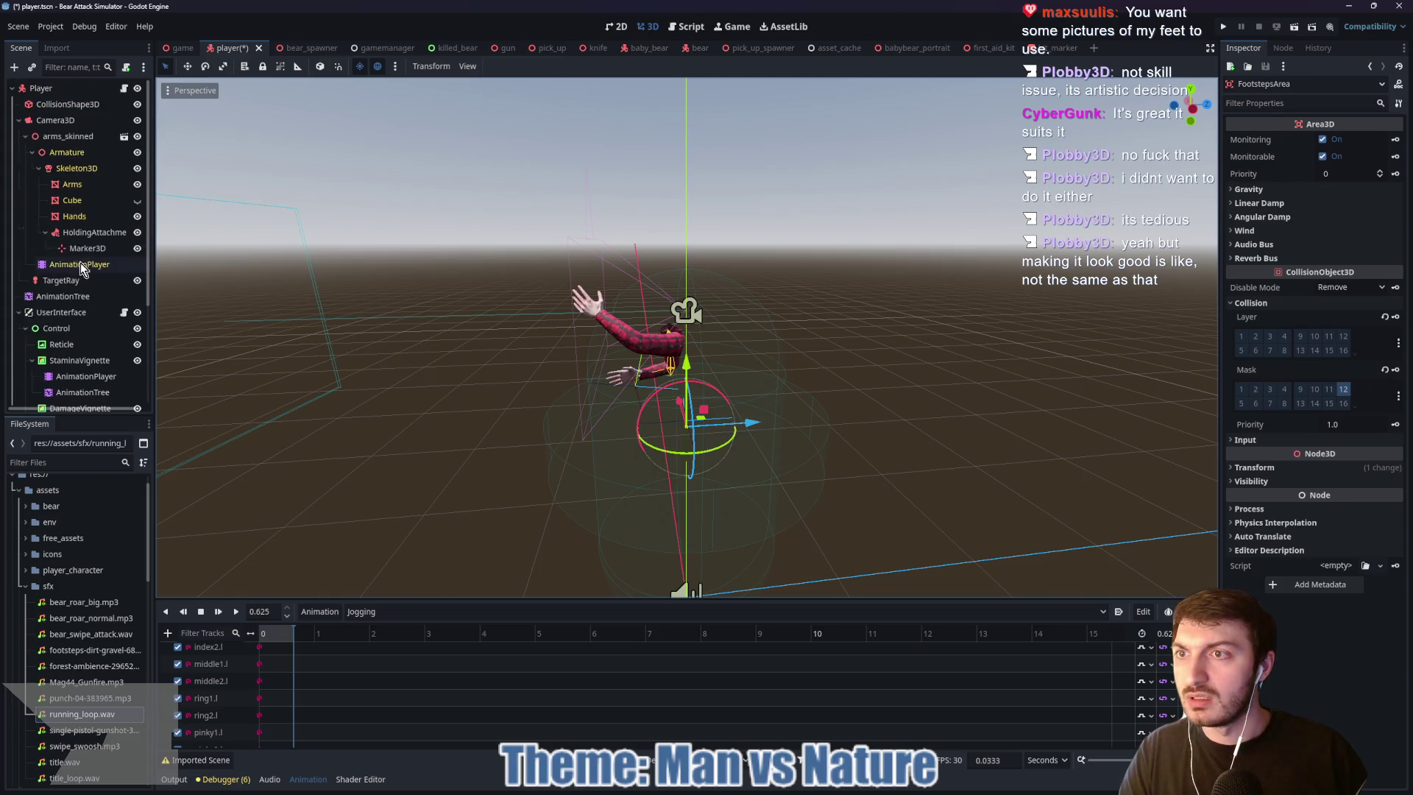
Step: Add a BoneAttachment3D under Skeleton3D that follows the hand.l bone
click(71, 175)
key(ctrl+a)
text(bonea)
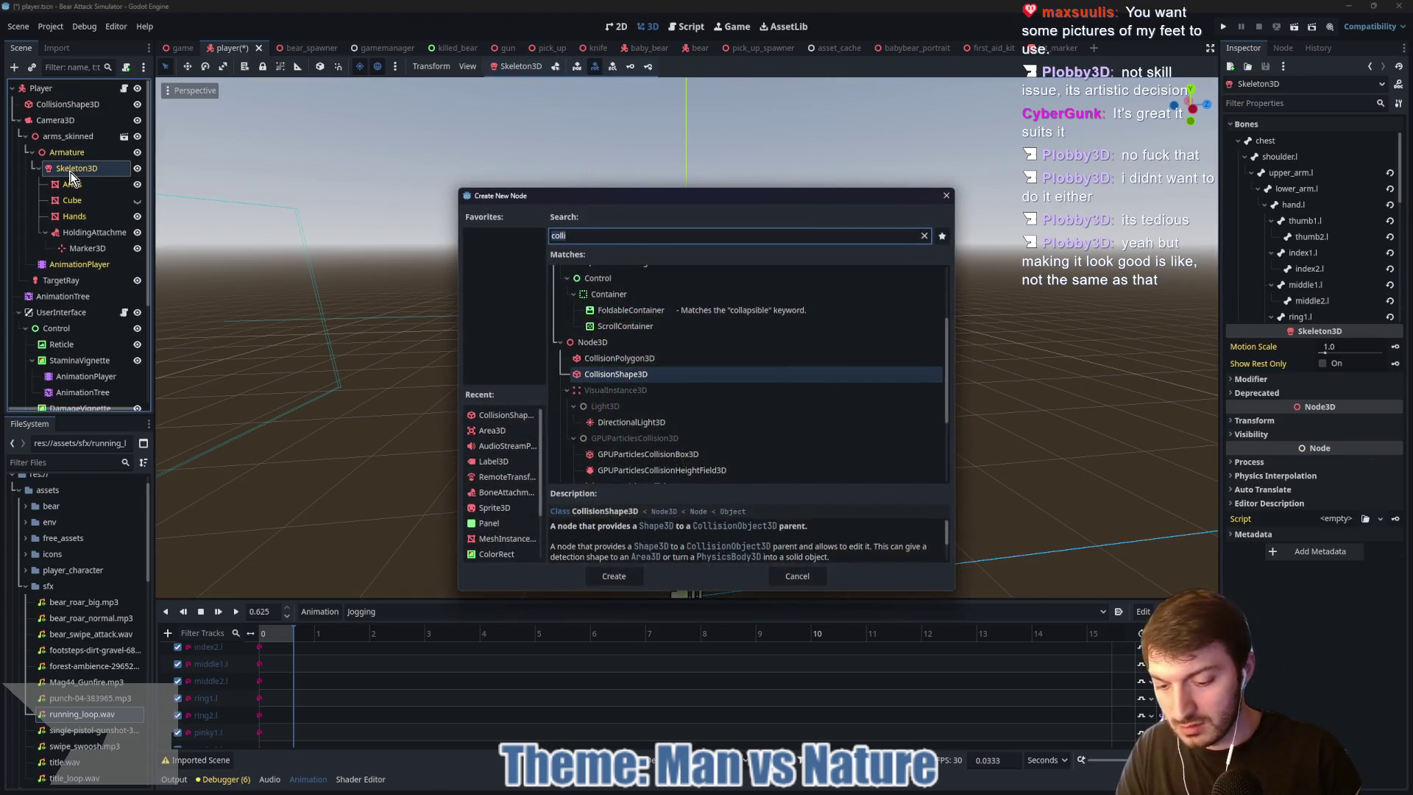
key(Return)
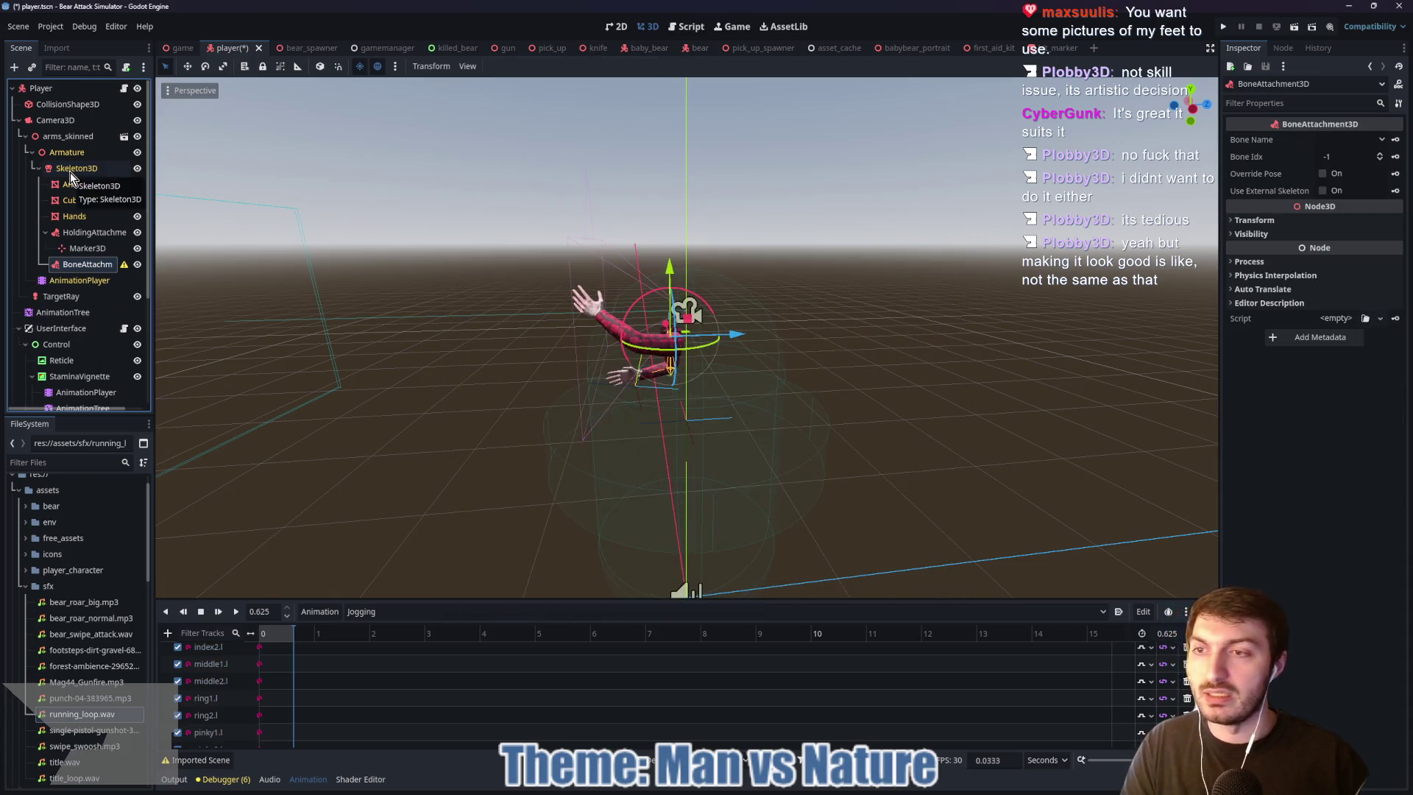
click(1344, 140)
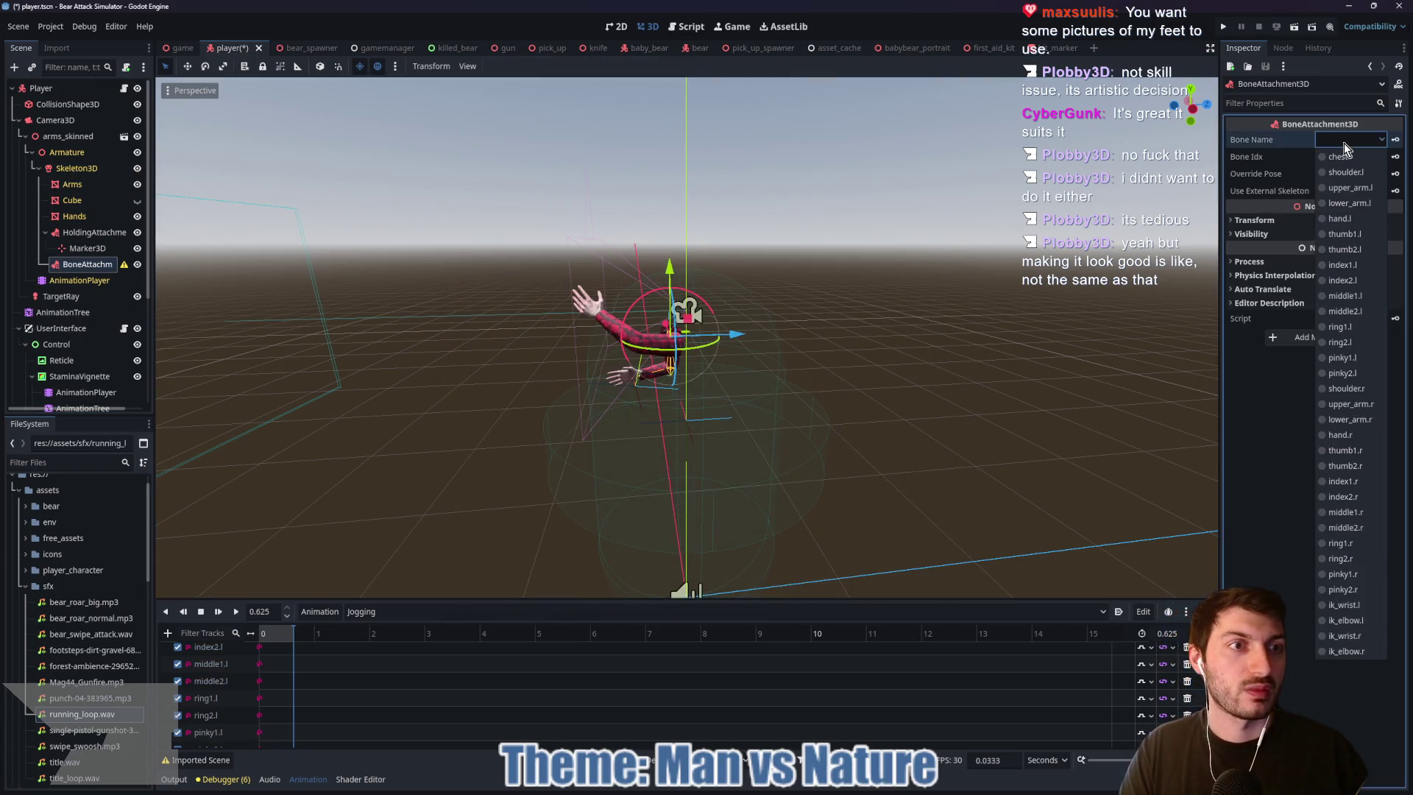
click(1353, 219)
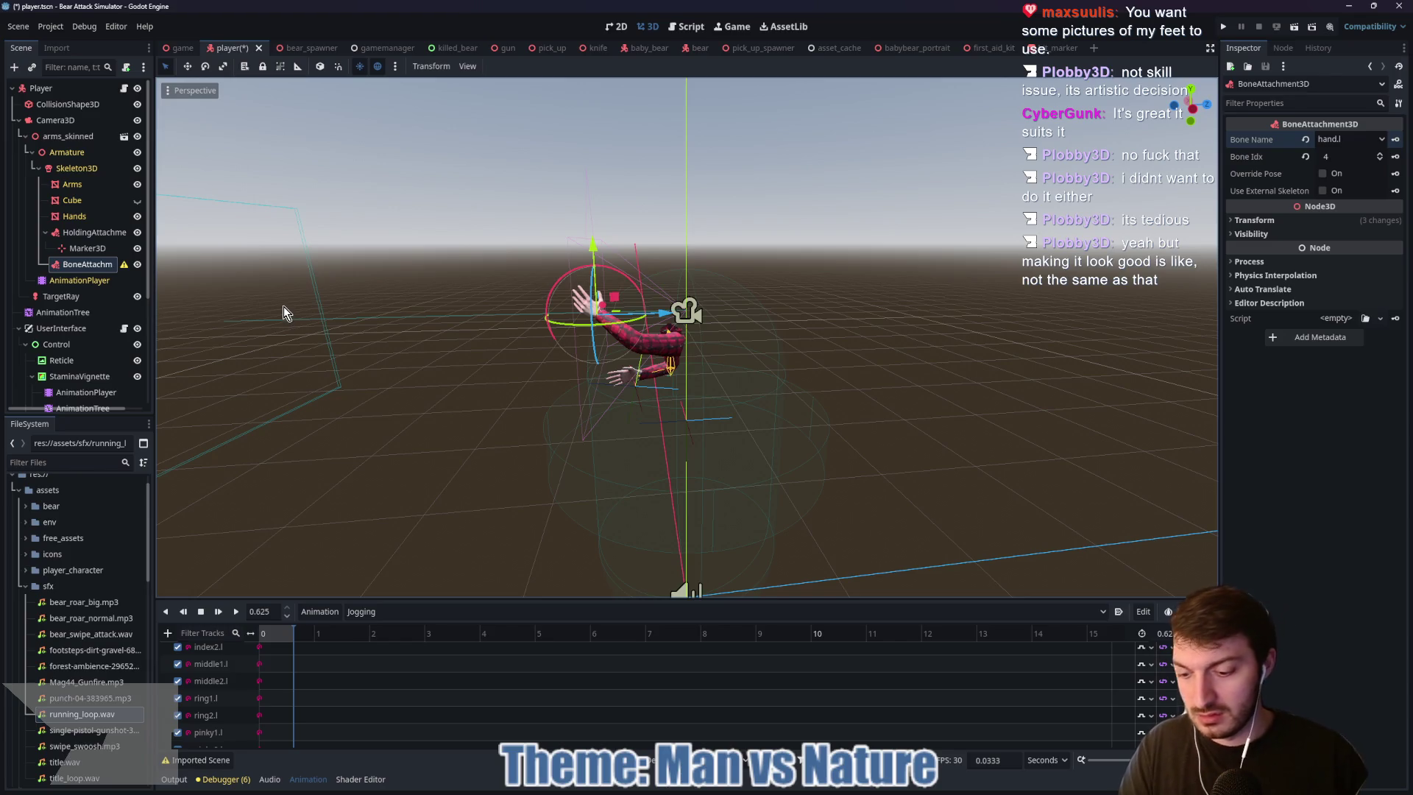
Step: Add a CollisionShape3D child under the bone attachment
key(ctrl+a)
text(coll)
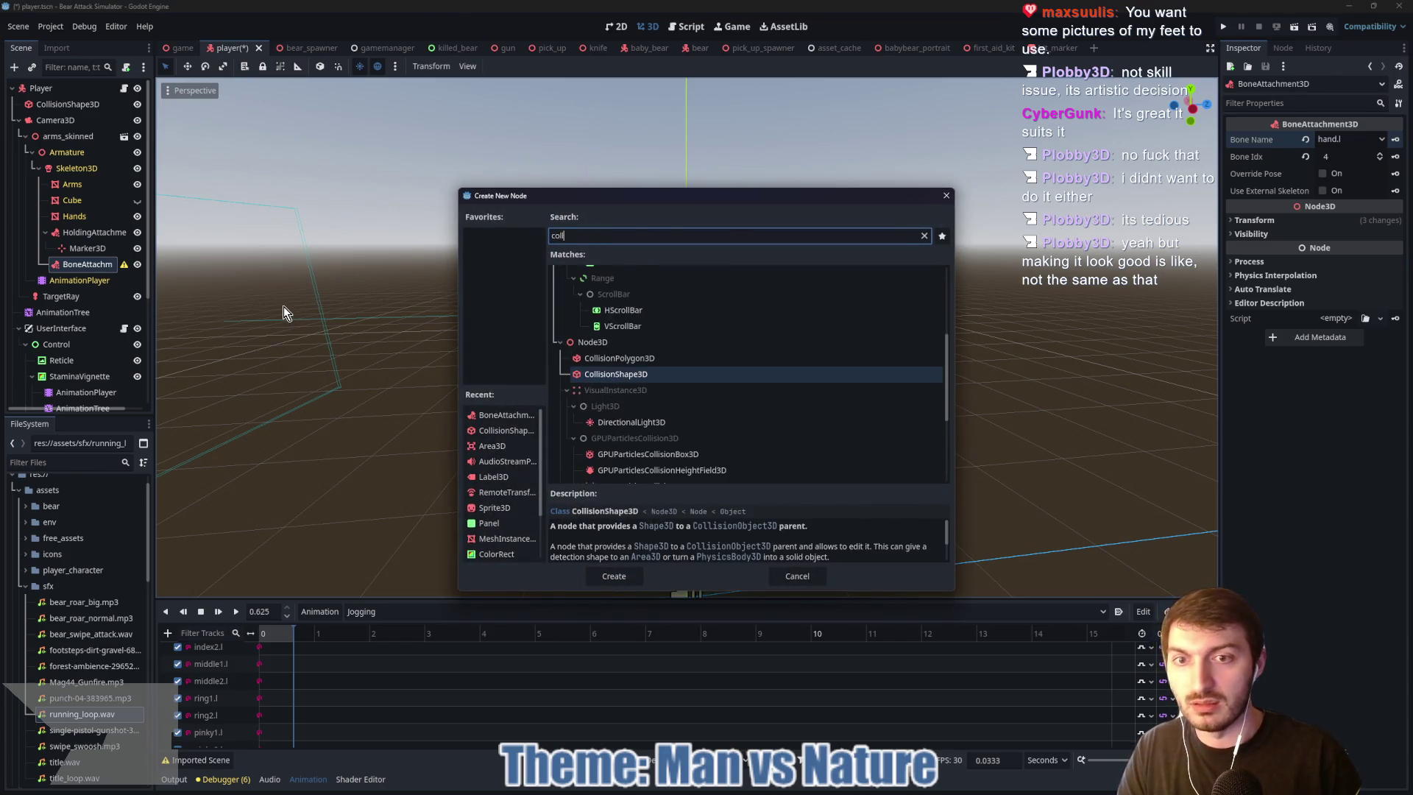
key(Return)
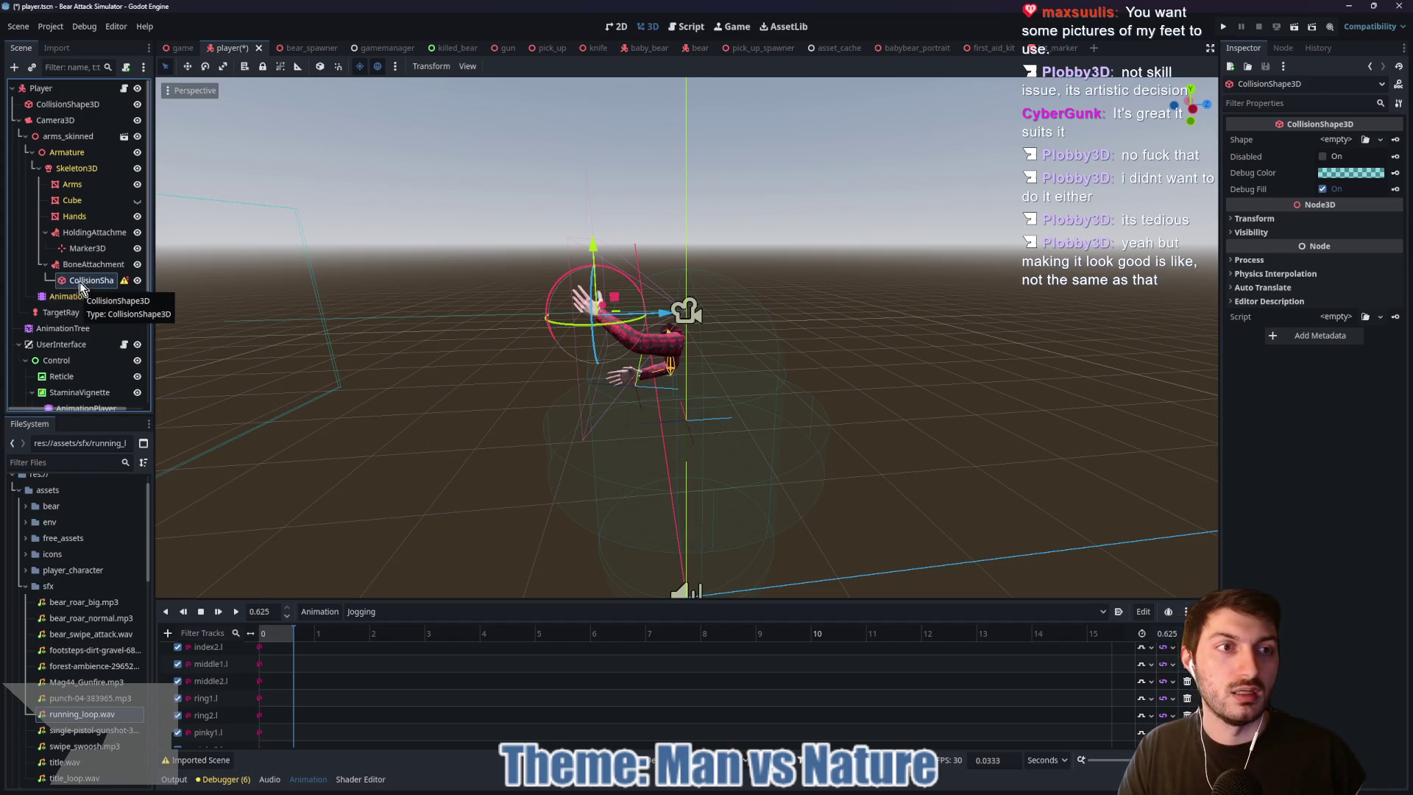
mouse_move(126, 286)
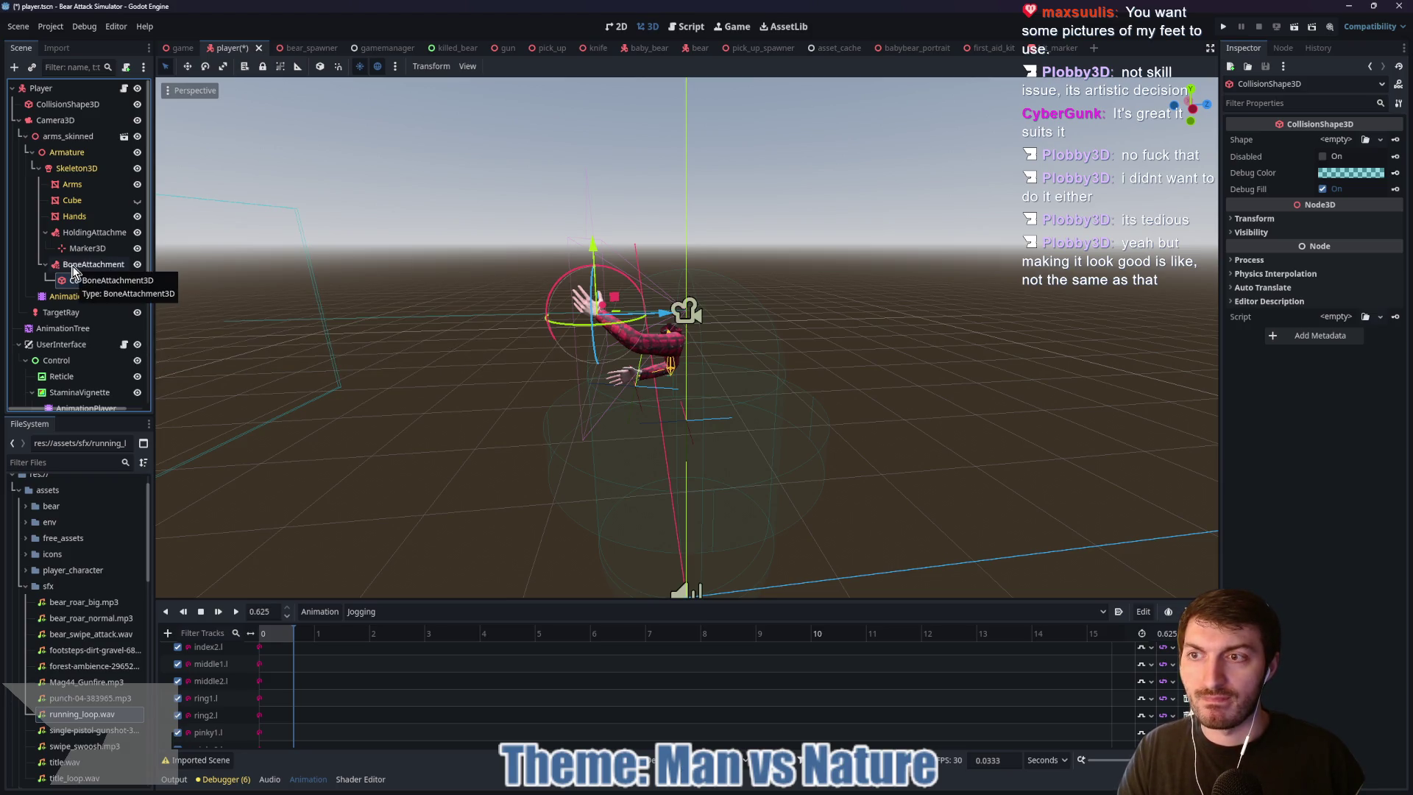
click(74, 266)
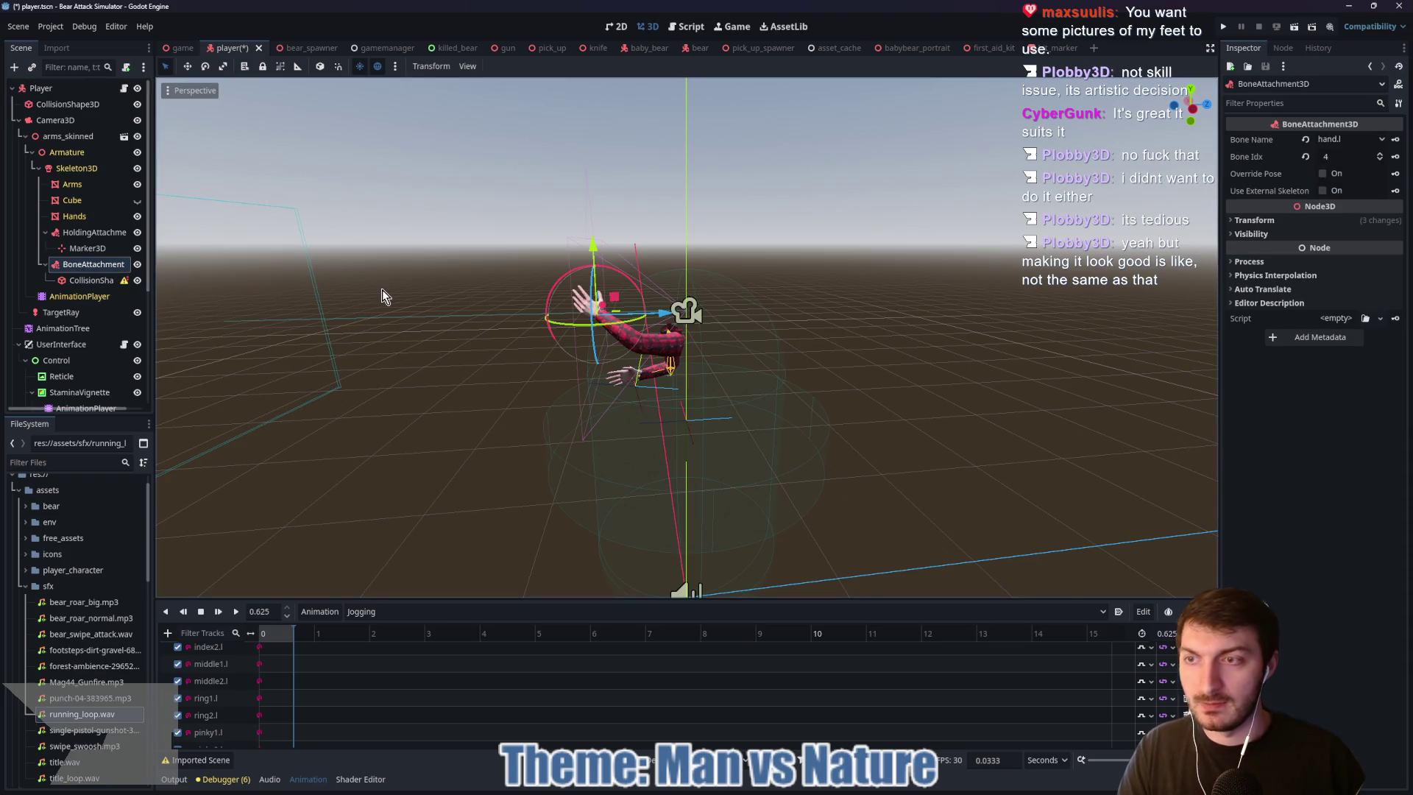
key(ctrl+a)
text(colli)
key(BackSpace)
key(BackSpace)
key(BackSpace)
text(static)
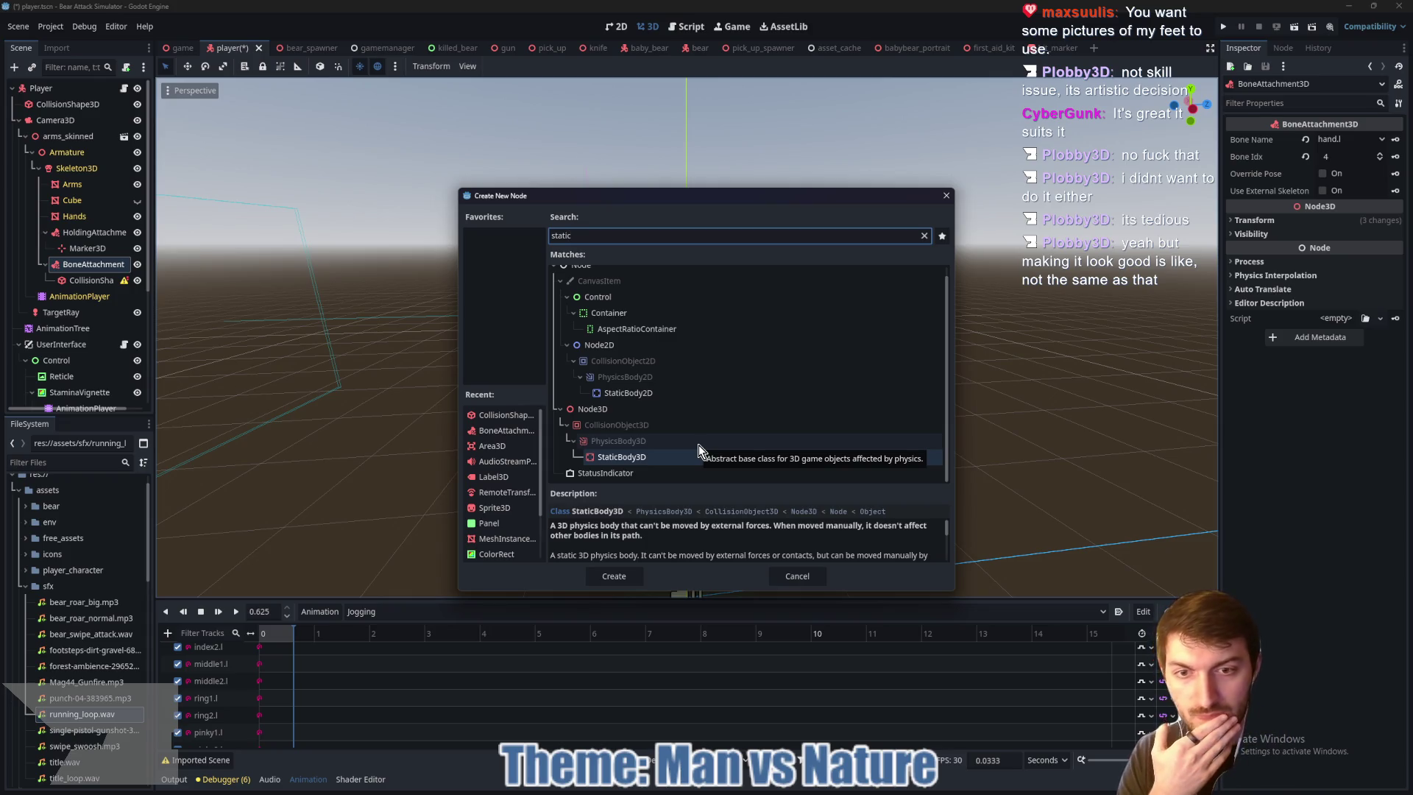
scroll(683, 532, down, 1)
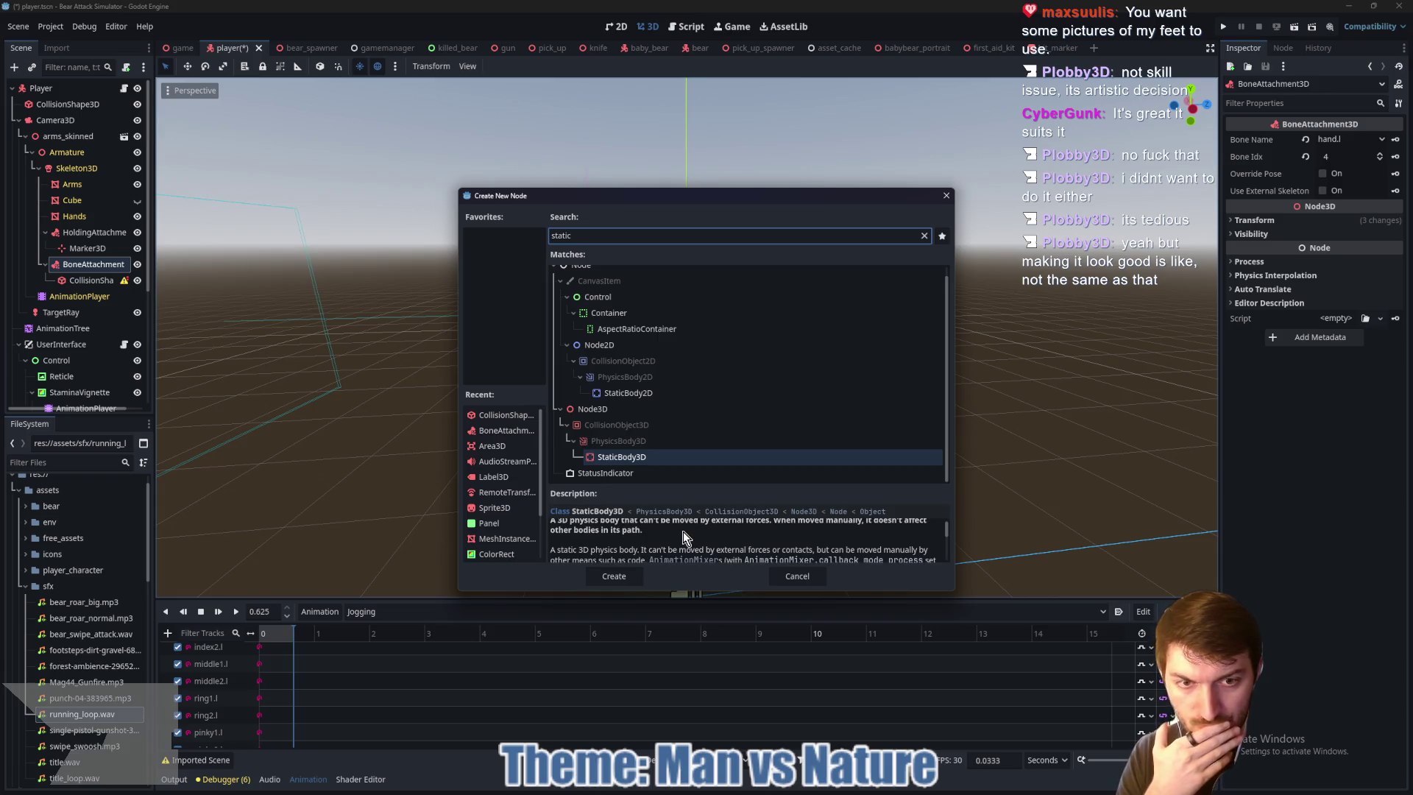
scroll(683, 531, down, 2)
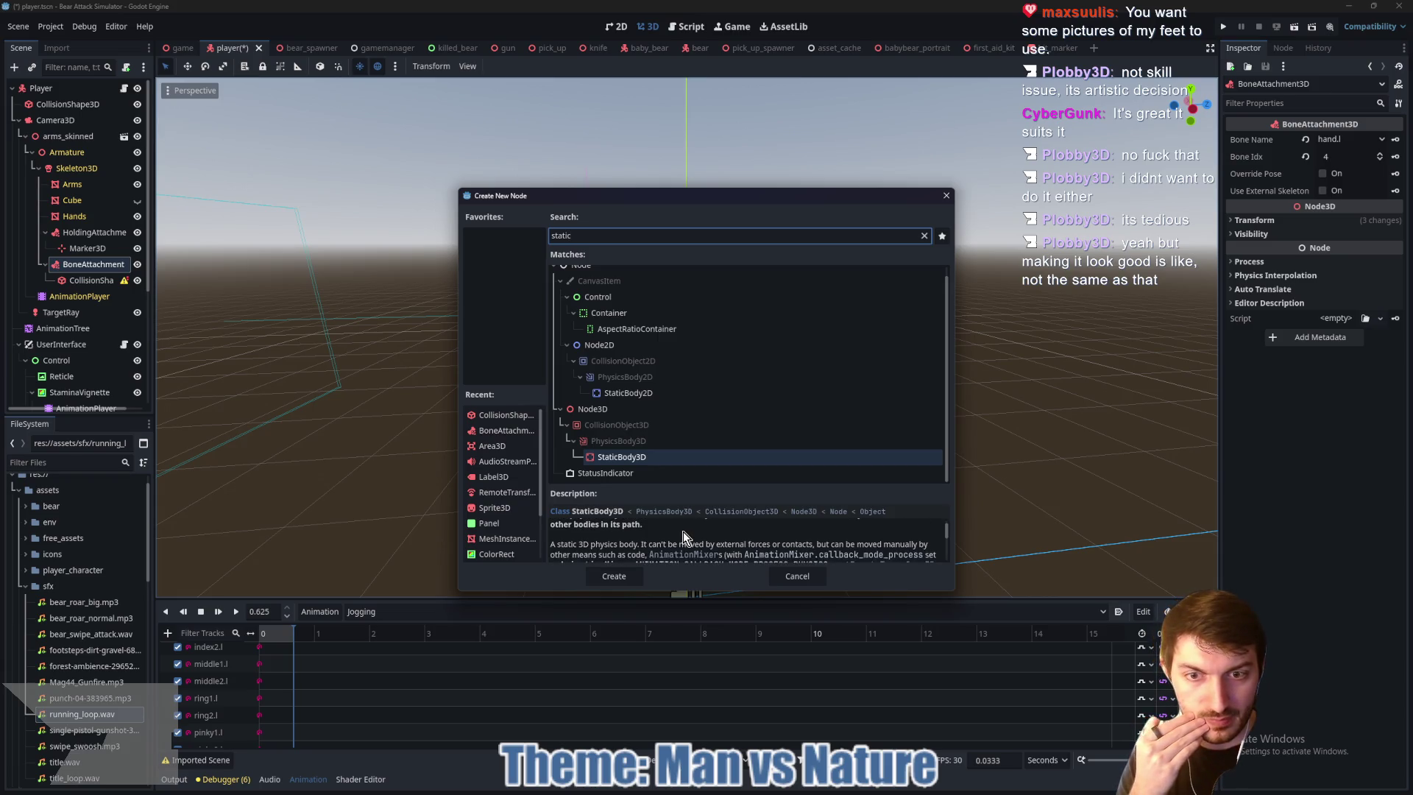
scroll(674, 532, down, 1)
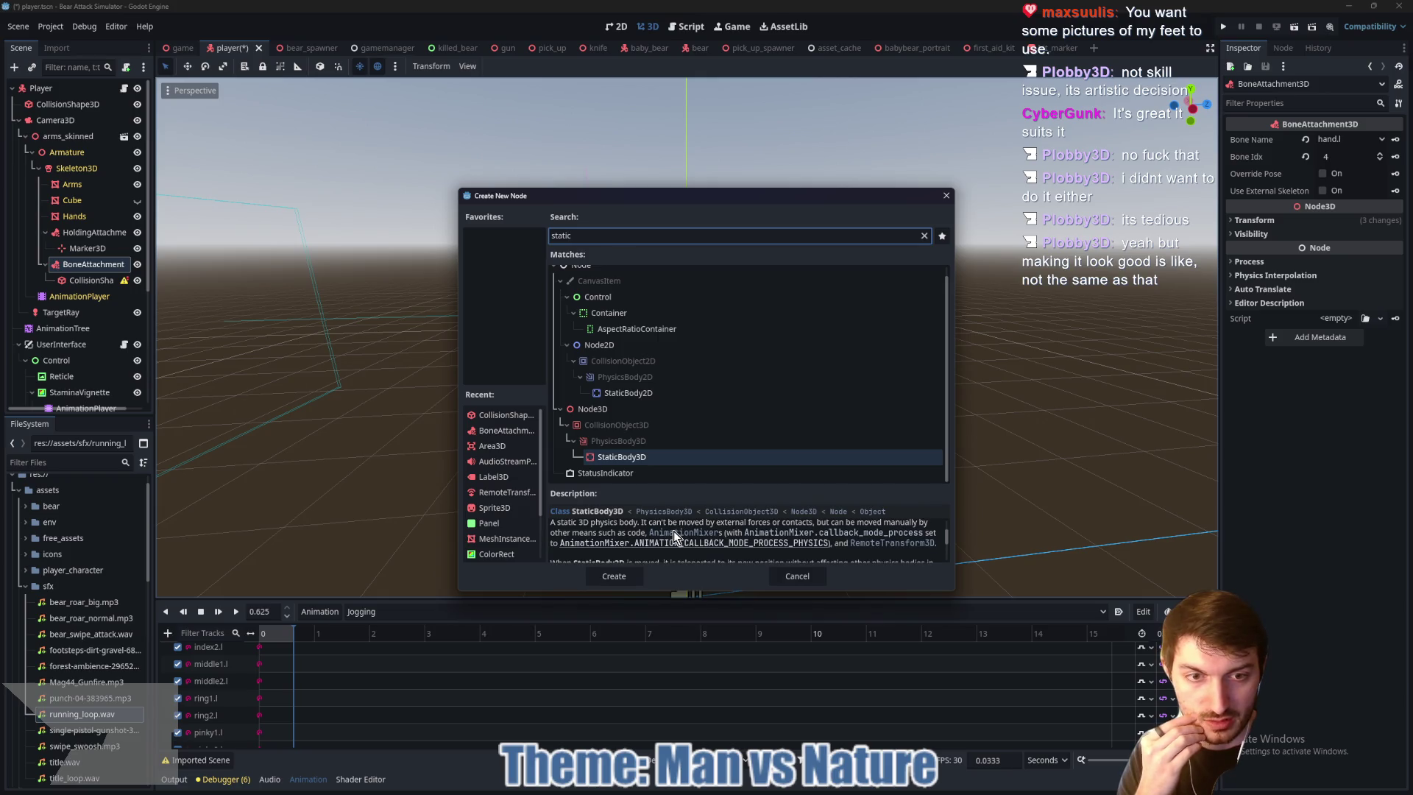
scroll(674, 532, down, 2)
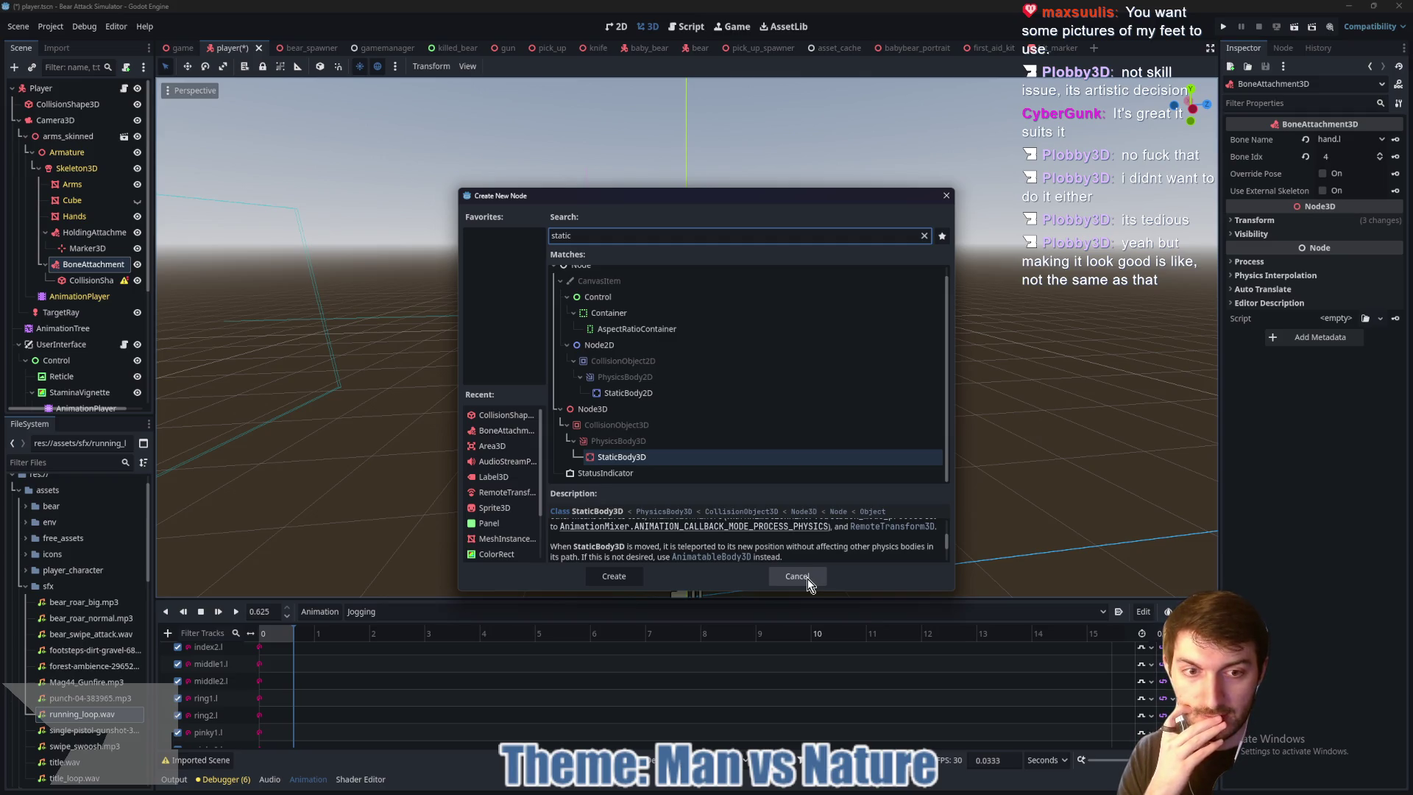
scroll(780, 545, up, 1)
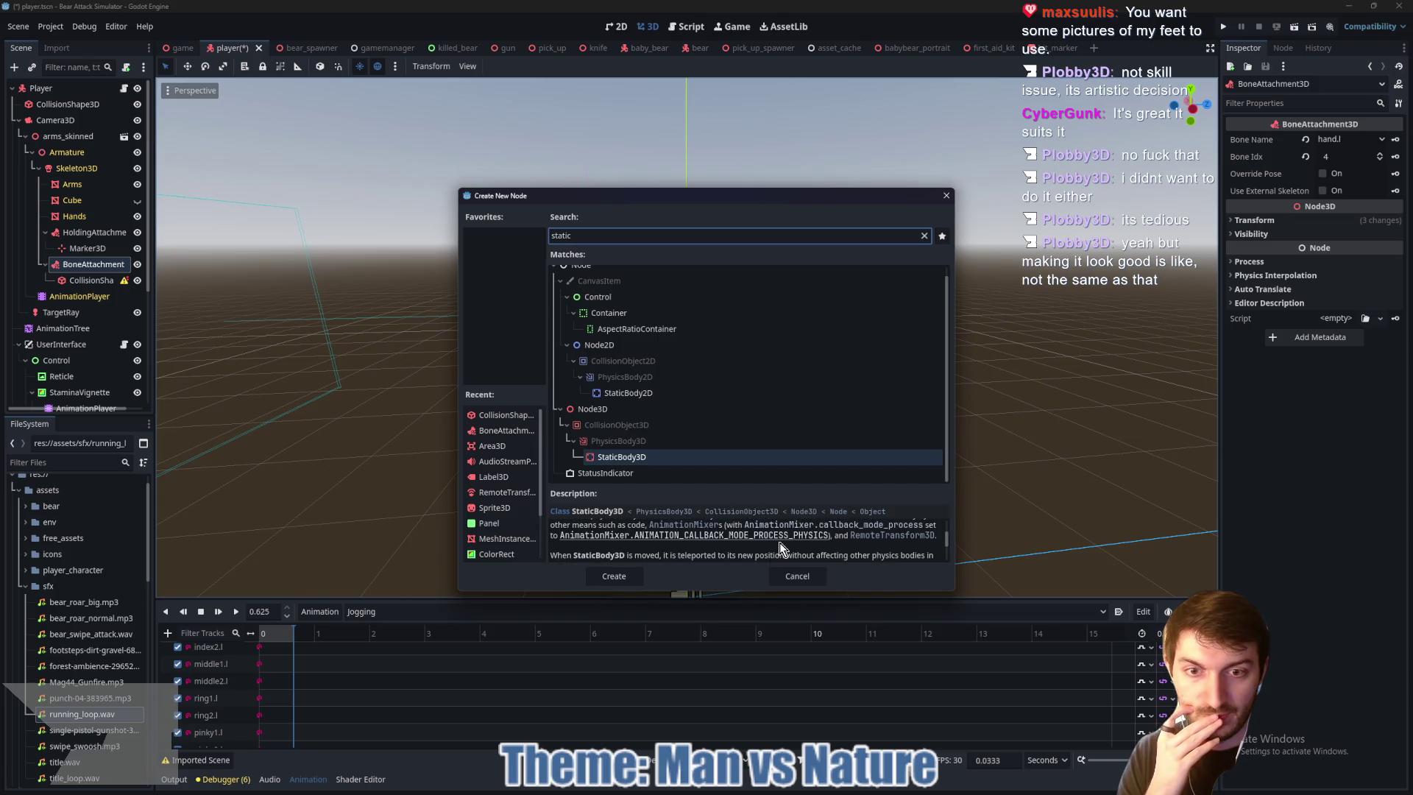
scroll(781, 549, up, 2)
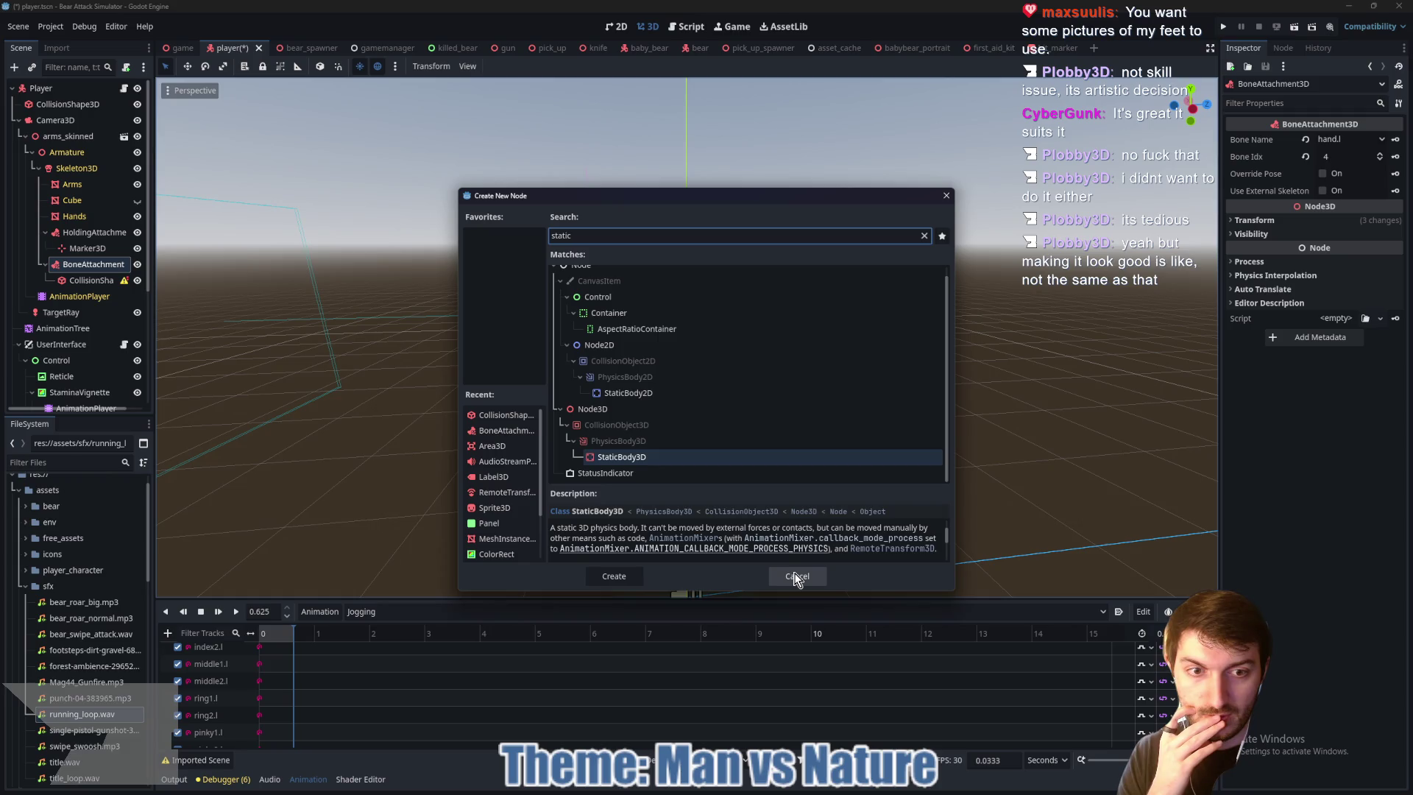
scroll(785, 549, down, 1)
scroll(785, 548, up, 1)
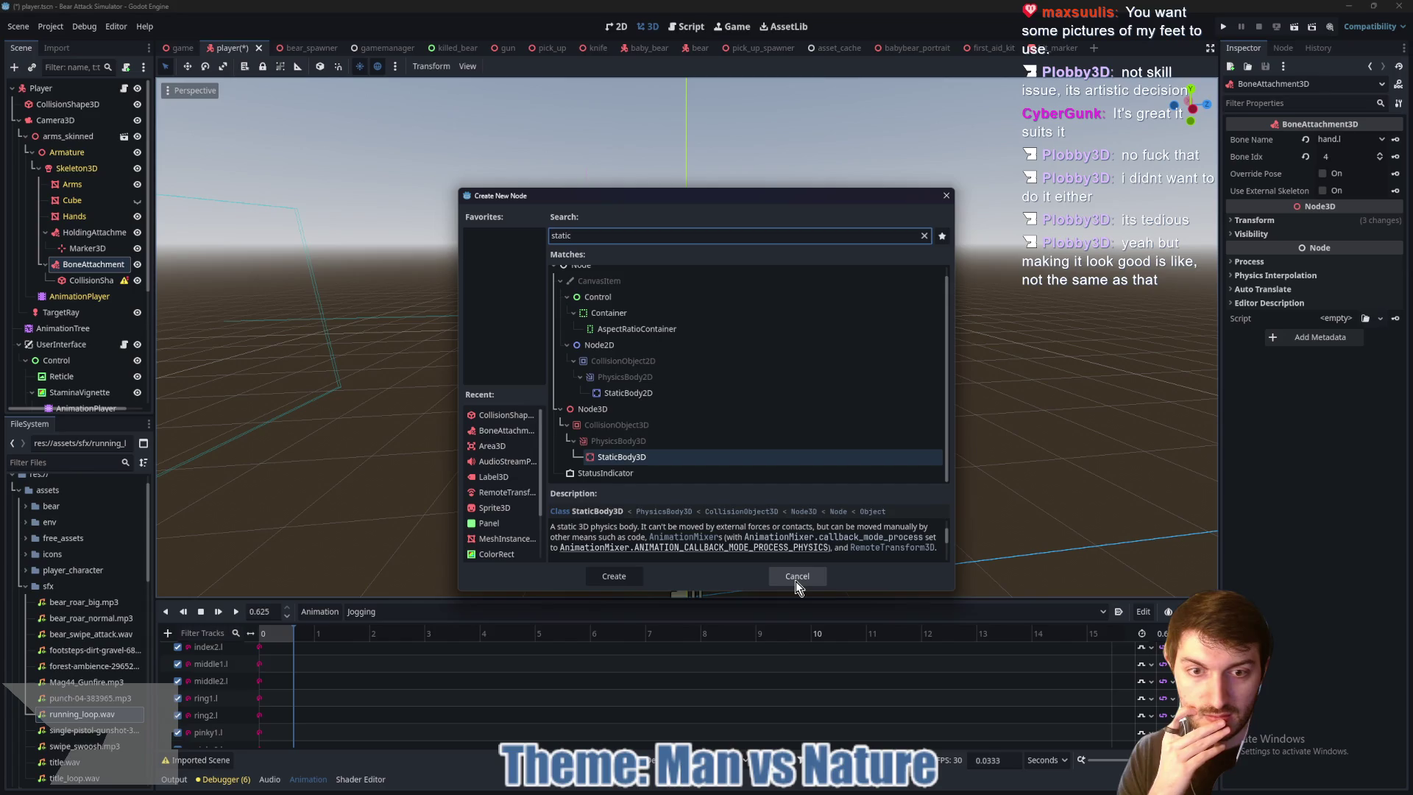
click(796, 576)
click(86, 279)
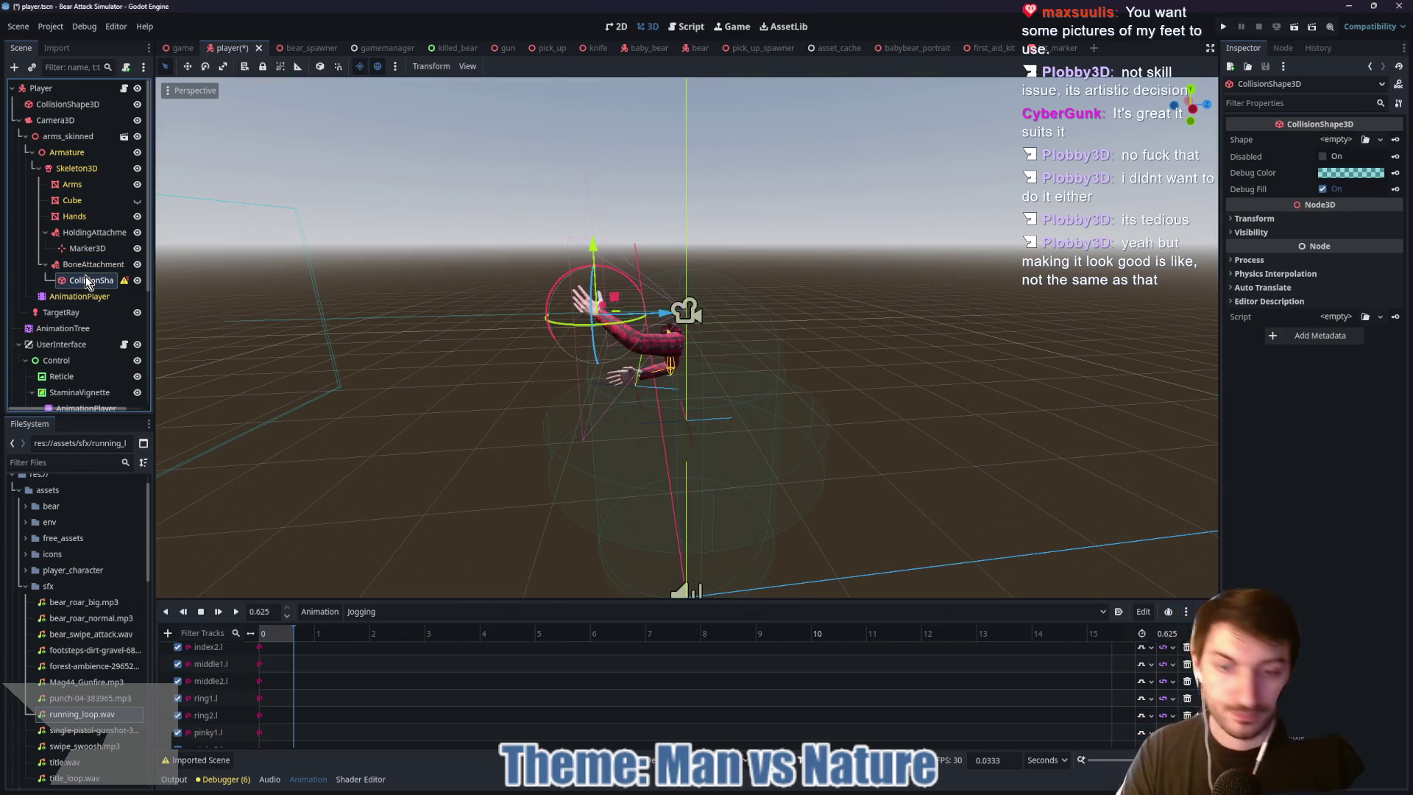
Step: Delete the unused CollisionShape3D and add a RemoteTransform3D under the bone attachment
key(Delete)
click(672, 410)
click(92, 264)
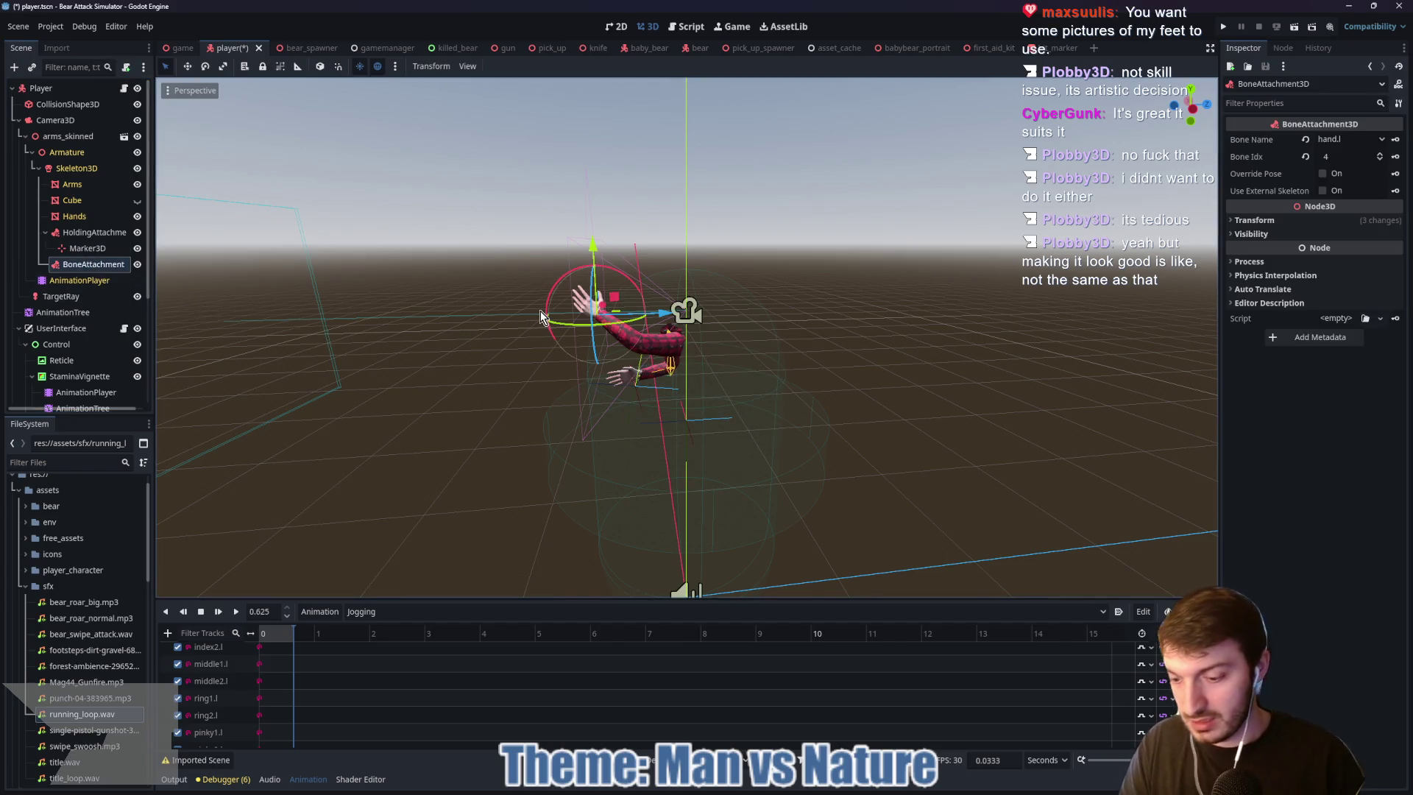
key(ctrl+a)
text(remote)
key(Return)
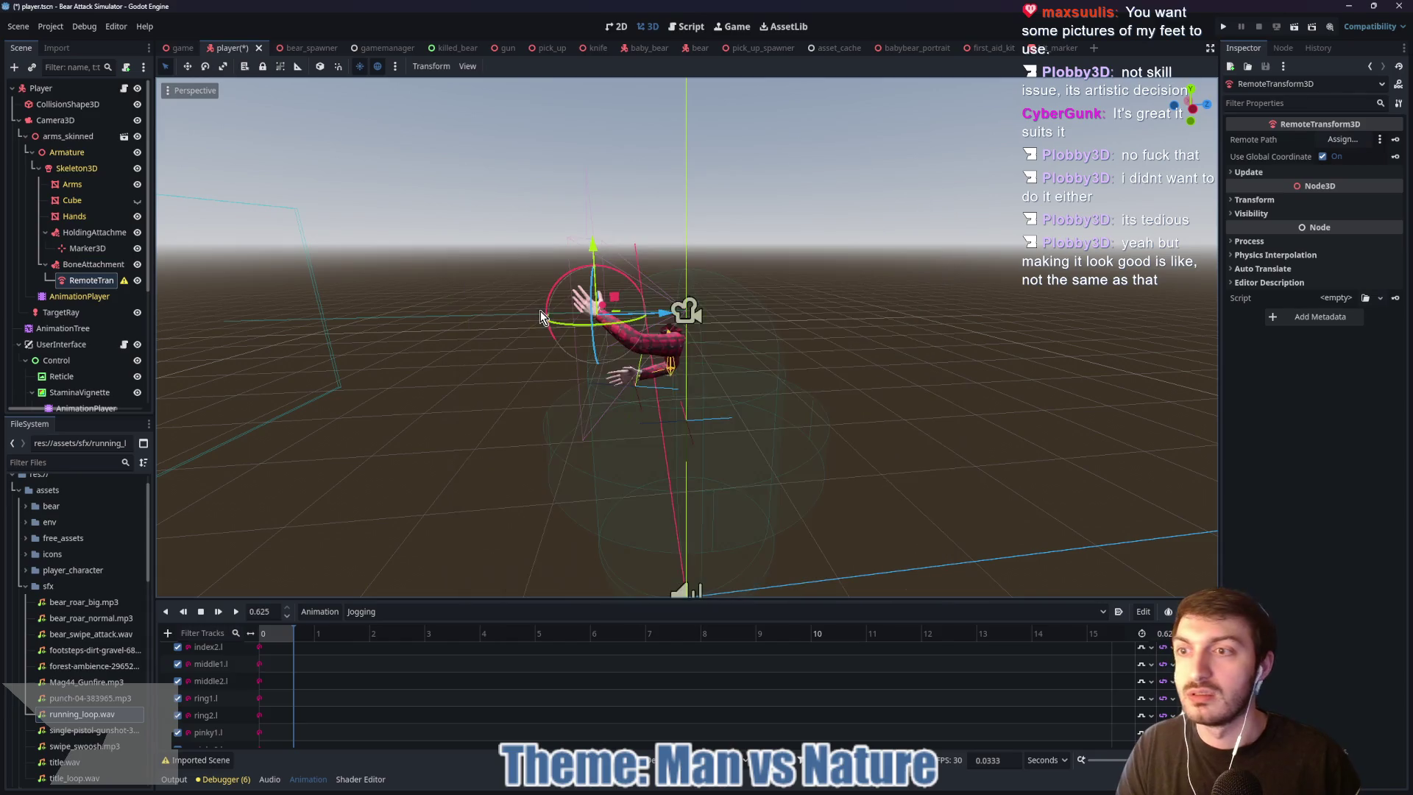
Step: Rename the bone attachment to LeftHand
double_click(94, 280)
text(Left)
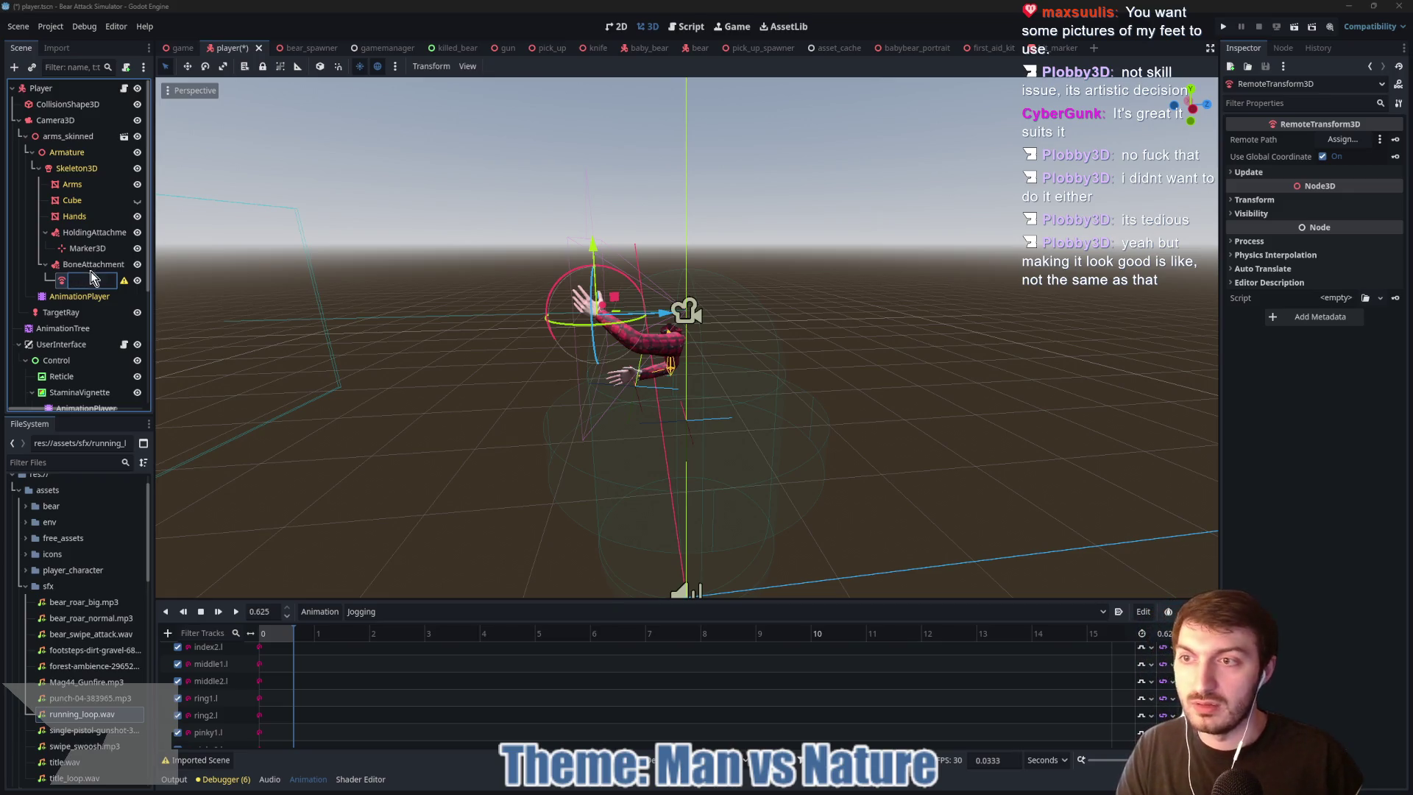
click(80, 263)
double_click(79, 263)
text(LeftHand)
key(Return)
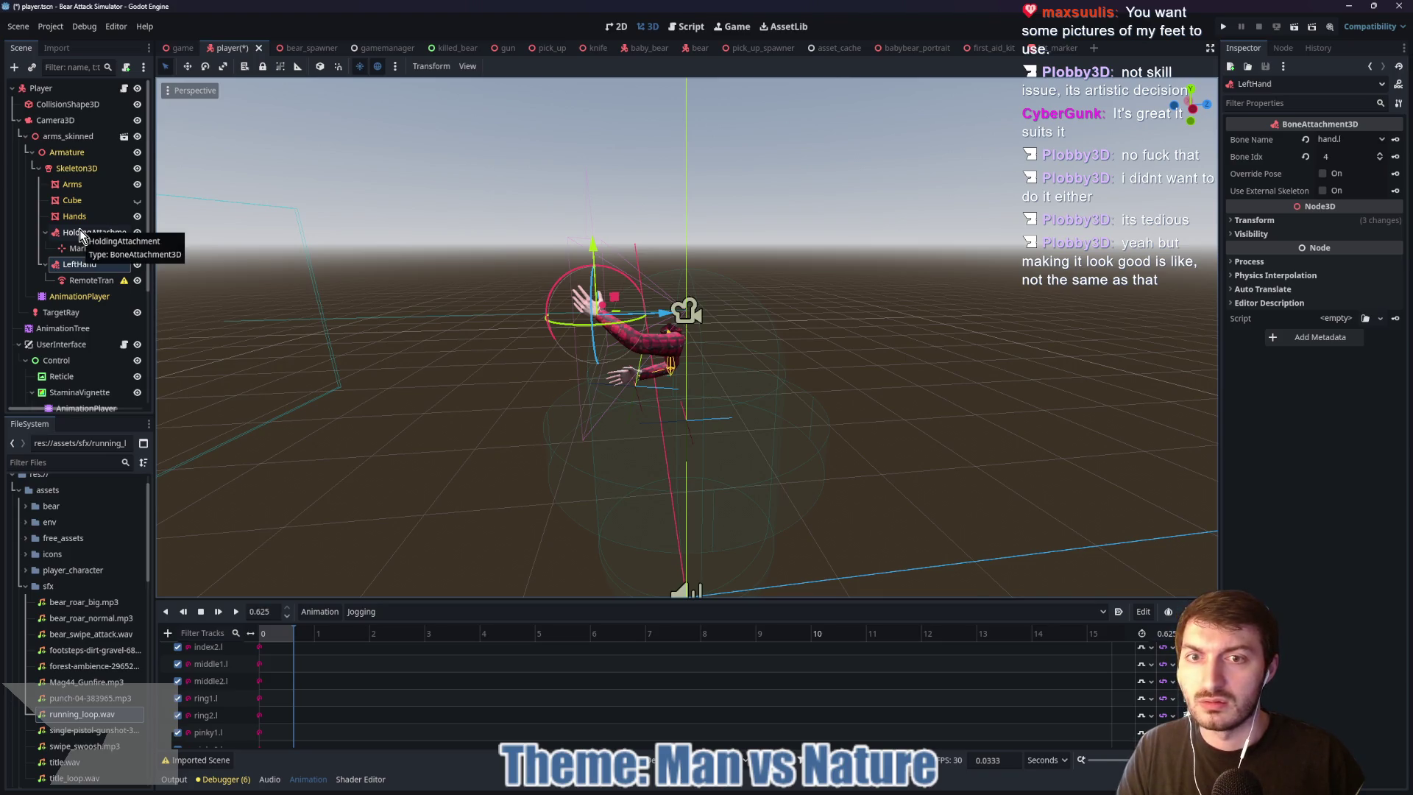
click(81, 234)
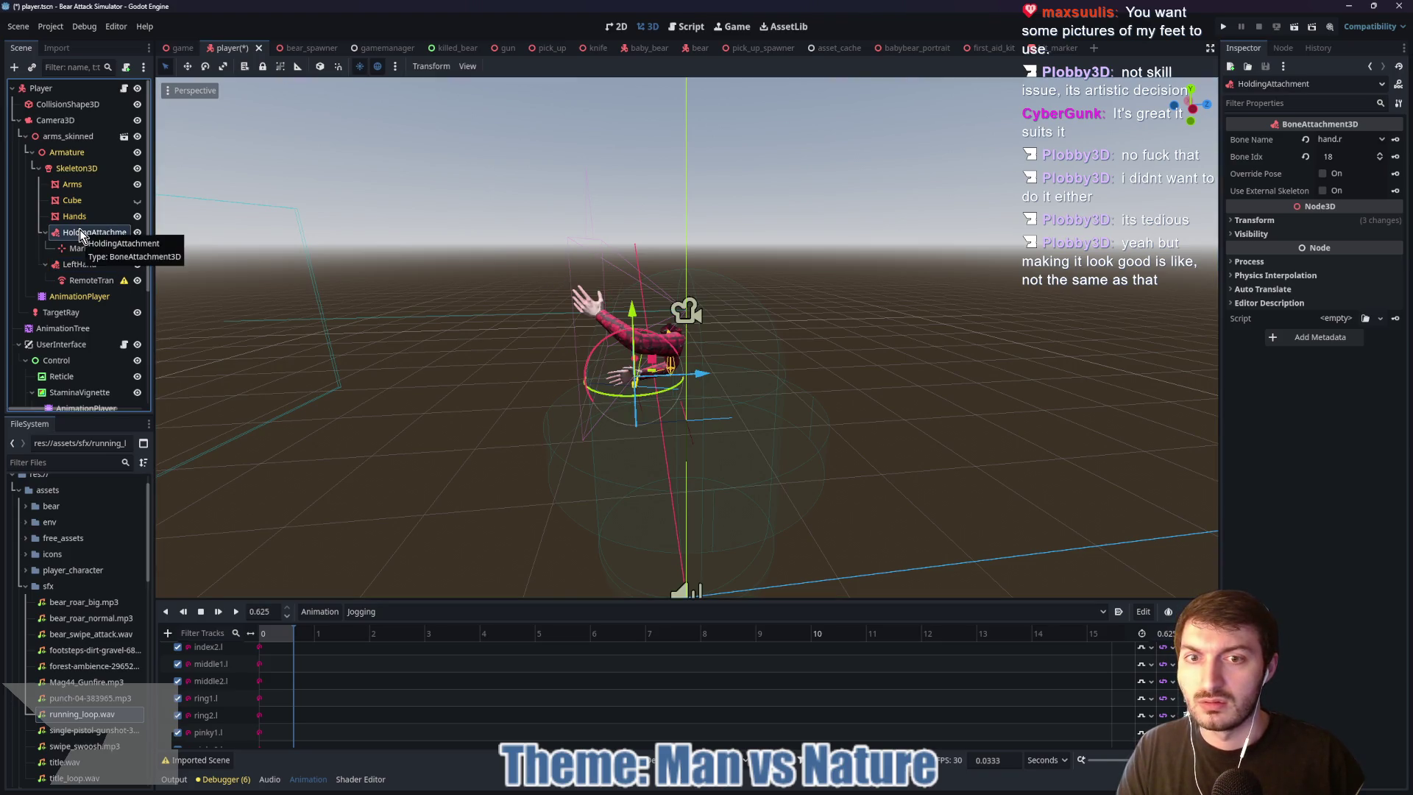
click(79, 265)
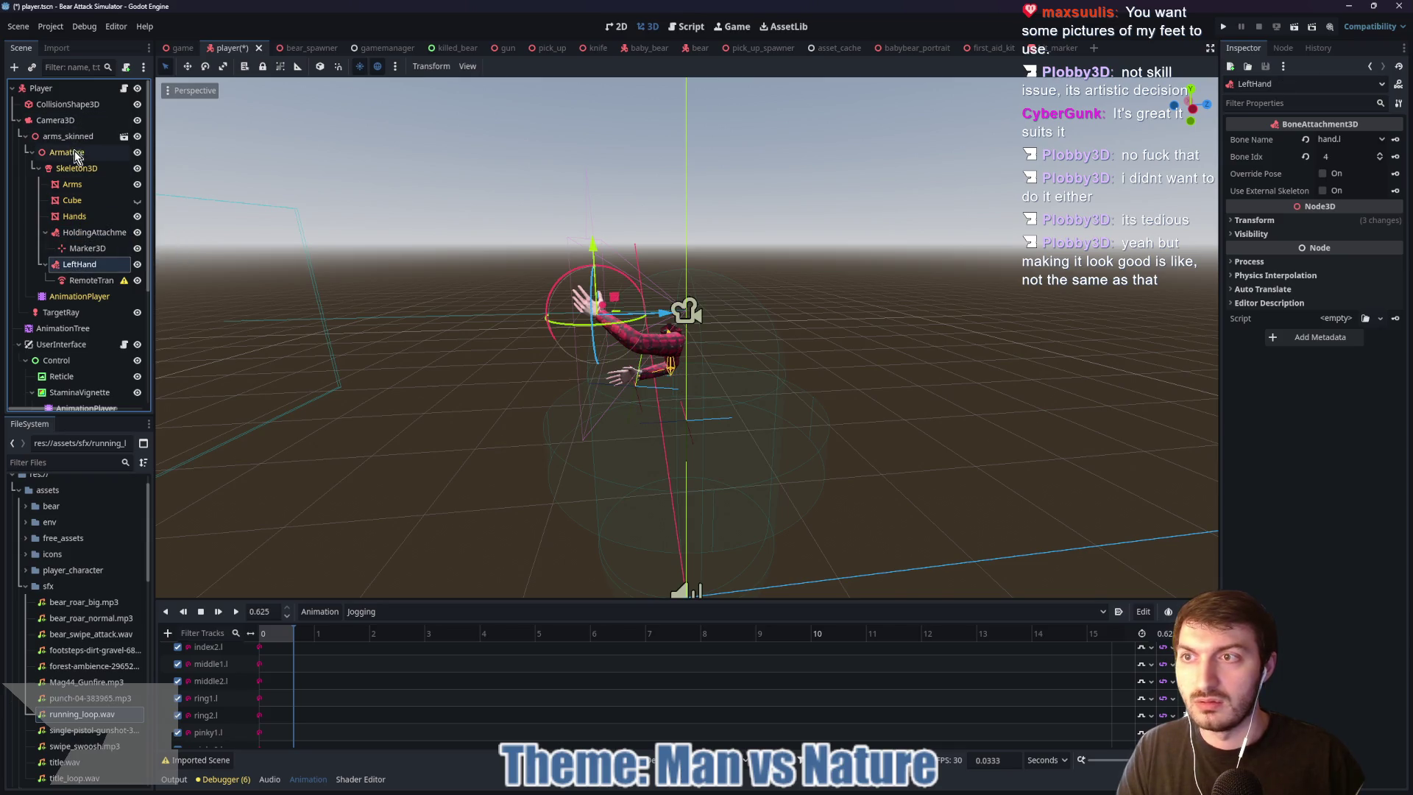
Step: Add a second BoneAttachment3D named RightHand under Skeleton3D with a RemoteTransform3D child
click(72, 167)
key(ctrl+a)
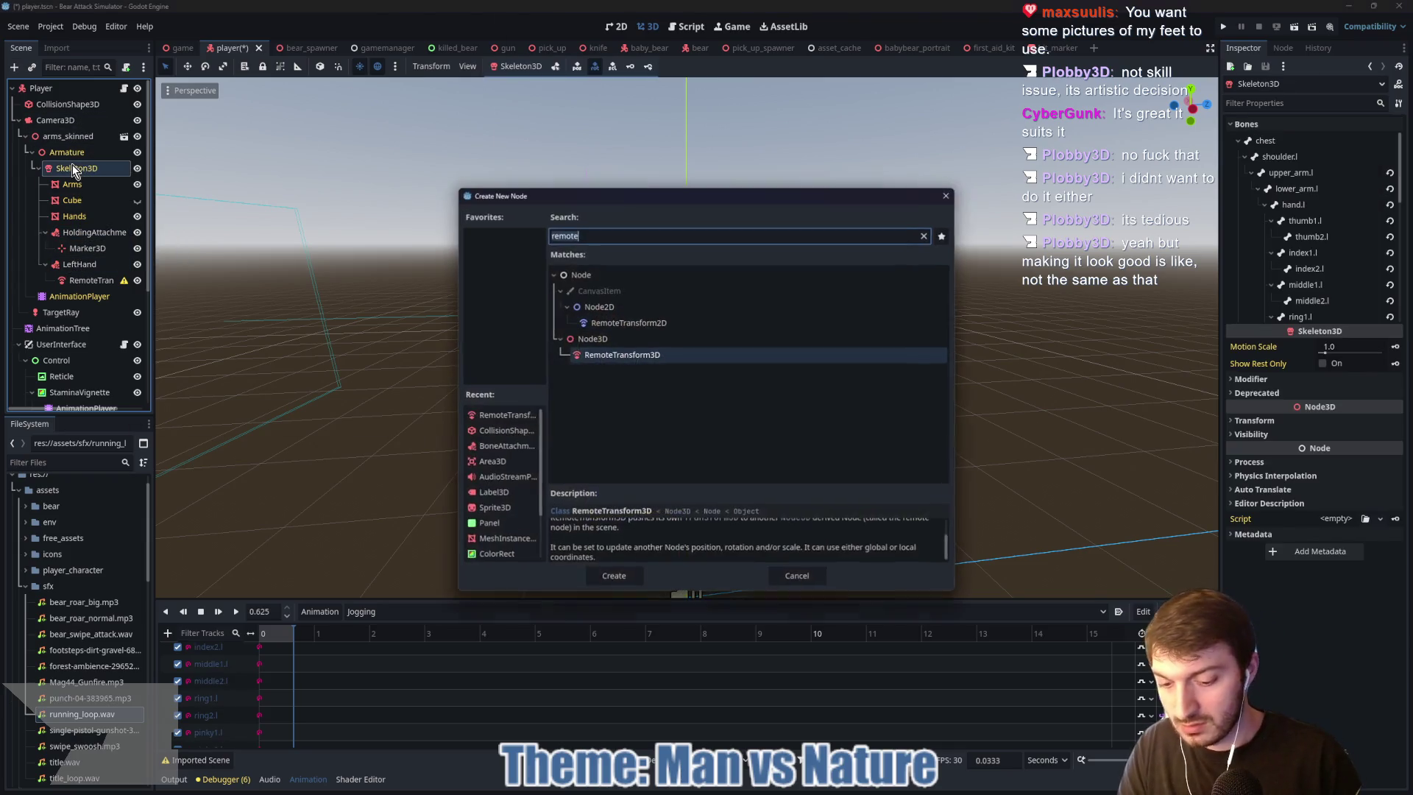
text(boneattach)
key(Return)
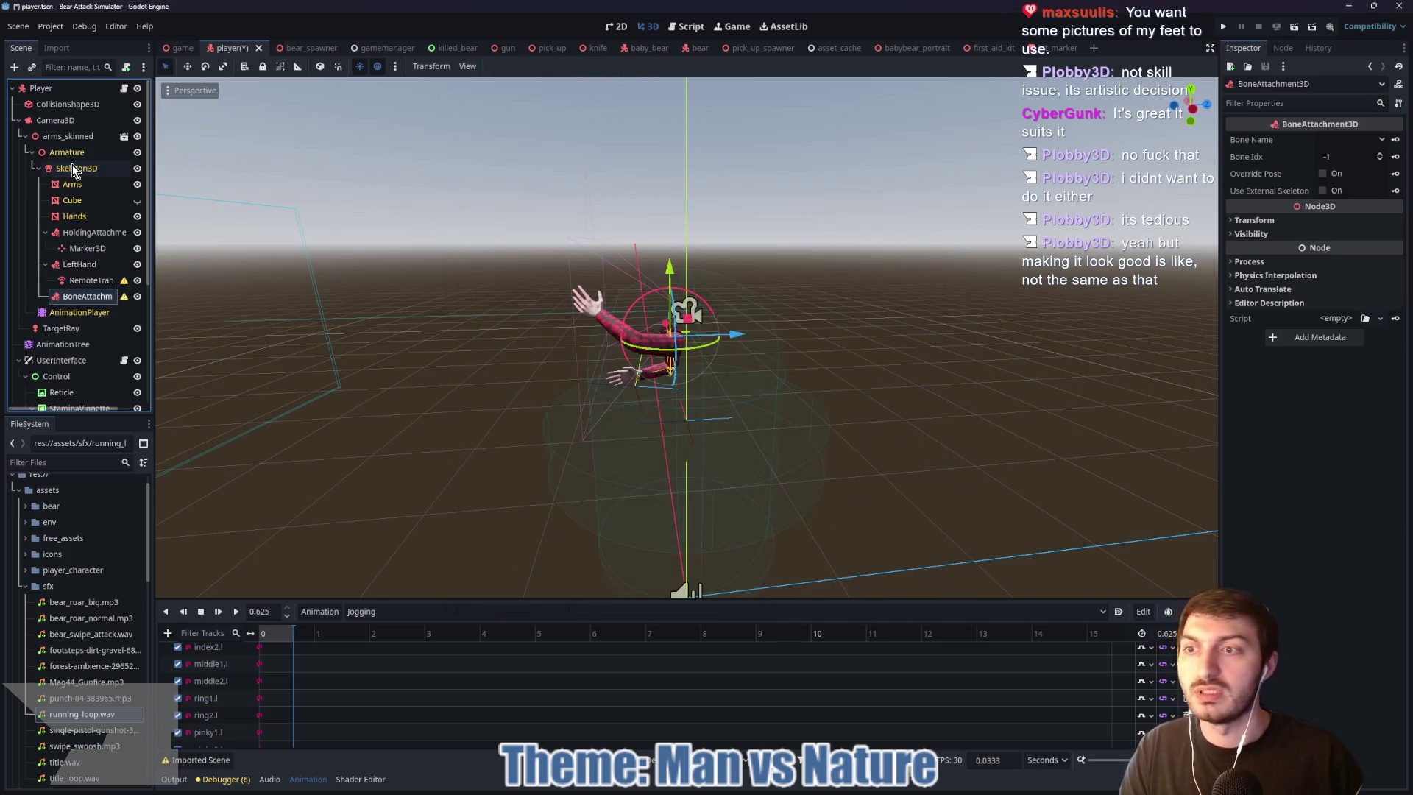
double_click(76, 297)
text(RightHan)
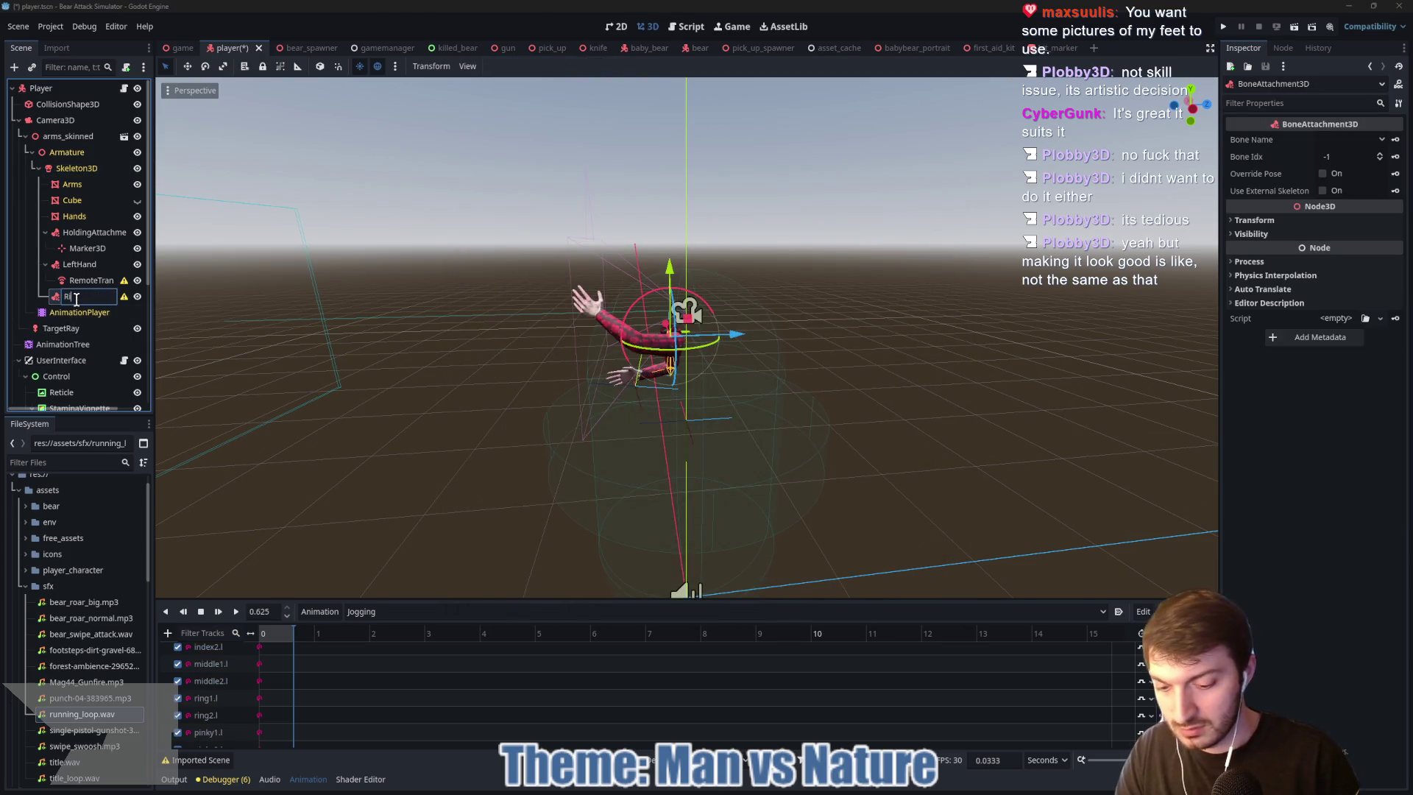
text(d)
key(Return)
key(ctrl+a)
text(remote)
key(Return)
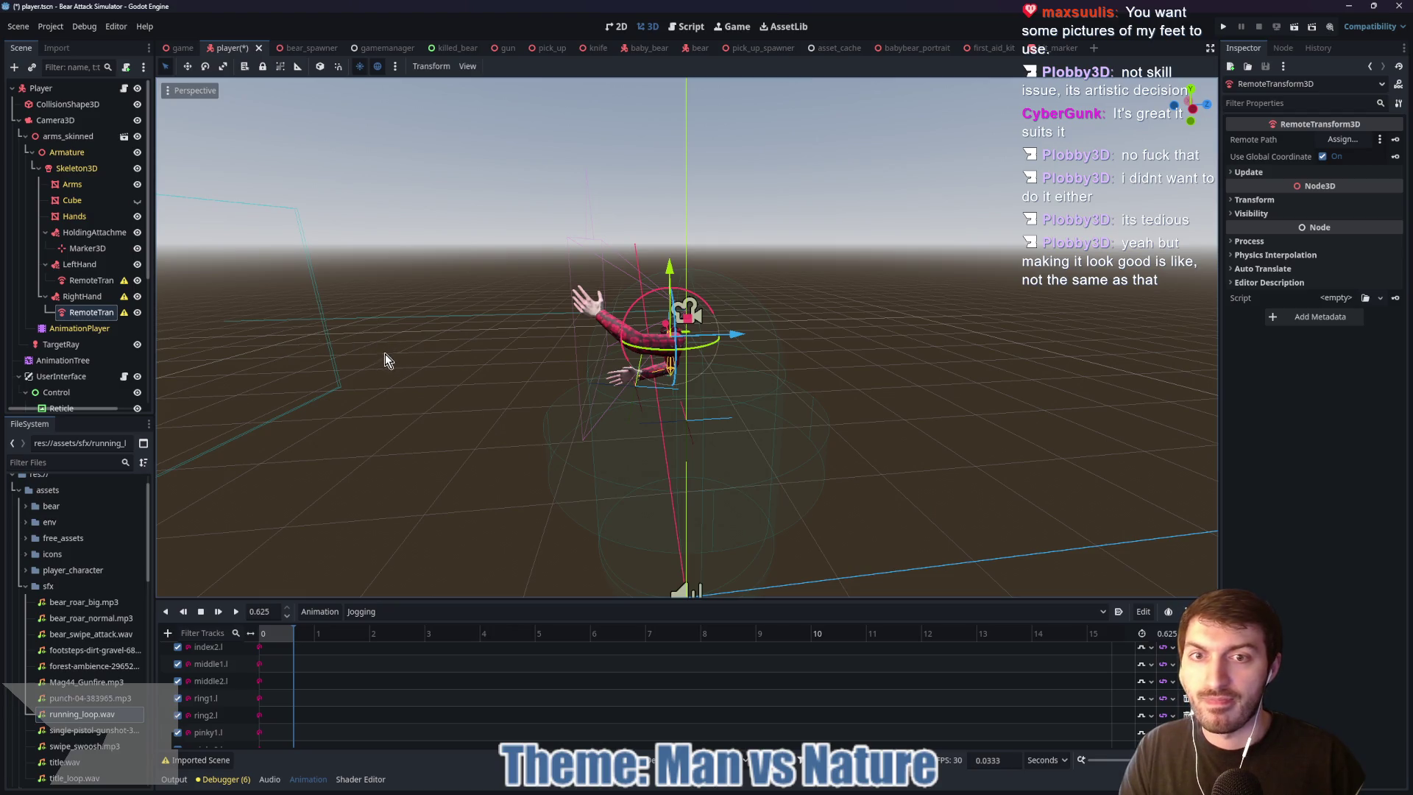
Step: Bind the RightHand attachment to the hand.r bone
mouse_move(374, 381)
mouse_down()
mouse_move(613, 377)
mouse_move(214, 346)
mouse_up()
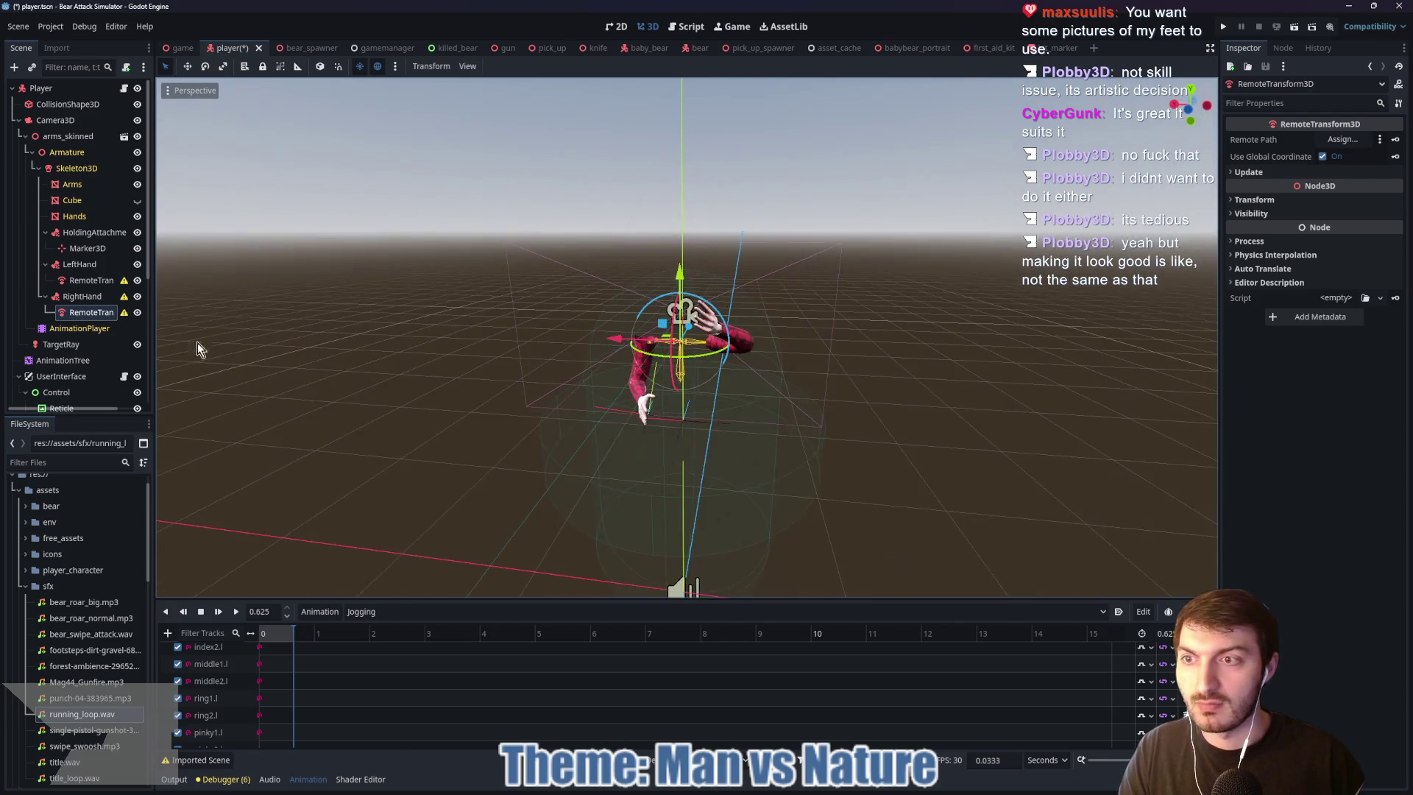
click(76, 297)
click(1351, 139)
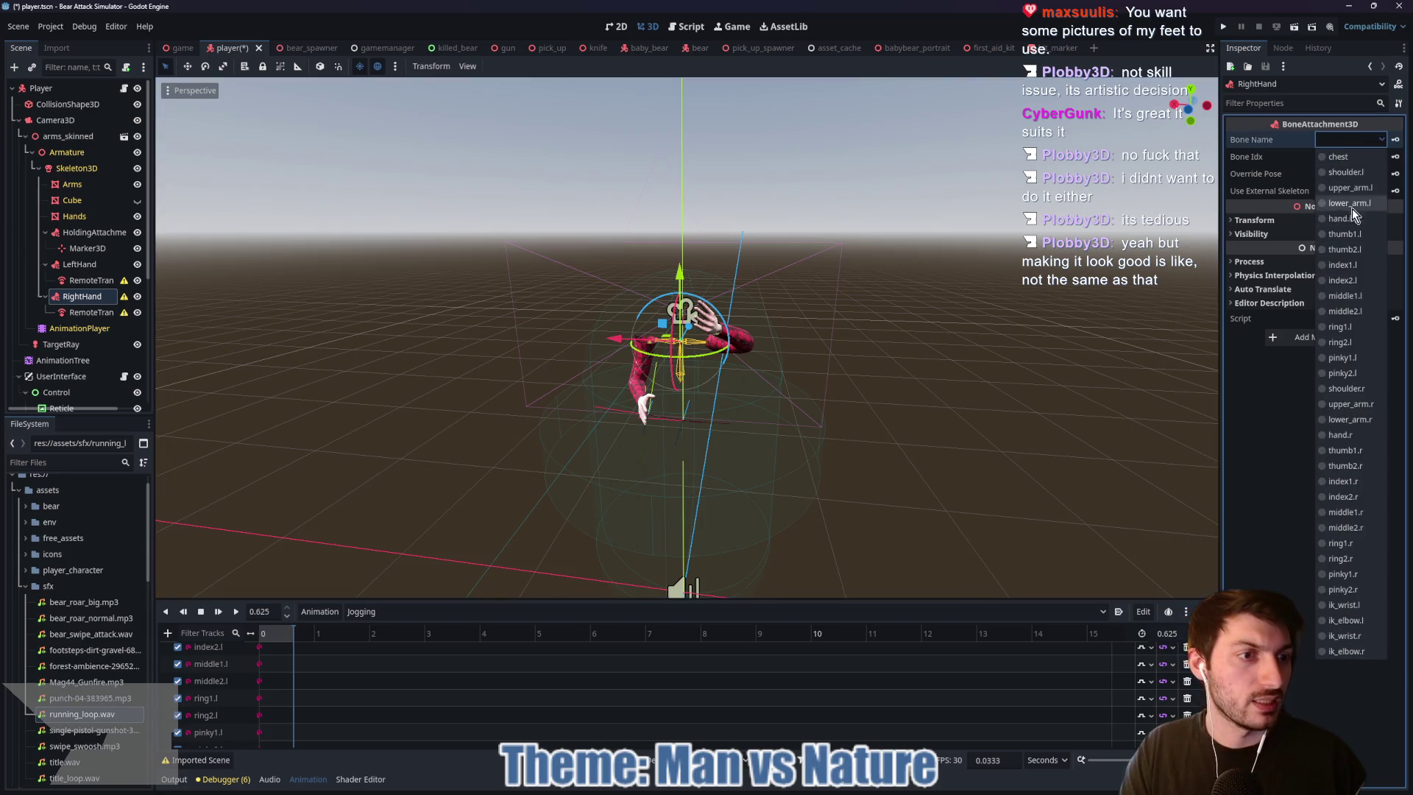
click(1346, 434)
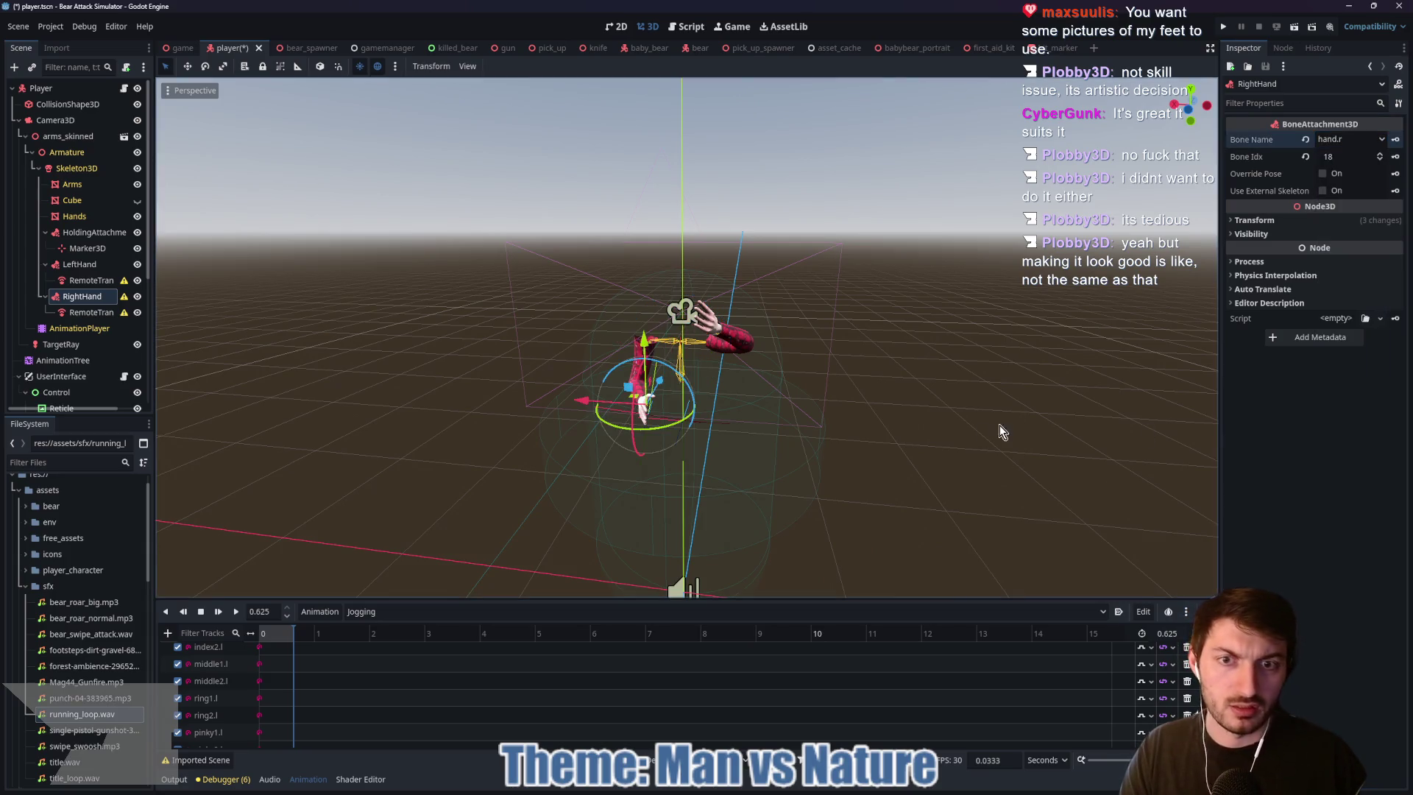
drag(900, 405, 851, 400)
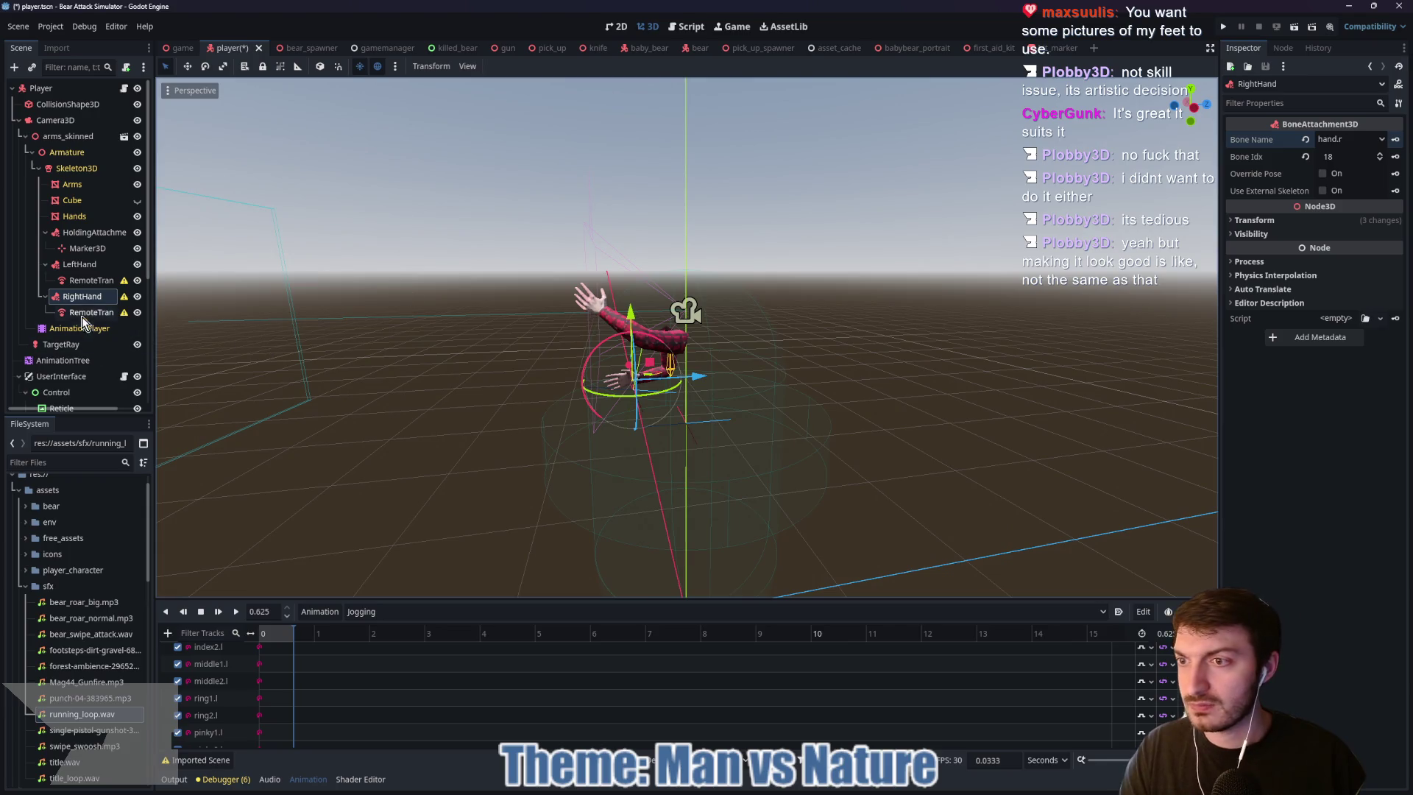
click(66, 88)
key(ctrl+a)
Step: Add a StaticBody3D under Player named LeftHandCol
text(sta)
key(Return)
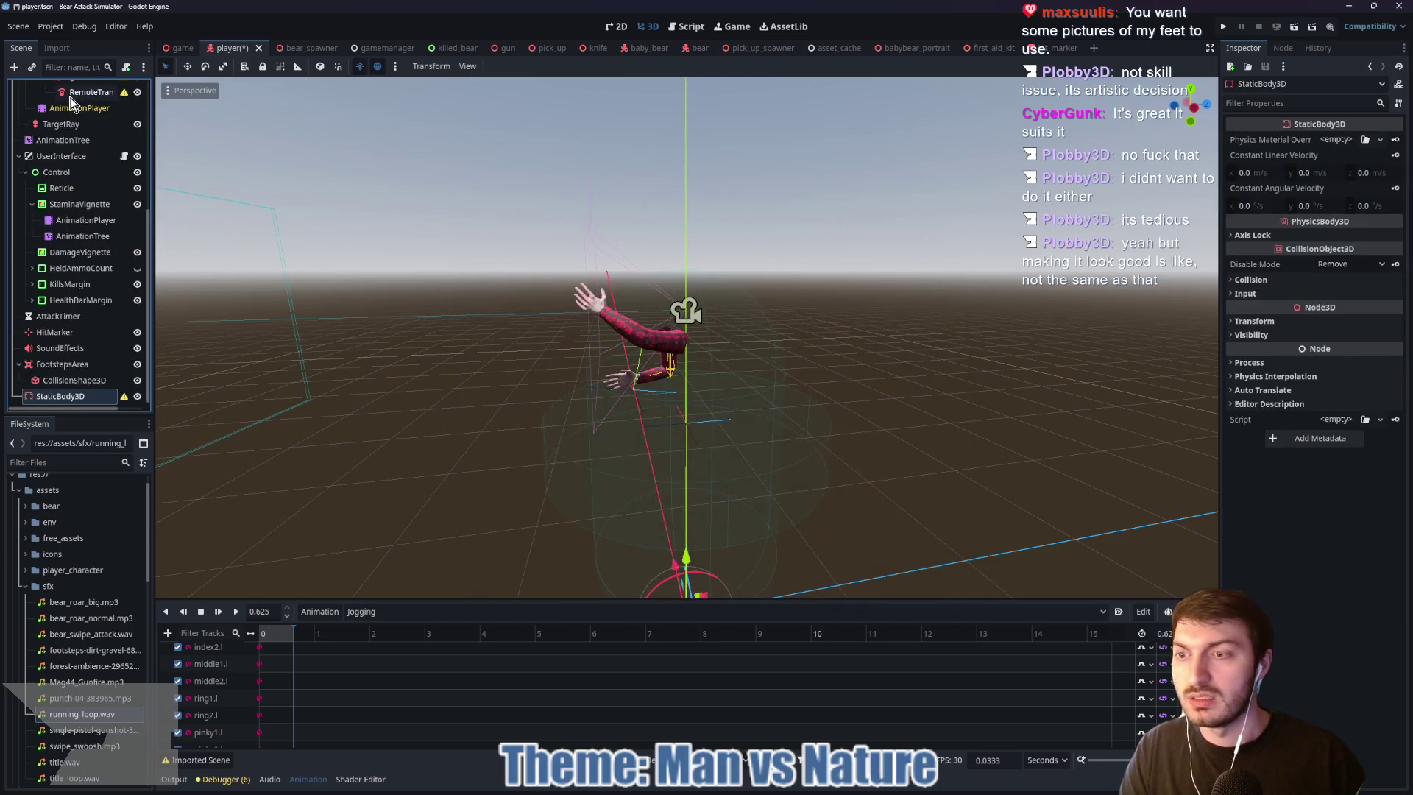
double_click(96, 396)
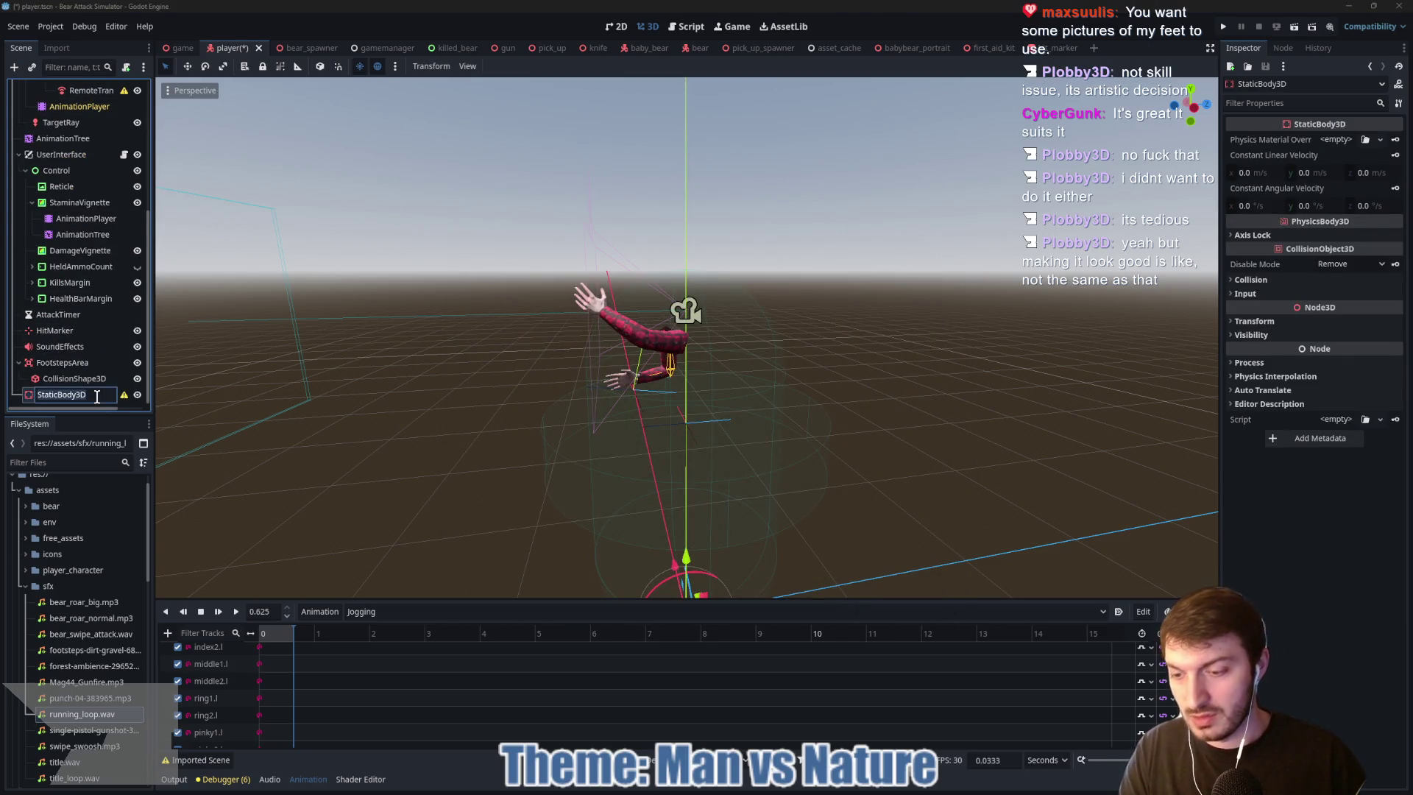
text(LeftHand)
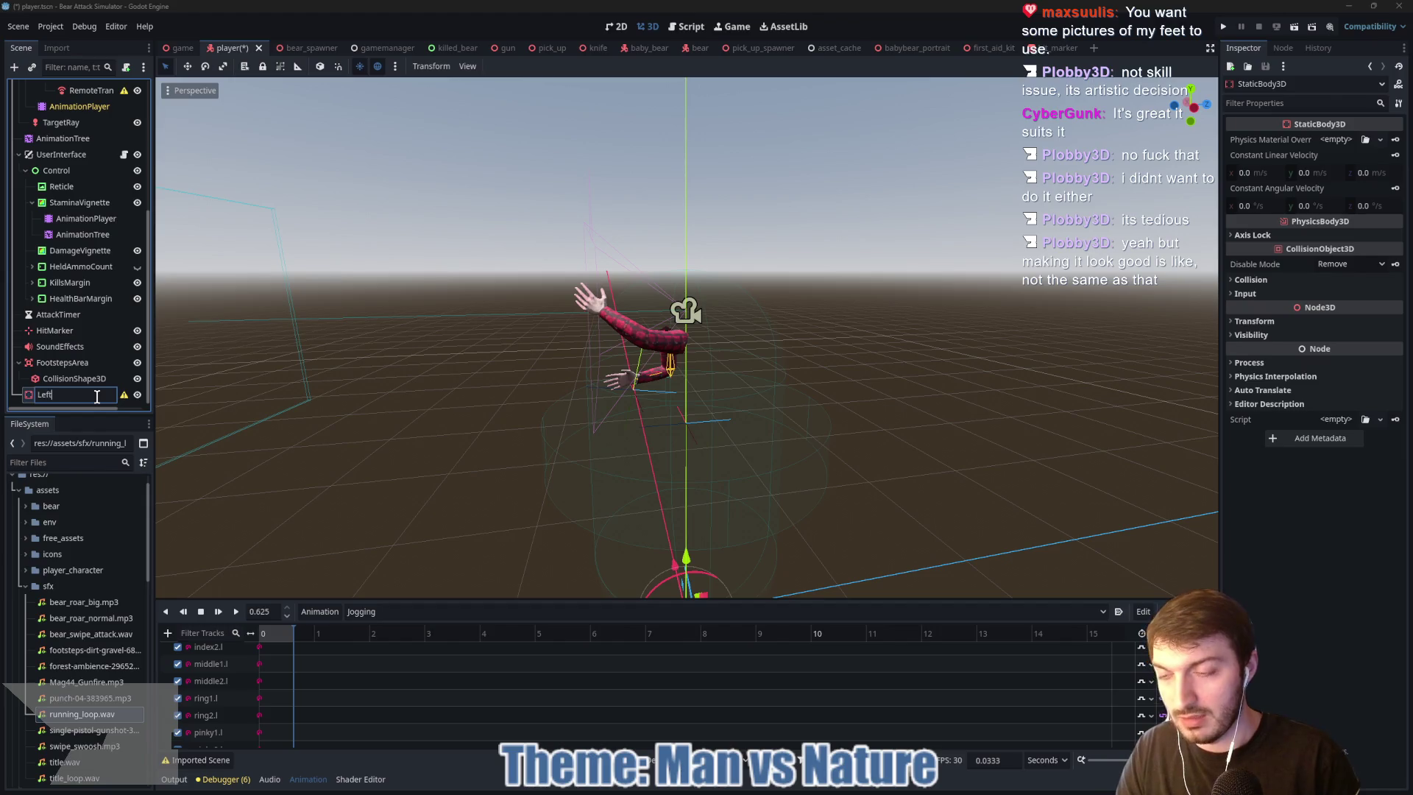
text(Col)
key(Return)
Step: Duplicate LeftHandCol and rename the copy RightHandCol
key(ctrl+d)
double_click(96, 396)
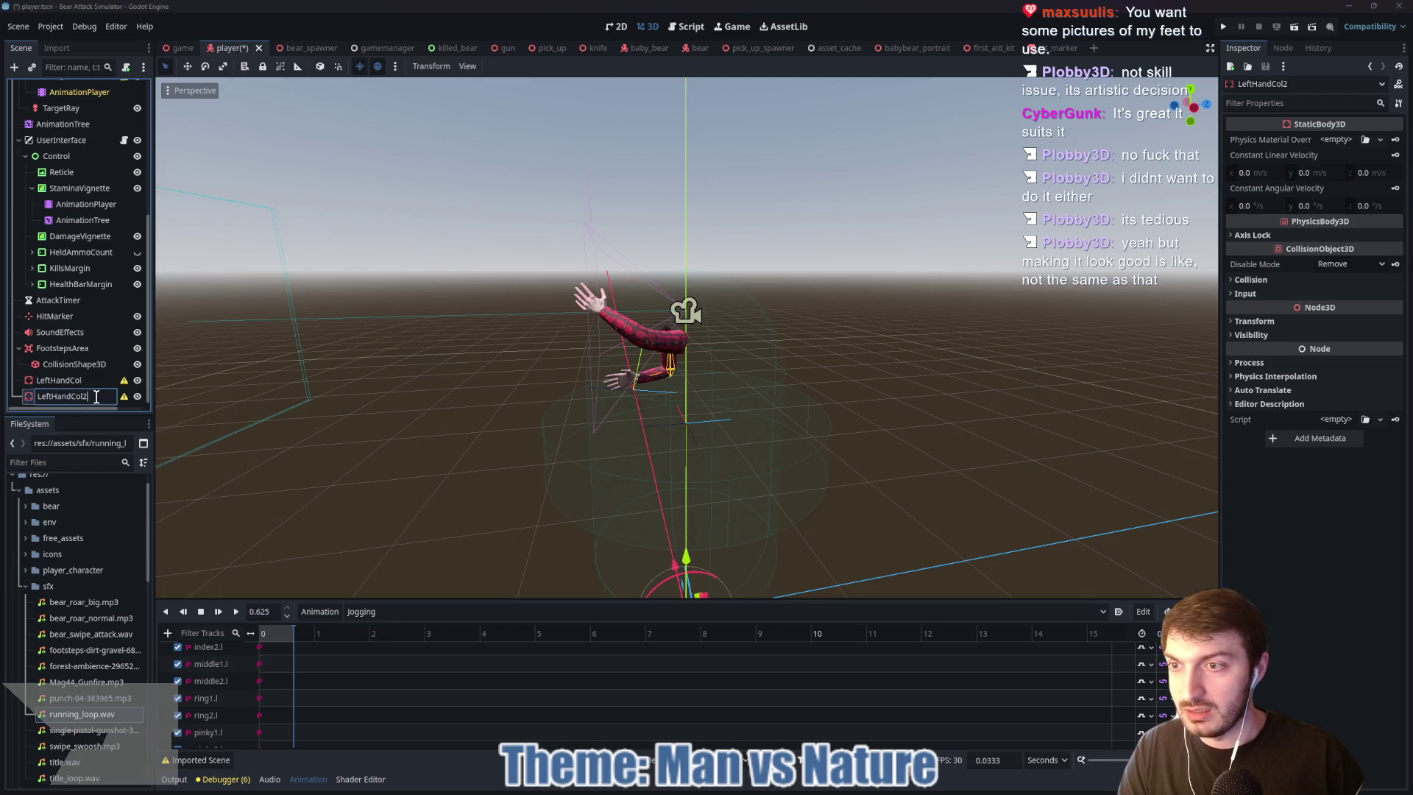
key(BackSpace)
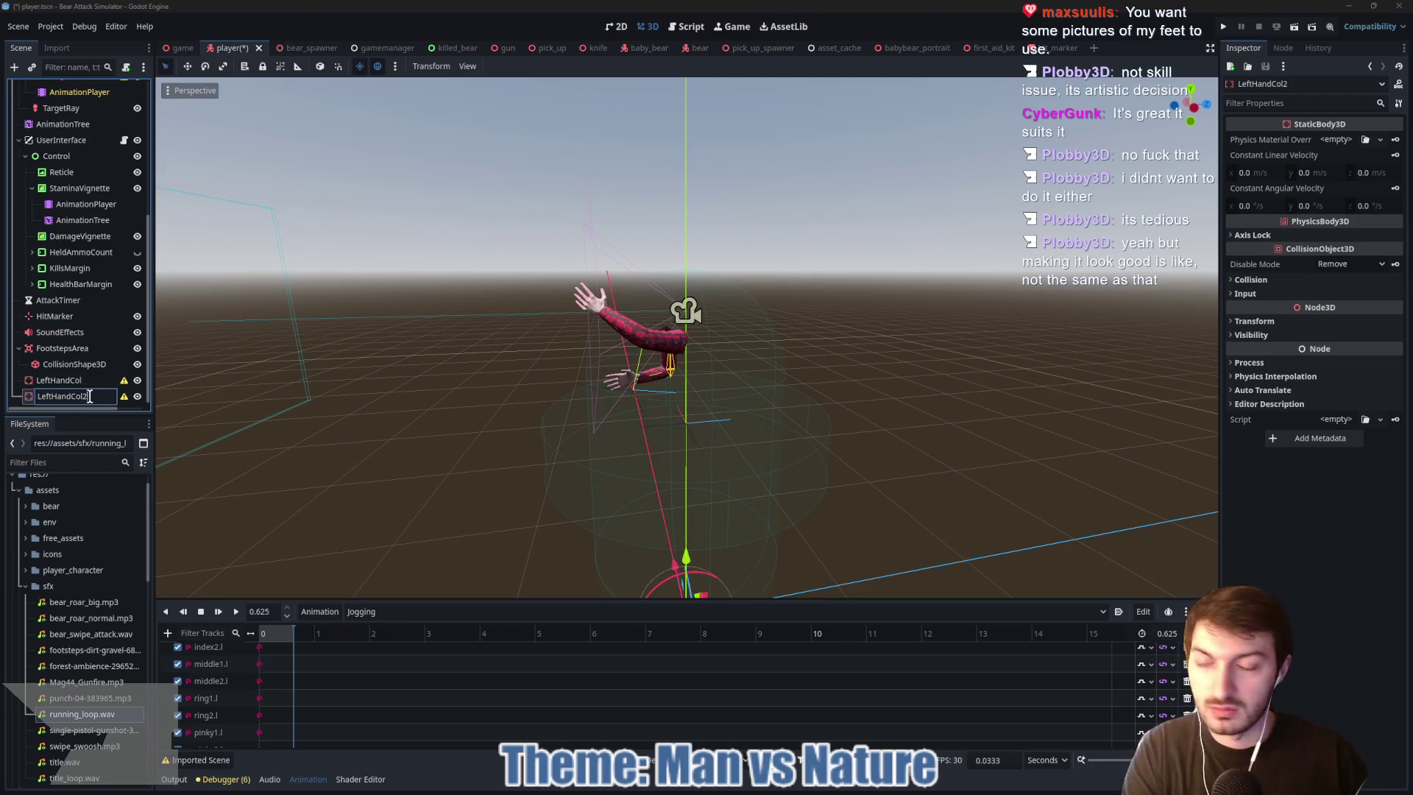
click(52, 395)
key(BackSpace)
key(BackSpace)
key(BackSpace)
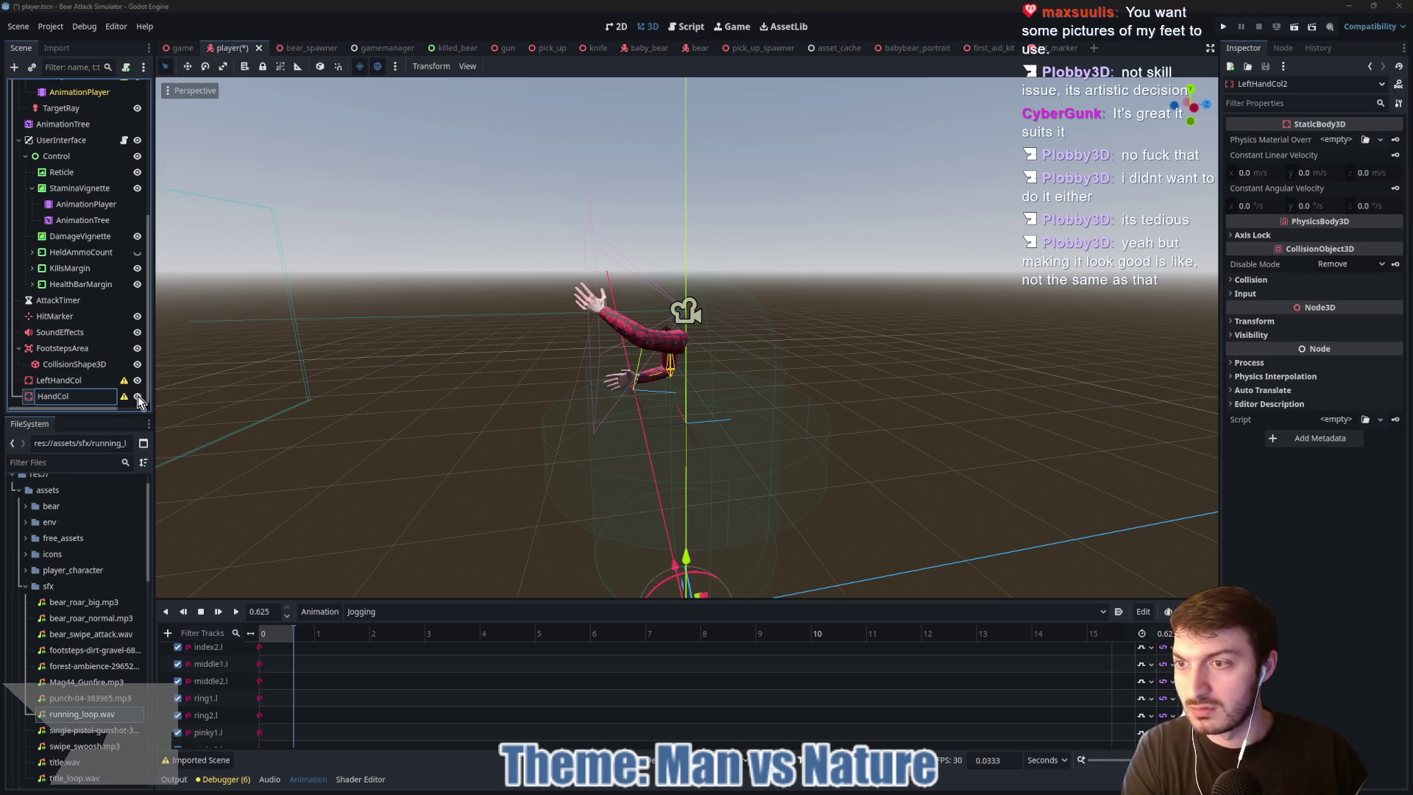
text(Right)
key(Return)
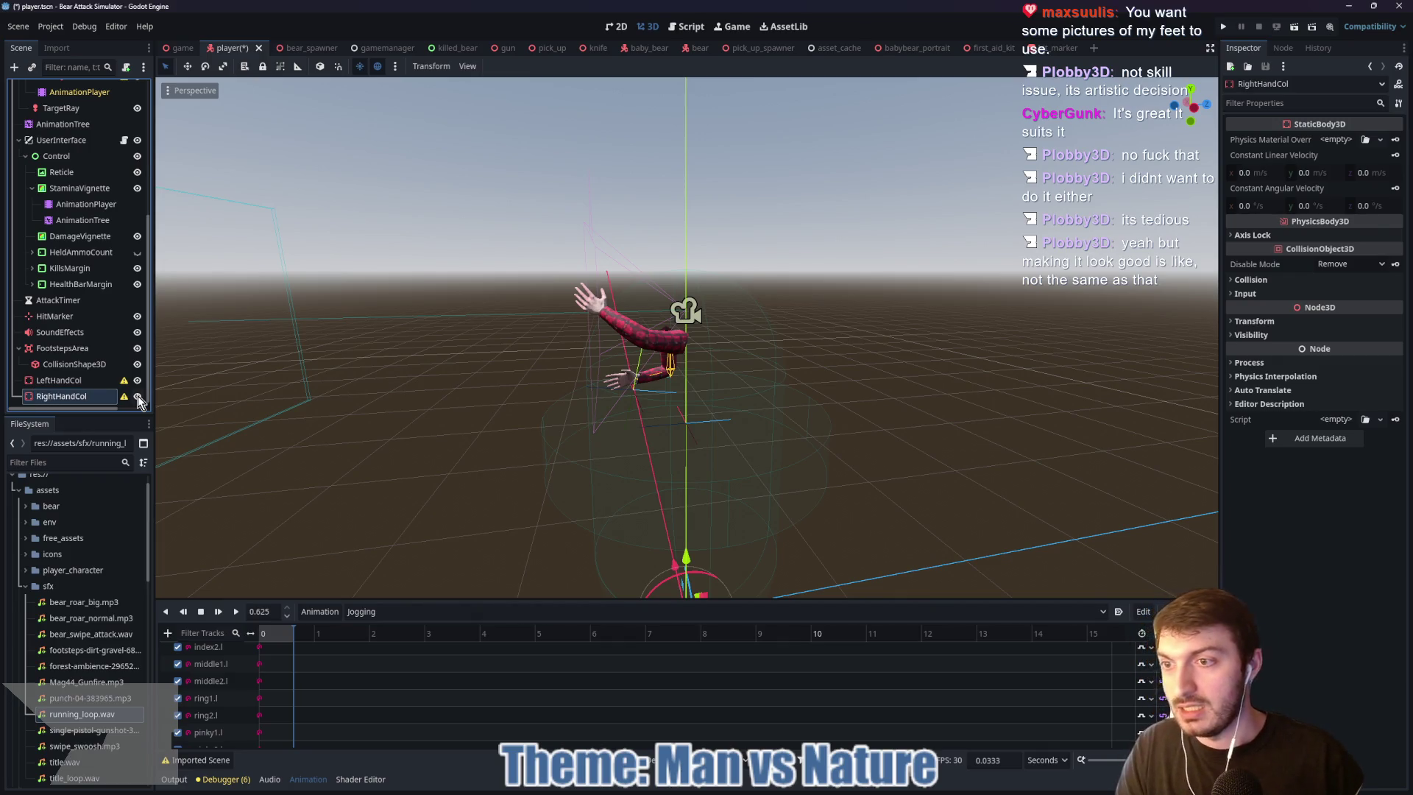
Step: Give LeftHandCol a CollisionShape3D child with a new CapsuleShape3D
click(82, 380)
key(ctrl+a)
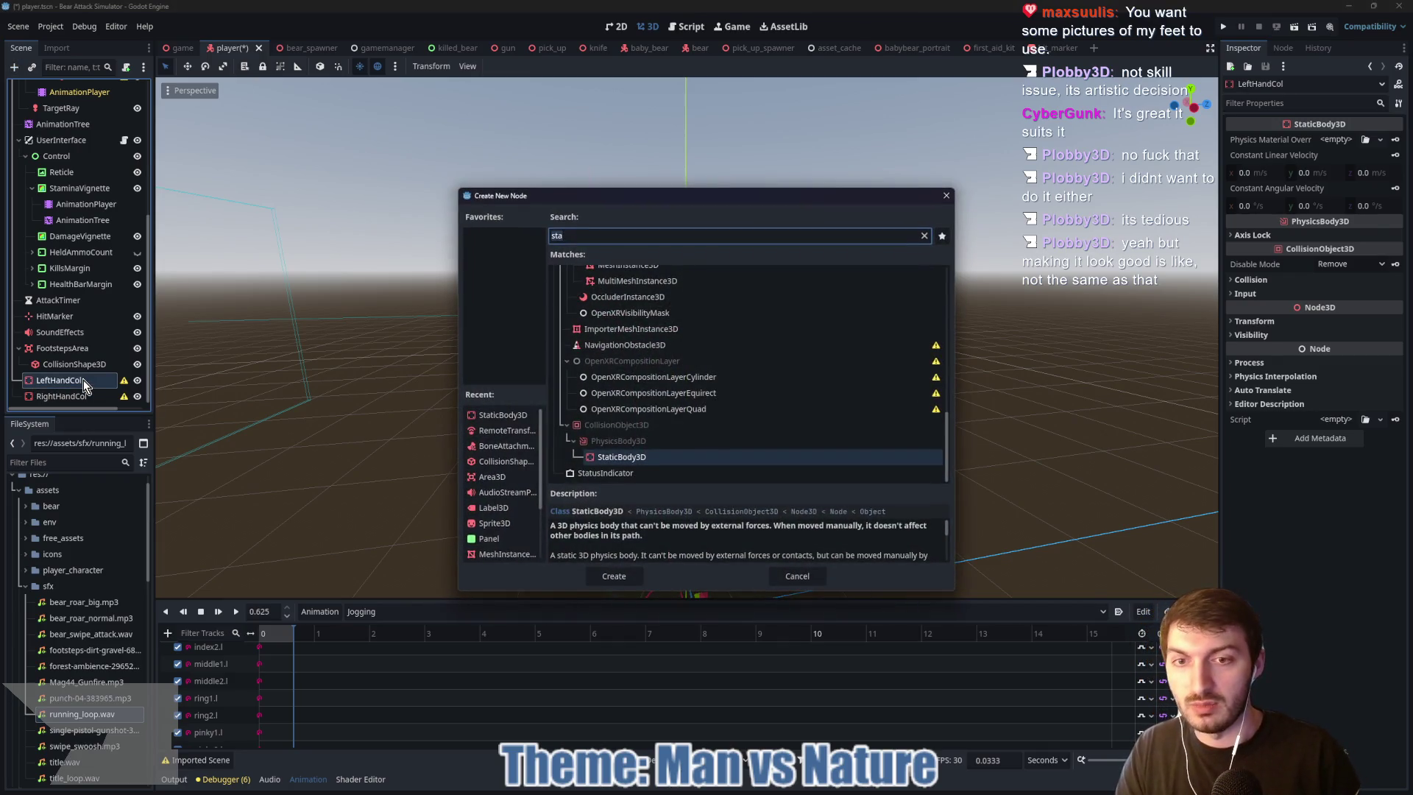
text(colli)
key(Return)
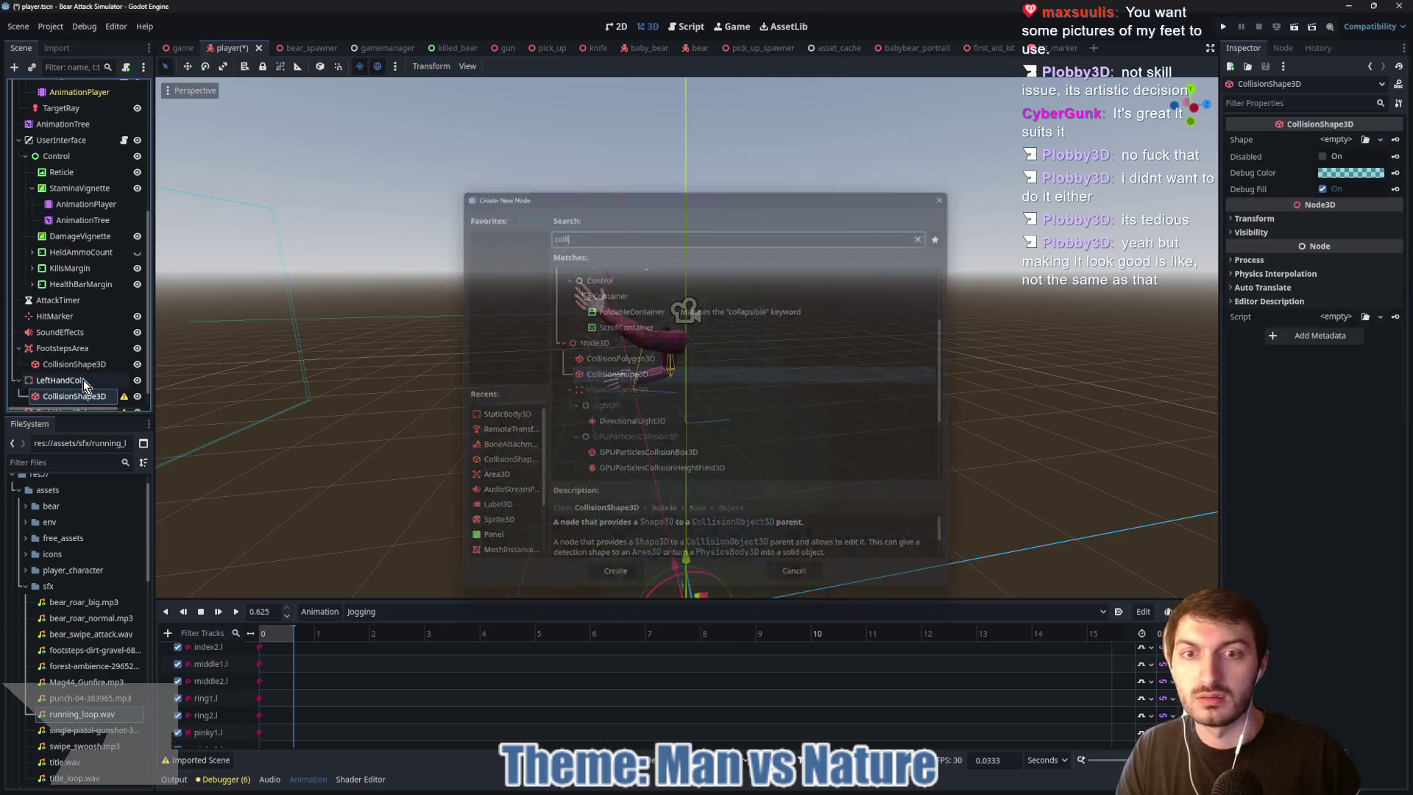
click(1336, 140)
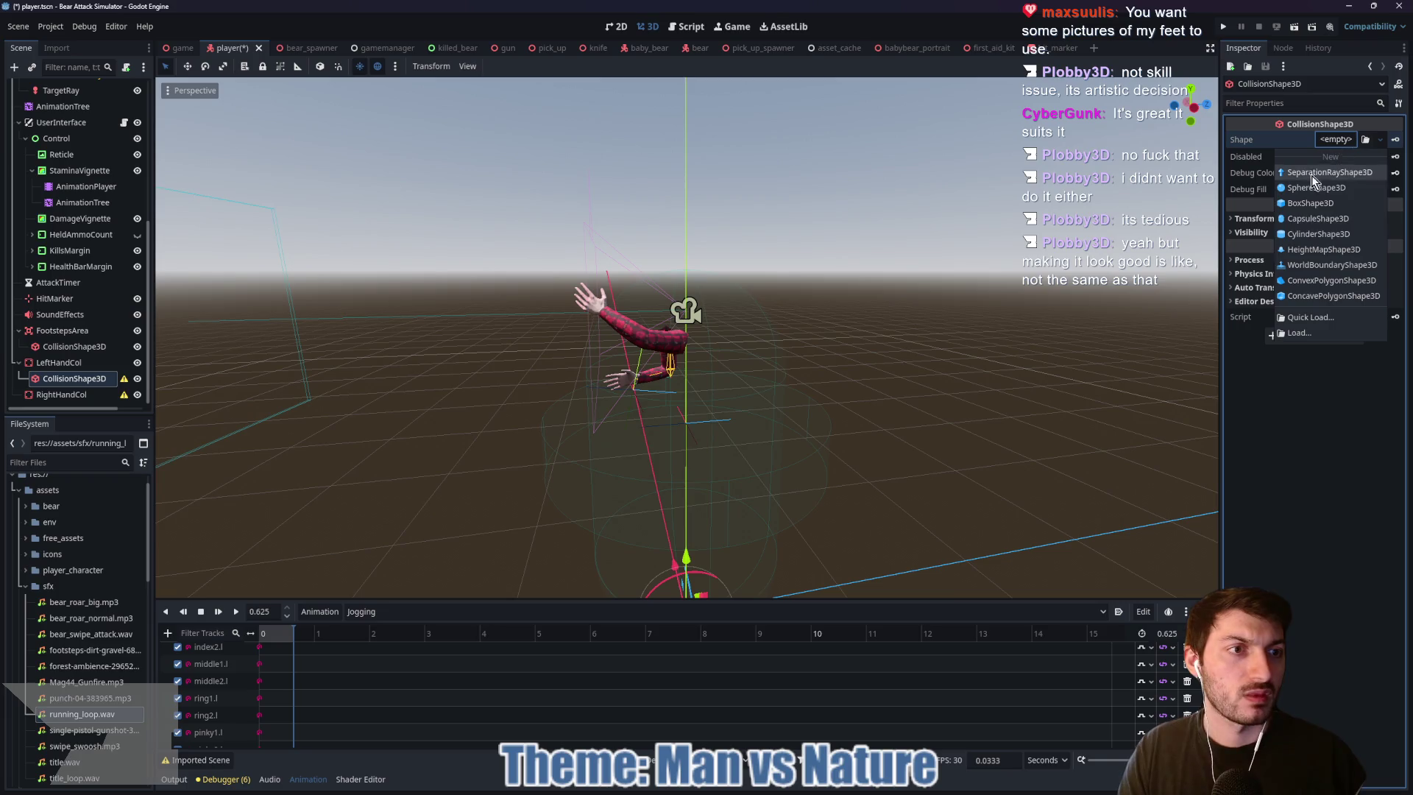
click(1331, 221)
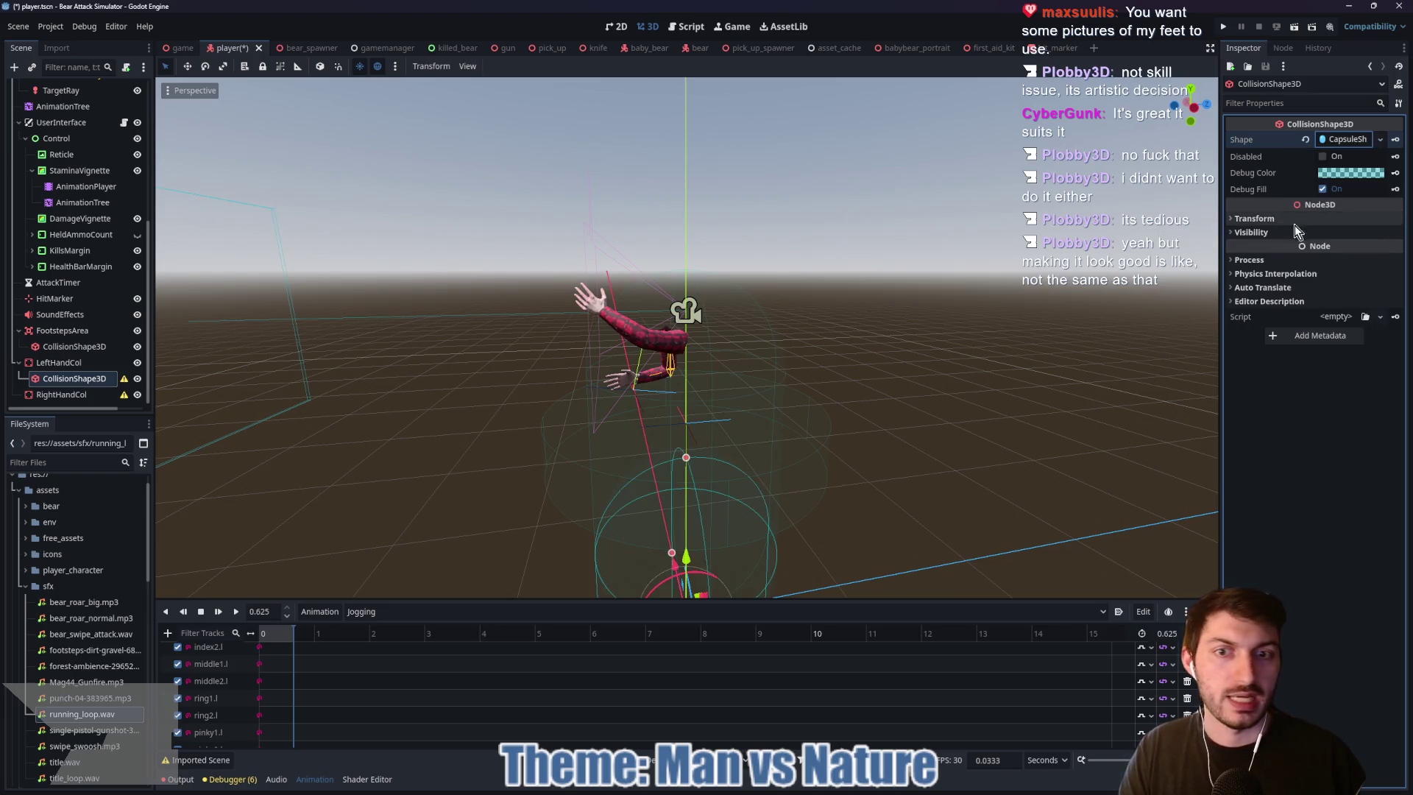
Step: Give RightHandCol a CollisionShape3D child with a new CapsuleShape3D
click(63, 395)
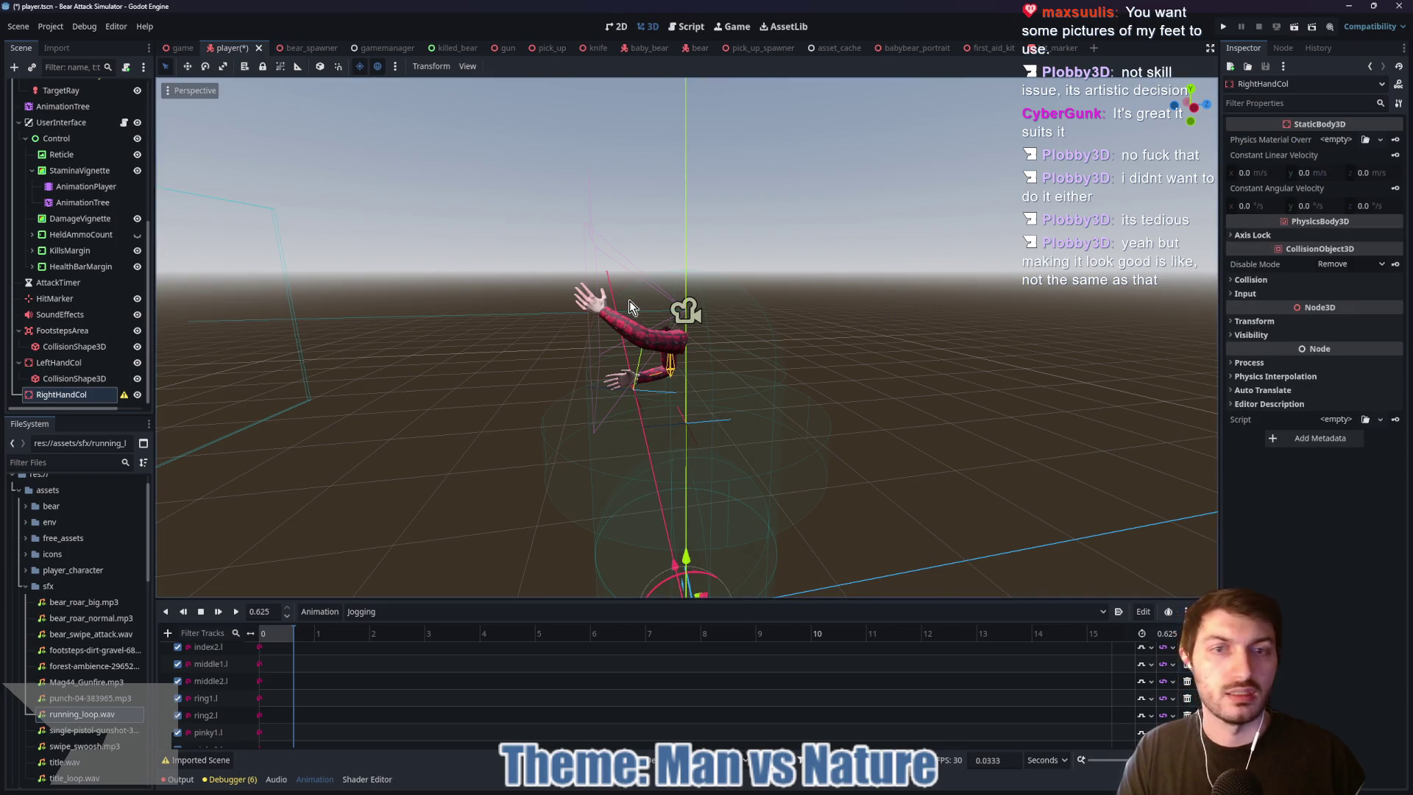
key(ctrl+a)
text(col)
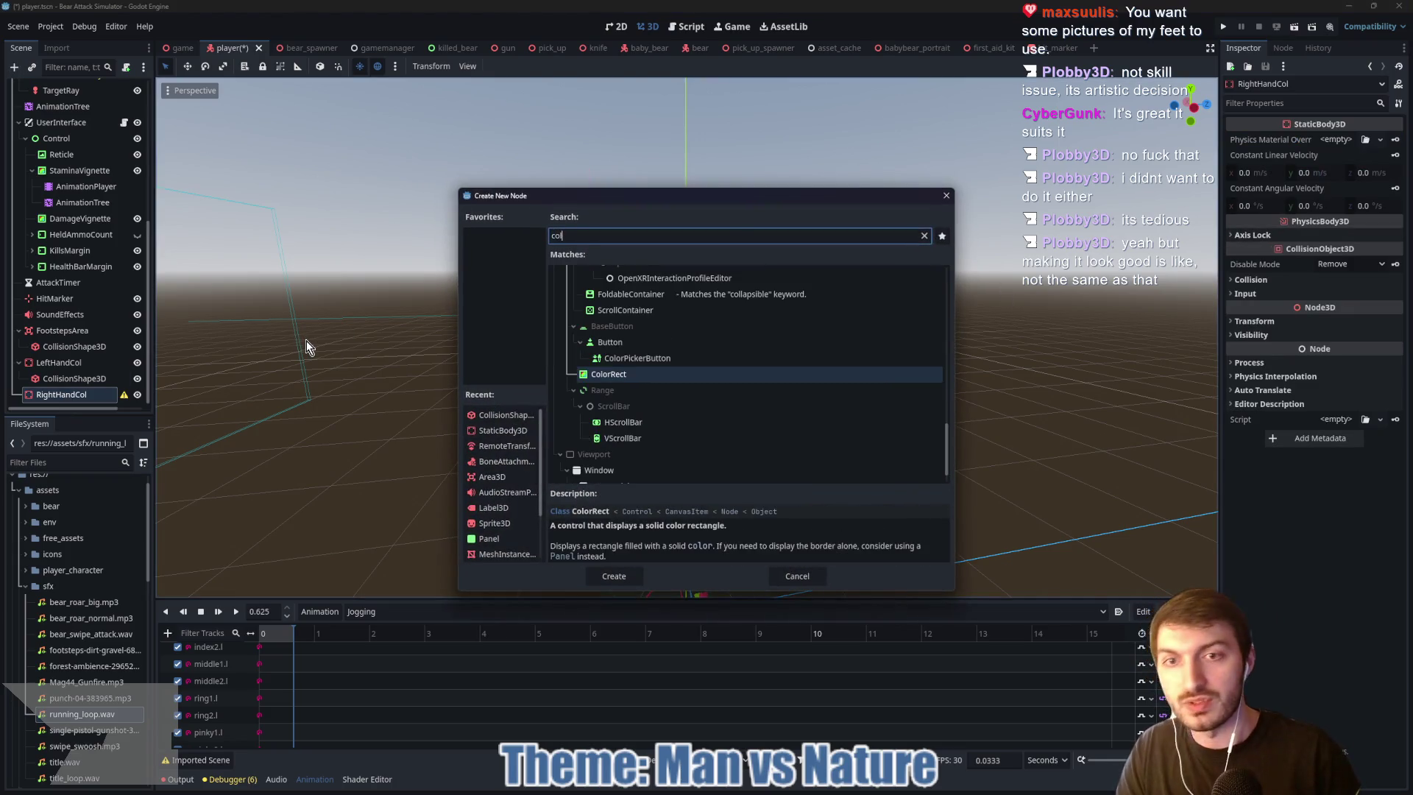
text(lisionshape)
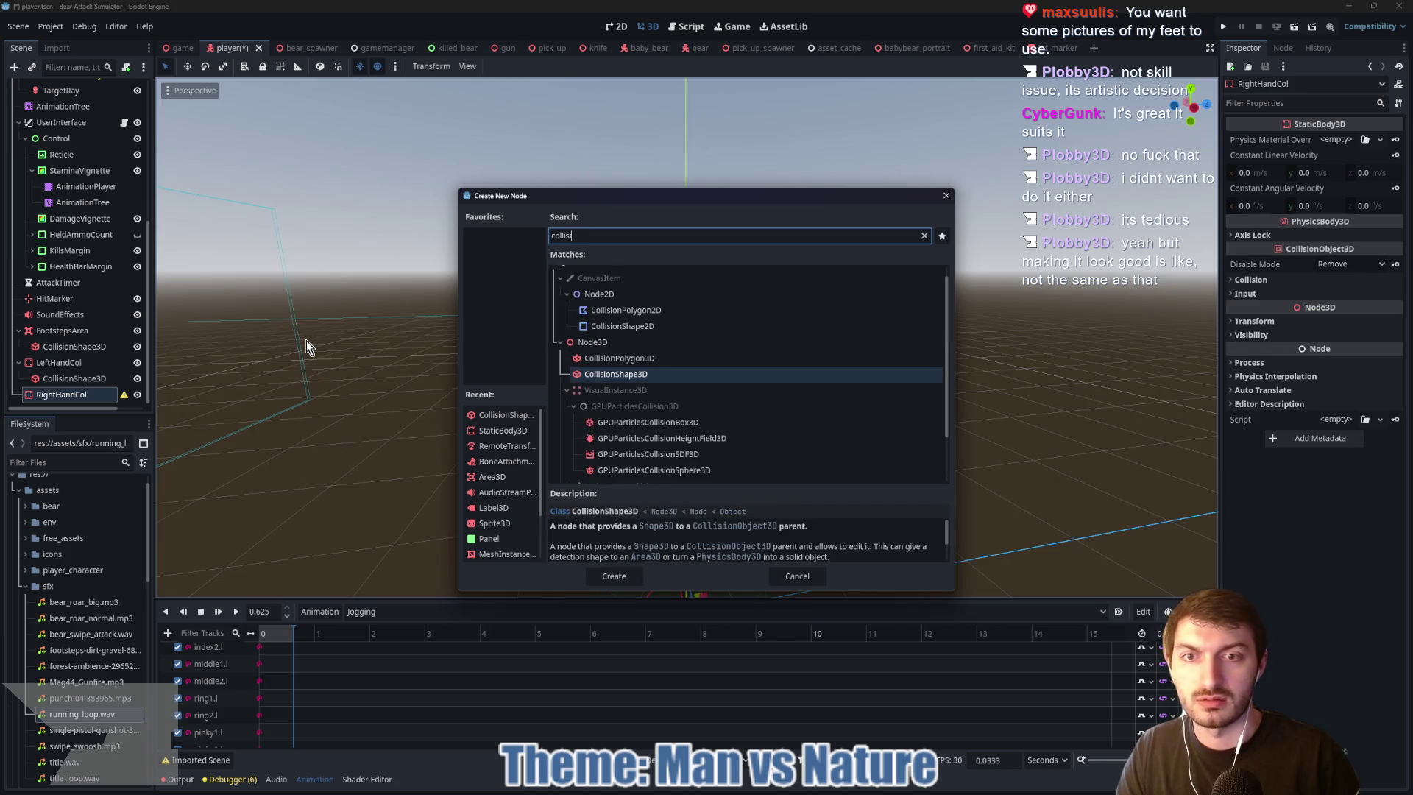
key(Return)
click(1343, 140)
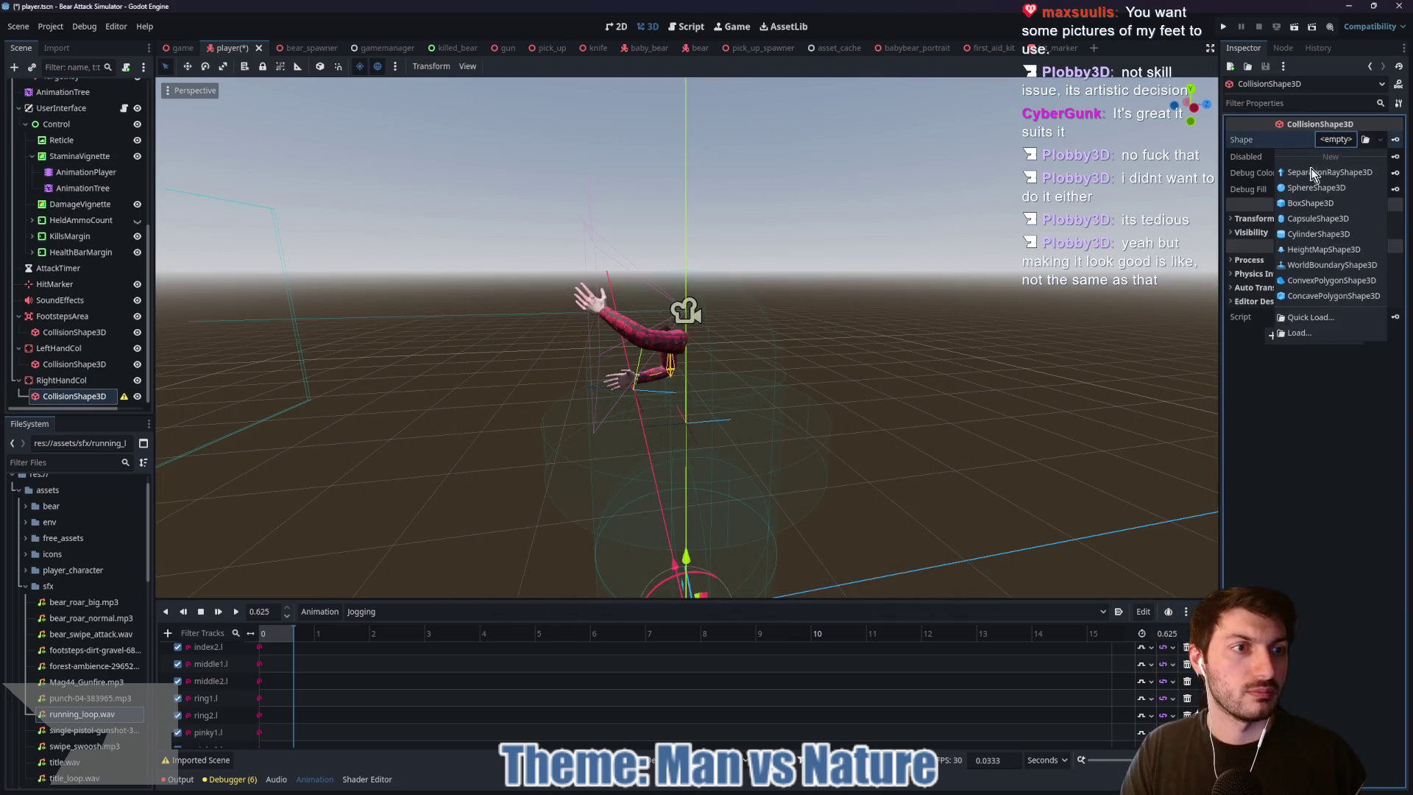
click(1325, 218)
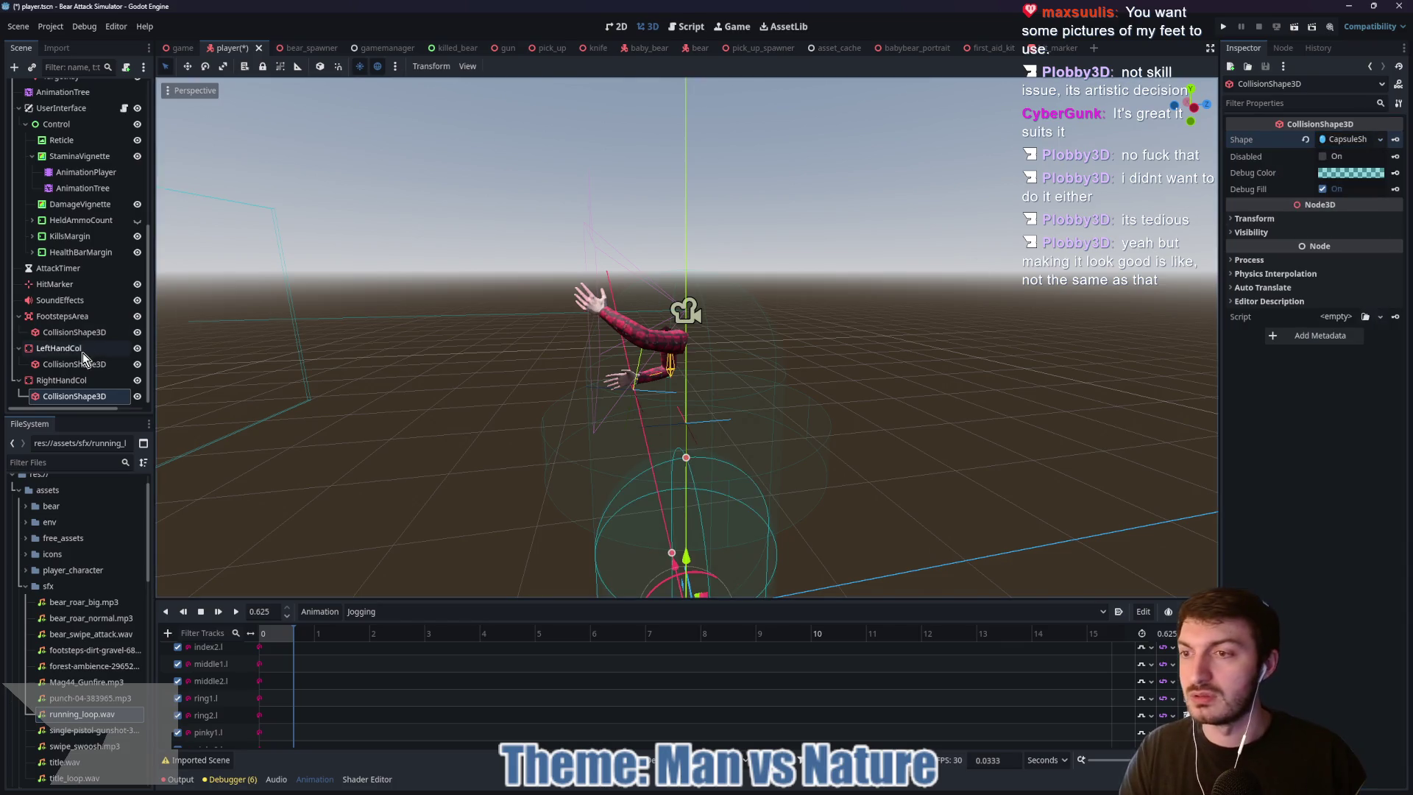
scroll(73, 194, up, 5)
click(88, 173)
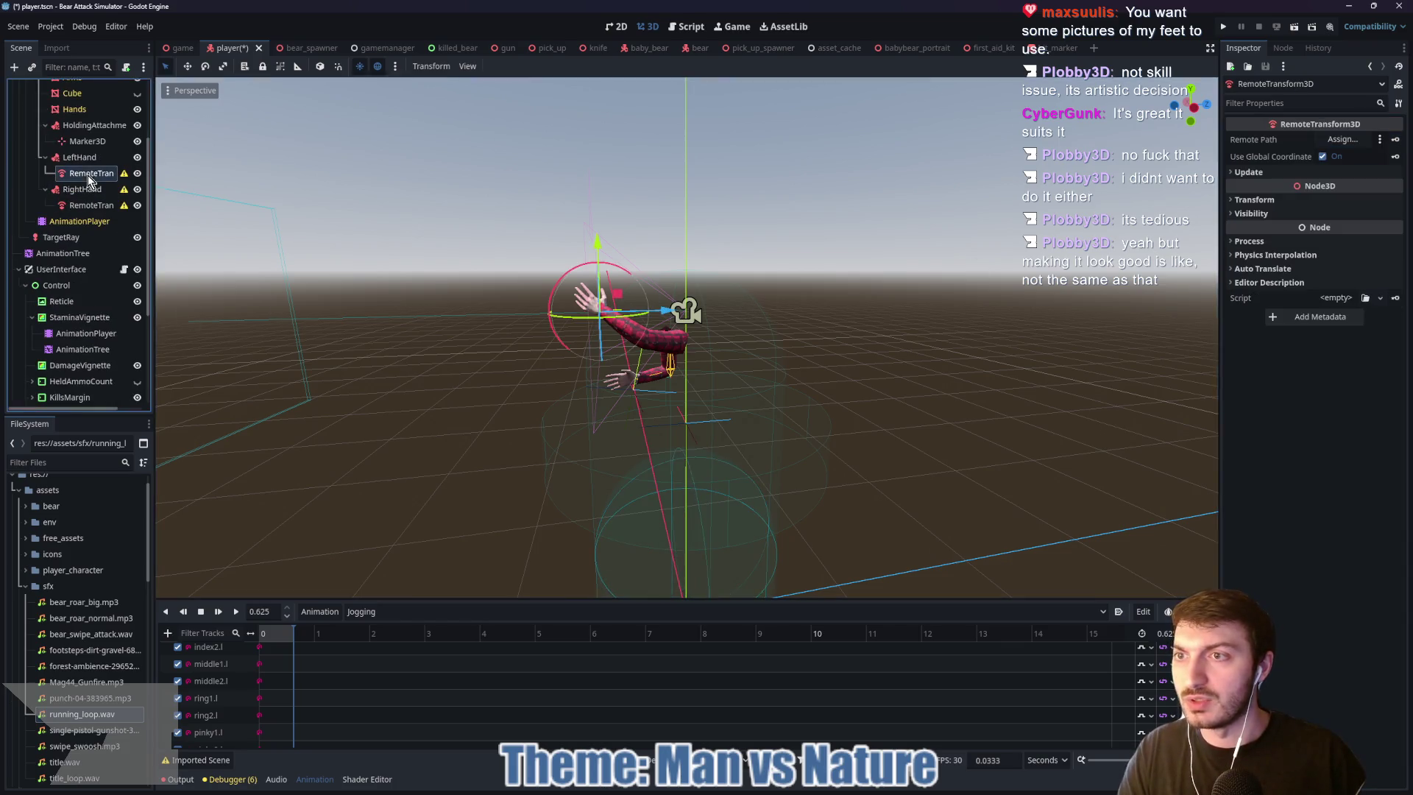
Step: Set the left hand RemoteTransform3D's Remote Path to LeftHandCol
click(1343, 139)
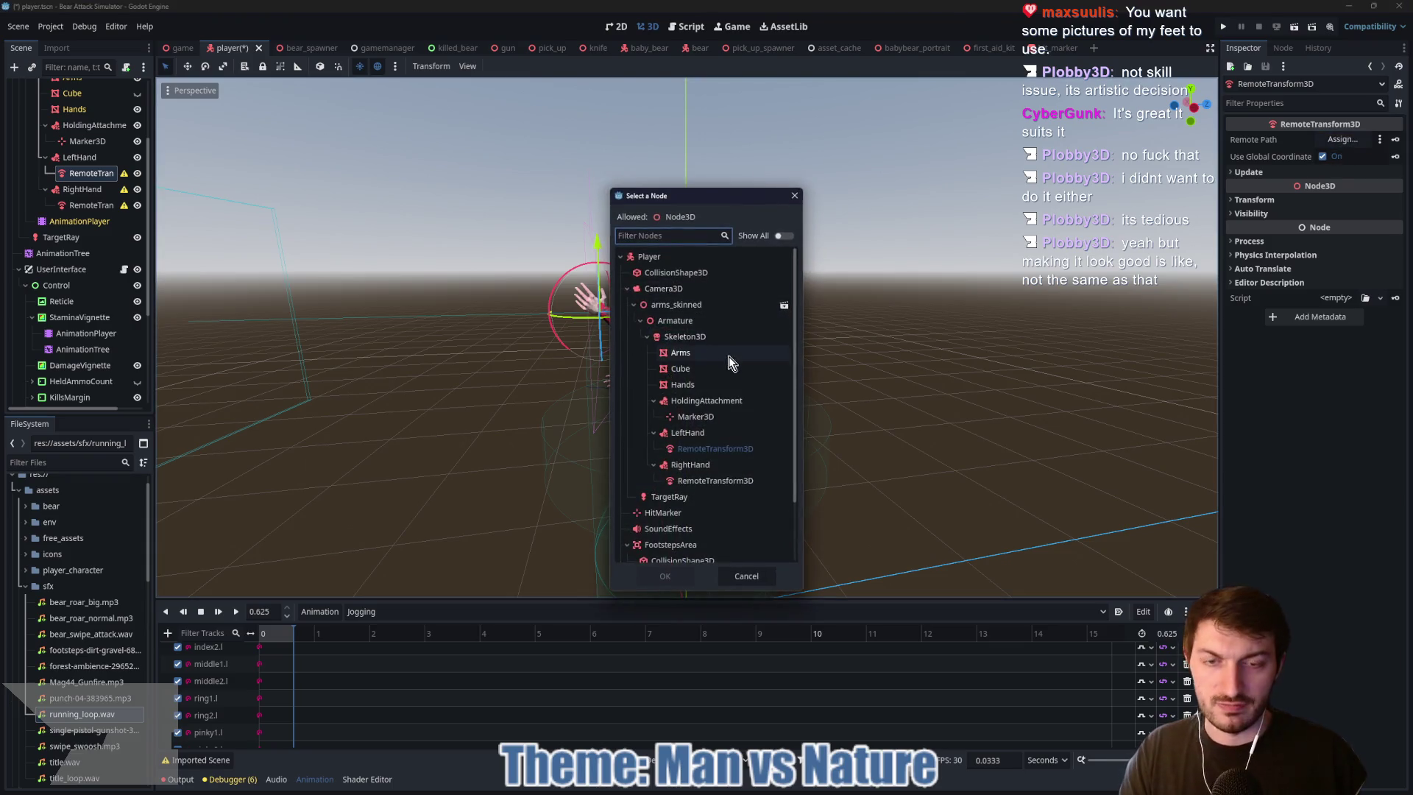
scroll(718, 398, down, 3)
click(666, 503)
click(663, 575)
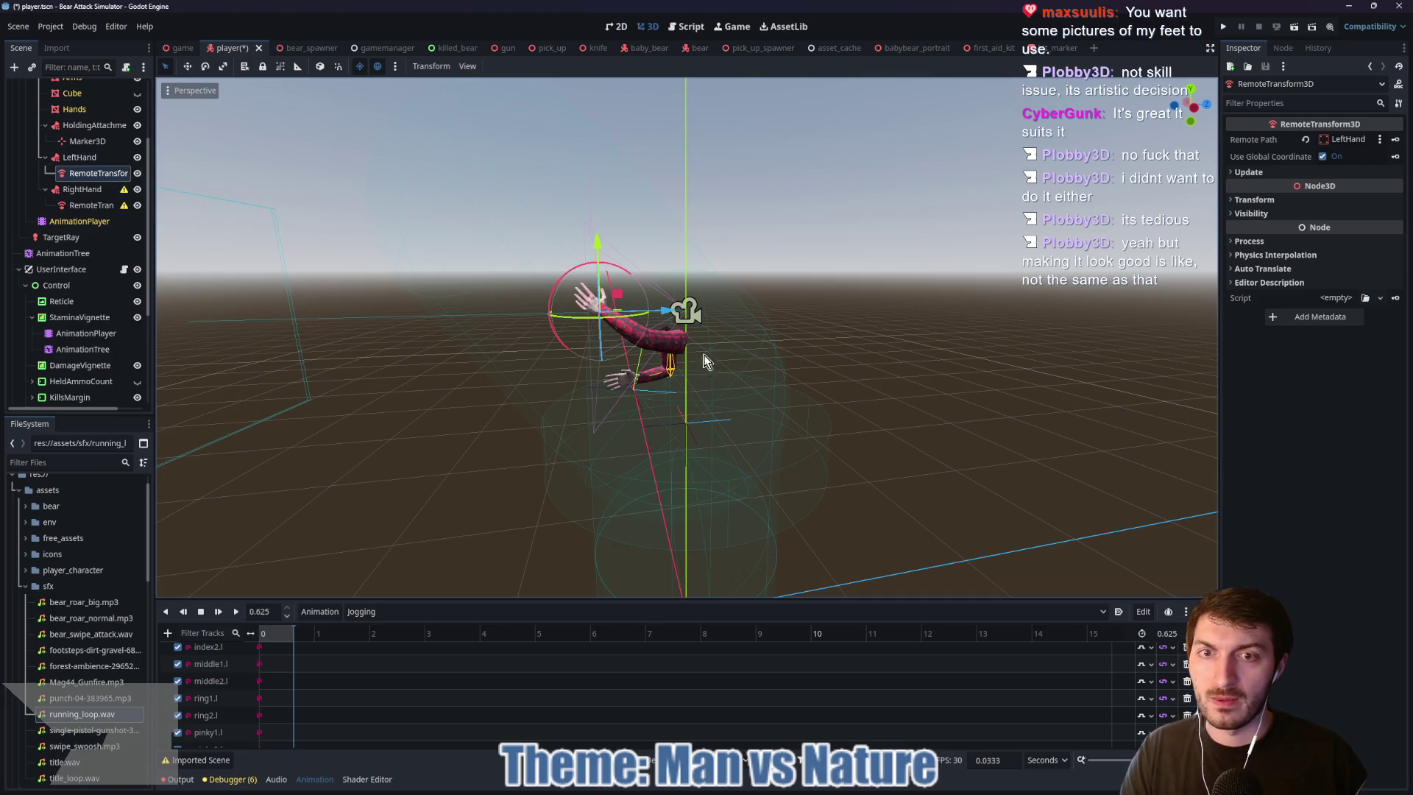
scroll(91, 343, down, 5)
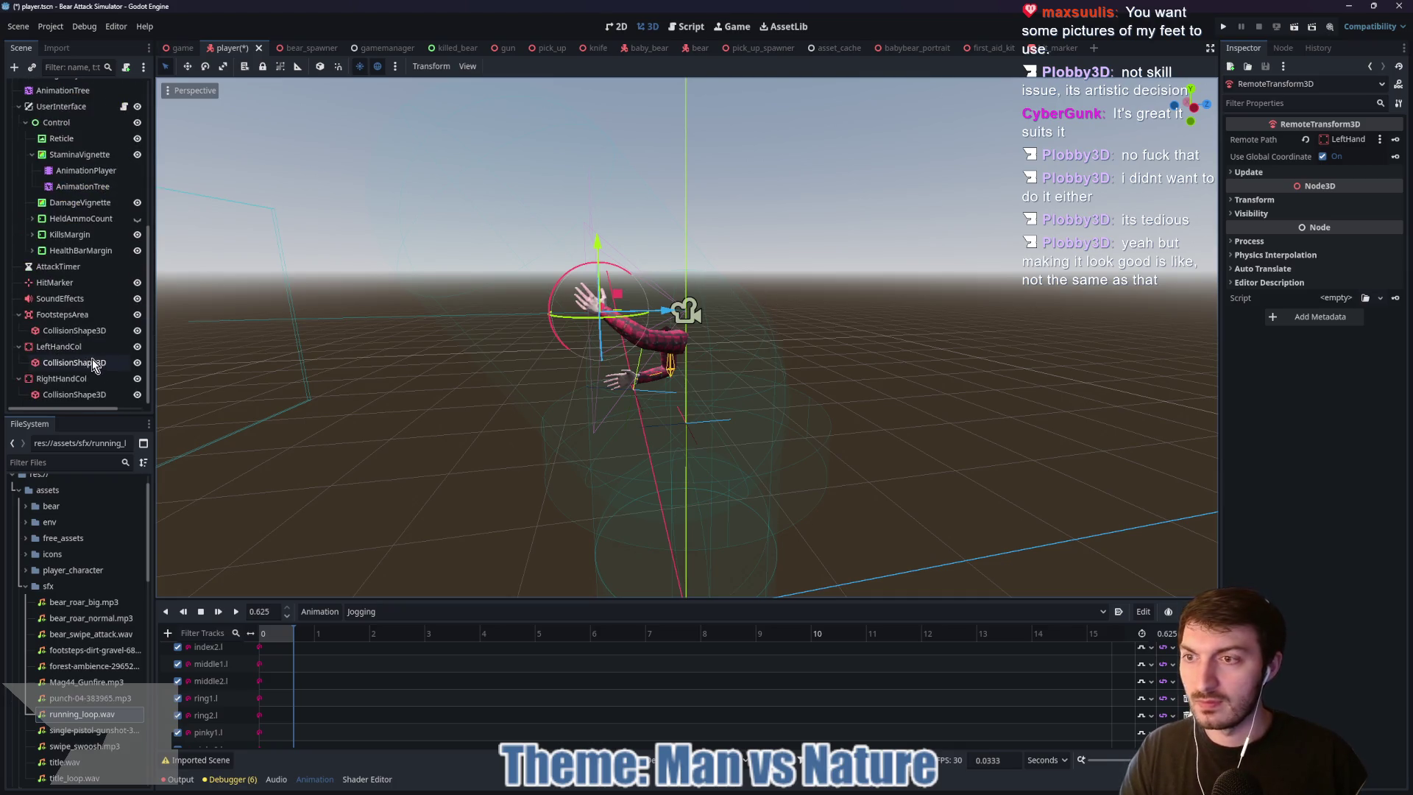
Step: Make LeftHandCol's capsule much thinner and shorter, down to roughly hand size
click(90, 363)
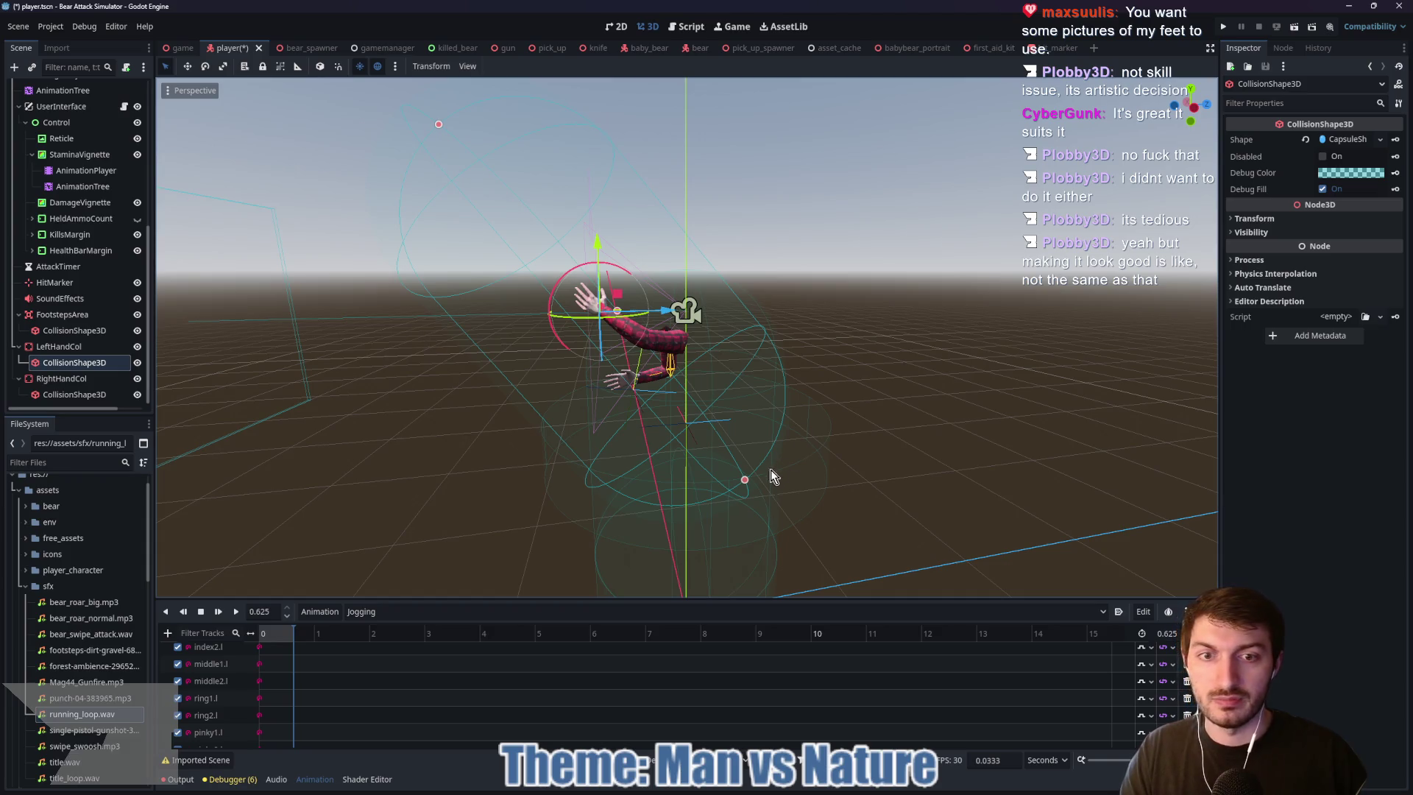
mouse_move(744, 484)
mouse_down()
mouse_move(647, 431)
mouse_move(687, 469)
mouse_move(719, 473)
mouse_move(797, 416)
mouse_up()
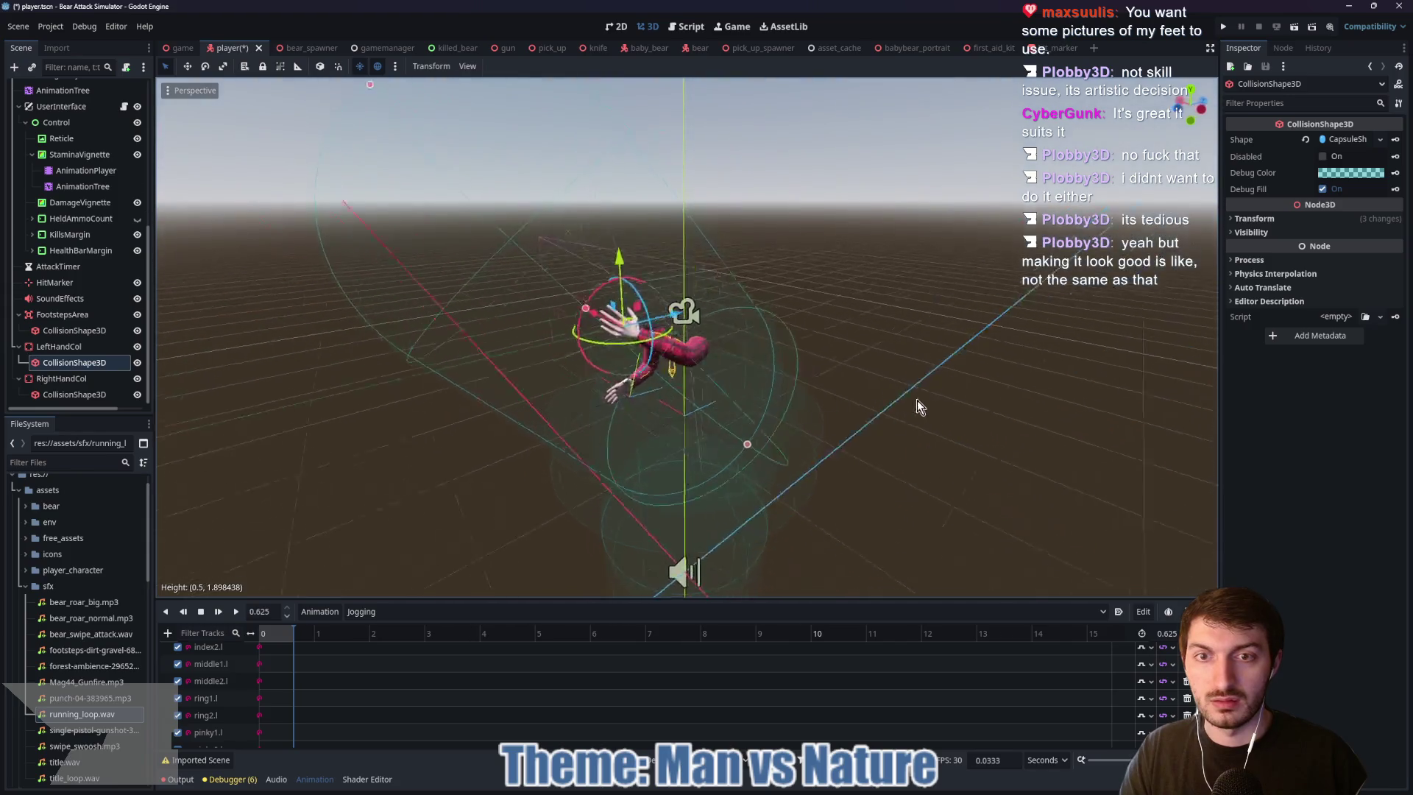
mouse_move(957, 409)
mouse_down()
mouse_move(869, 409)
mouse_move(918, 410)
mouse_move(862, 384)
mouse_up()
mouse_move(581, 328)
mouse_down()
mouse_move(686, 356)
mouse_move(868, 362)
mouse_move(612, 289)
mouse_up()
drag(342, 137, 581, 323)
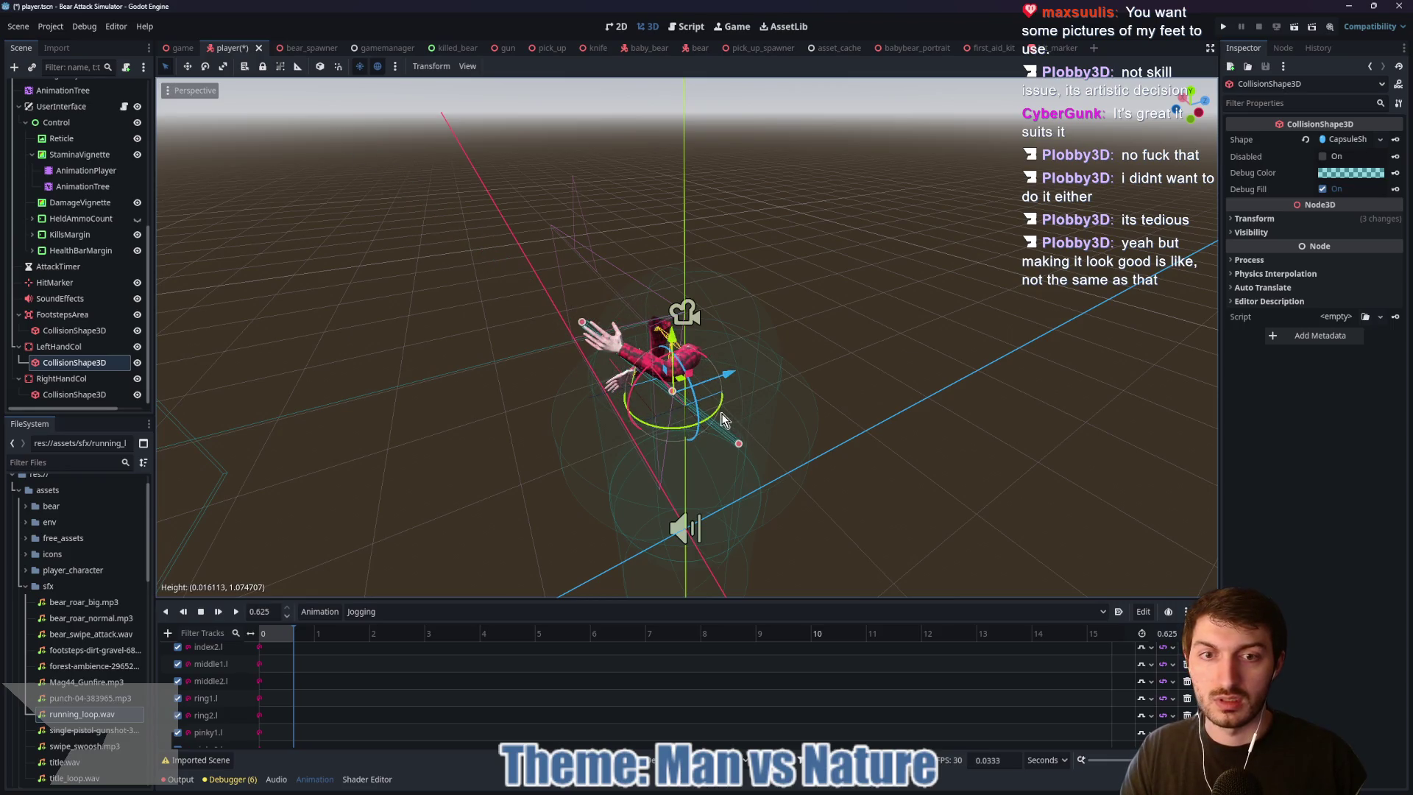
mouse_move(870, 427)
mouse_down()
mouse_move(837, 495)
mouse_move(593, 391)
mouse_up()
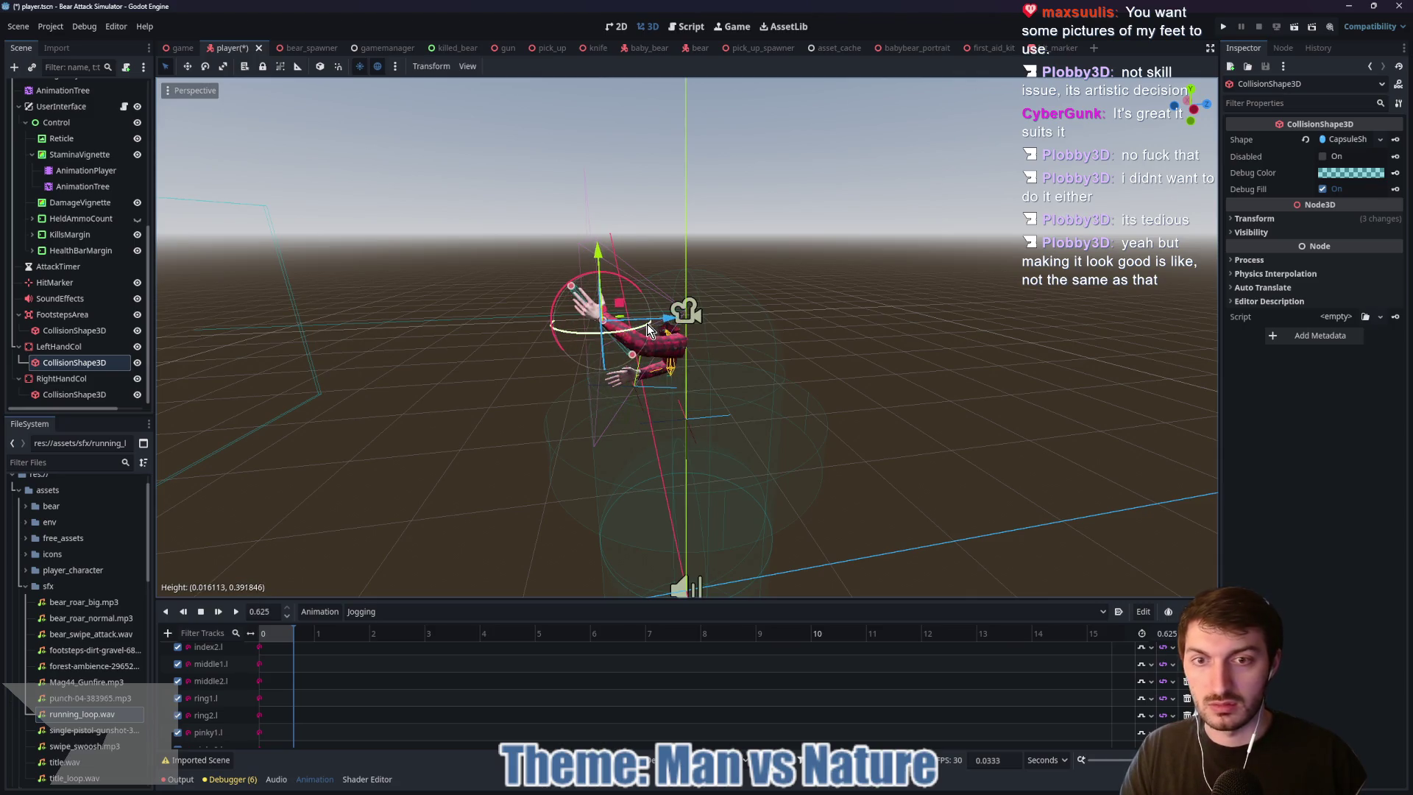
mouse_move(633, 355)
mouse_down()
mouse_move(589, 331)
mouse_move(626, 275)
mouse_move(655, 304)
mouse_up()
Step: Fine-tune the capsule's height to fit the hand and save the player scene
mouse_move(697, 365)
mouse_down()
mouse_move(1000, 356)
mouse_move(738, 372)
mouse_up()
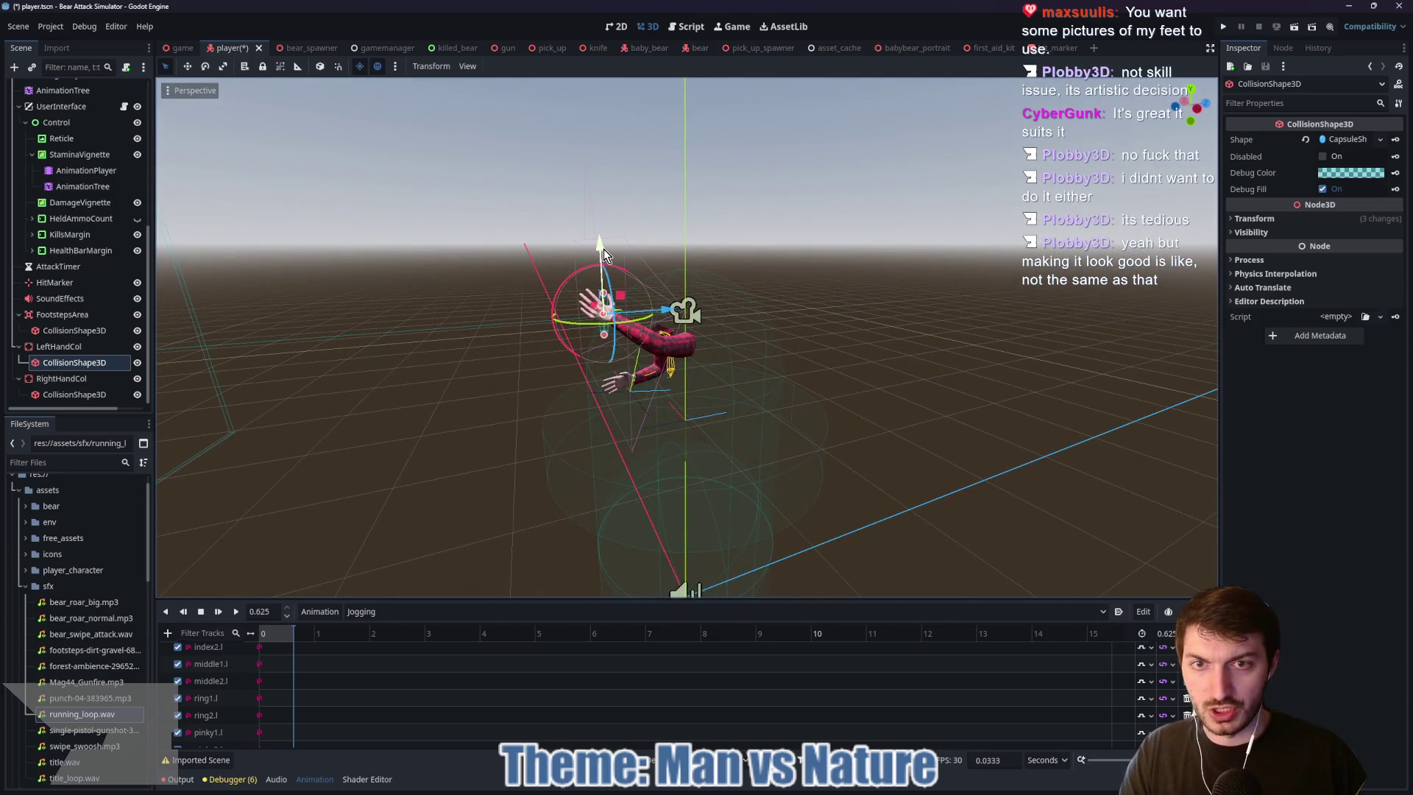
drag(602, 251, 600, 253)
drag(601, 261, 601, 263)
drag(802, 333, 877, 320)
drag(660, 339, 660, 343)
key(ctrl+s)
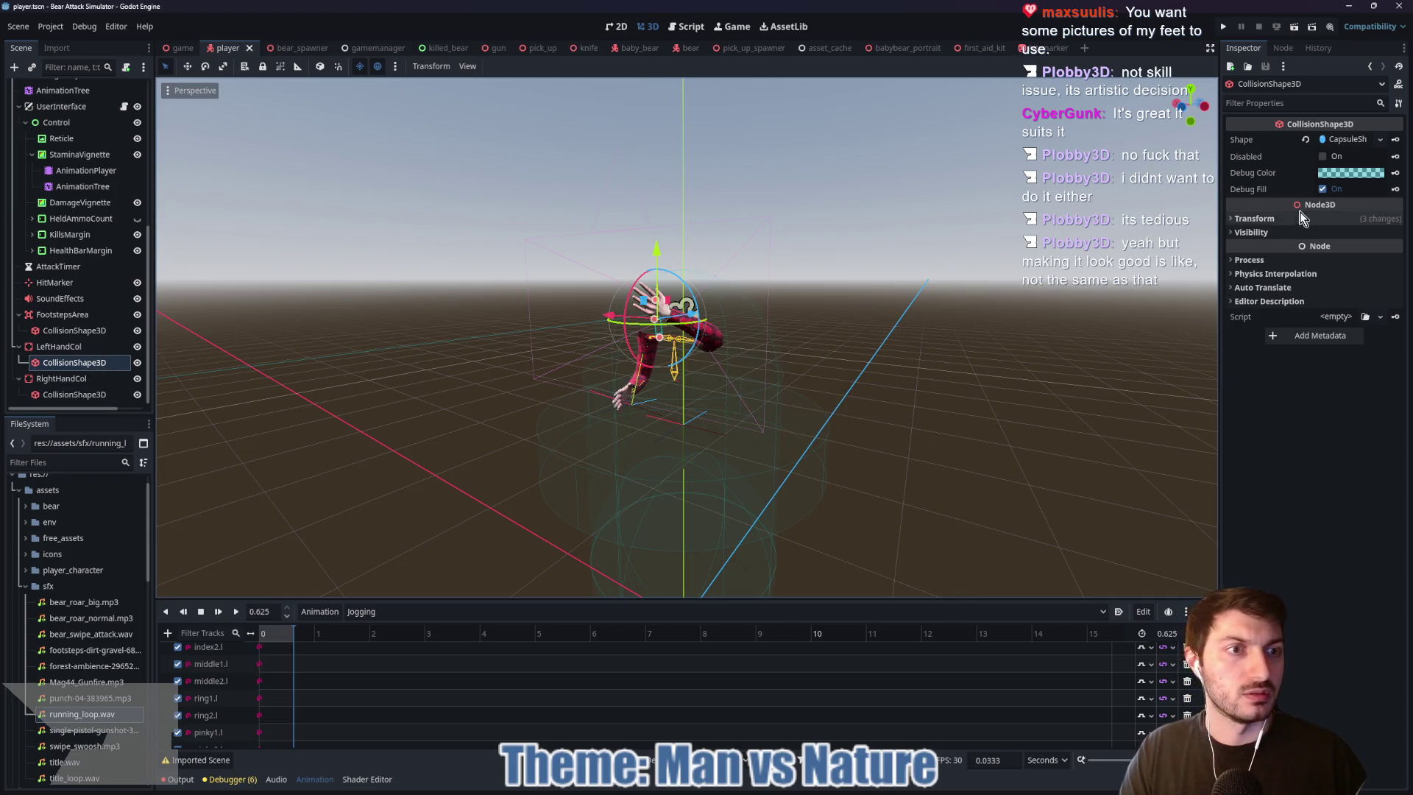
click(64, 349)
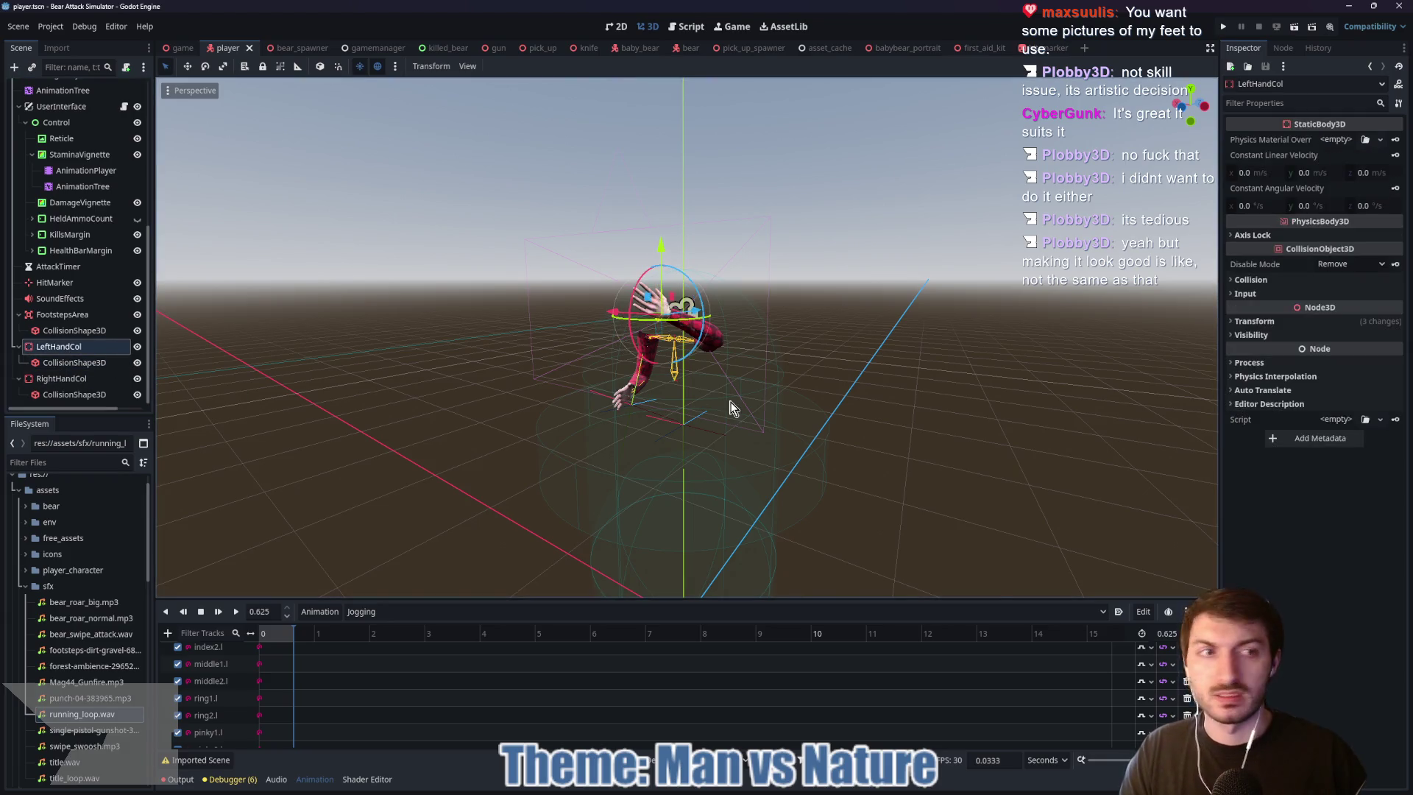
Step: Switch LeftHandCol's collision mask from layer 1 to layer 12
click(1307, 280)
click(1241, 363)
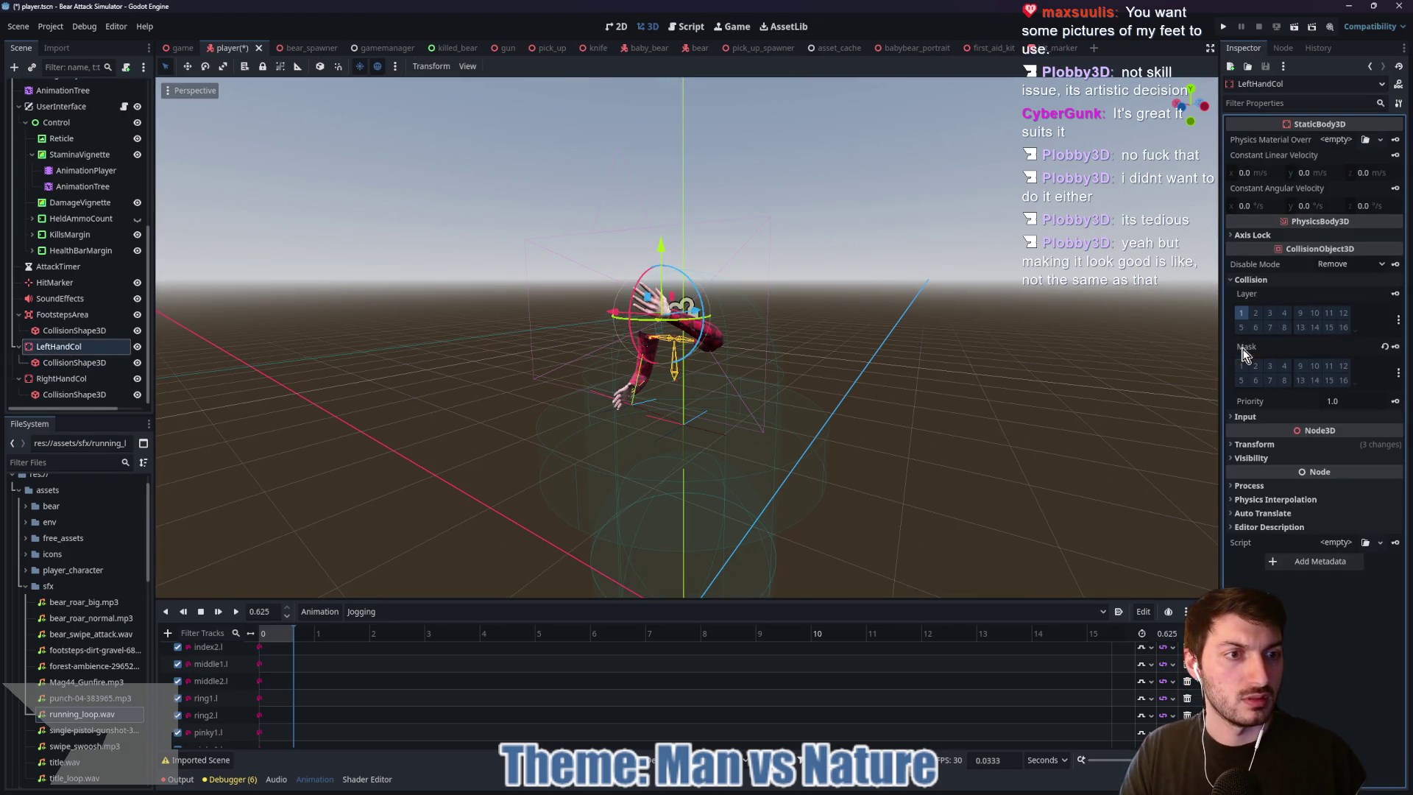
click(1343, 365)
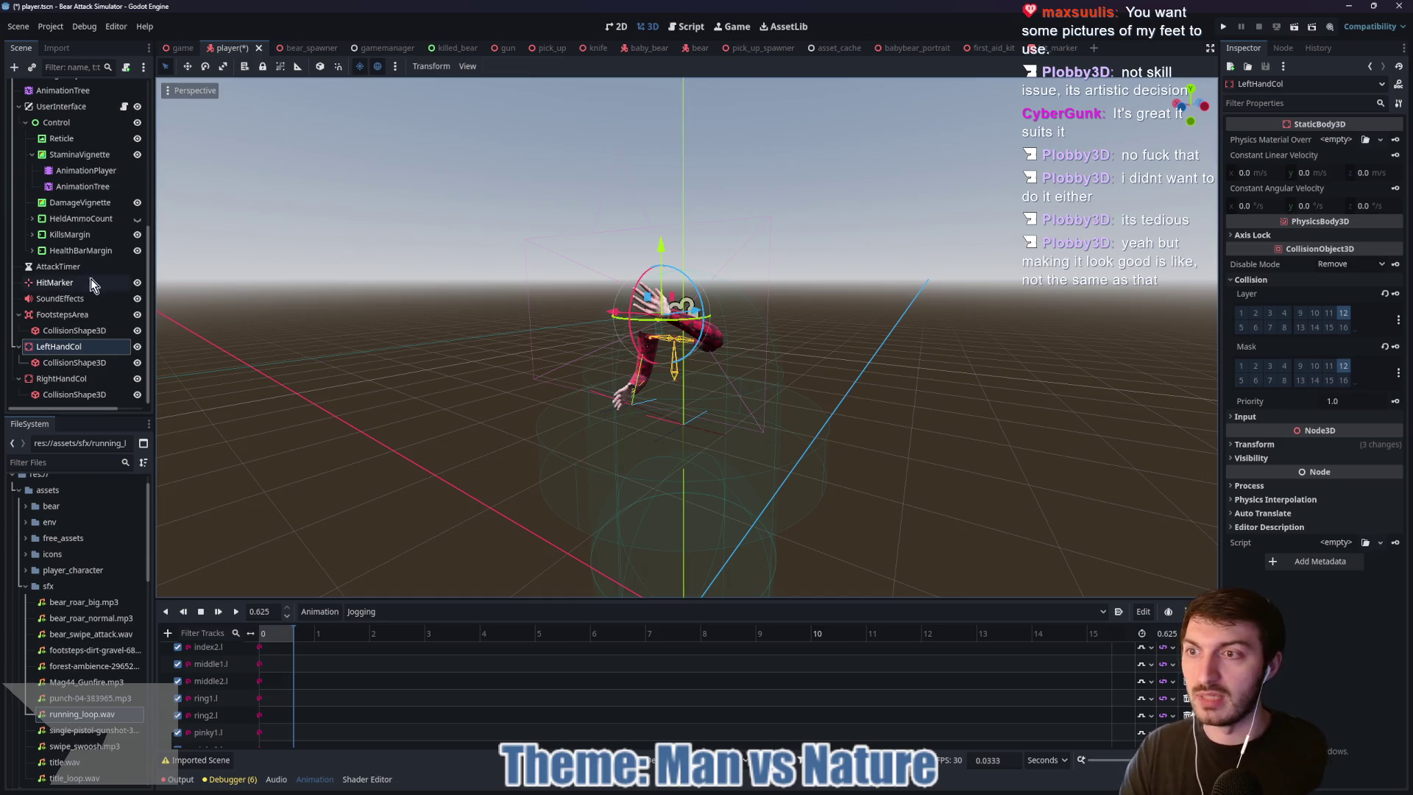
click(82, 316)
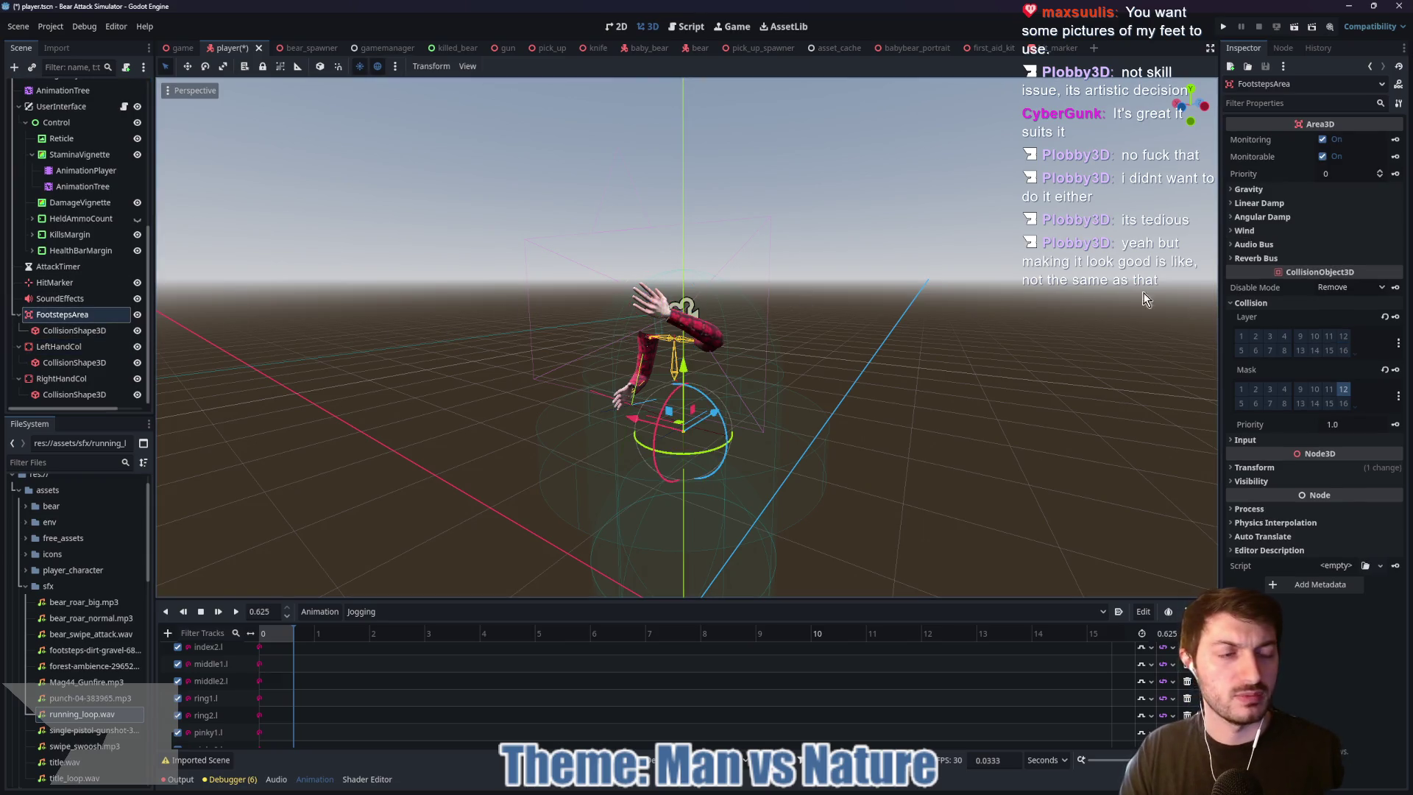
click(71, 351)
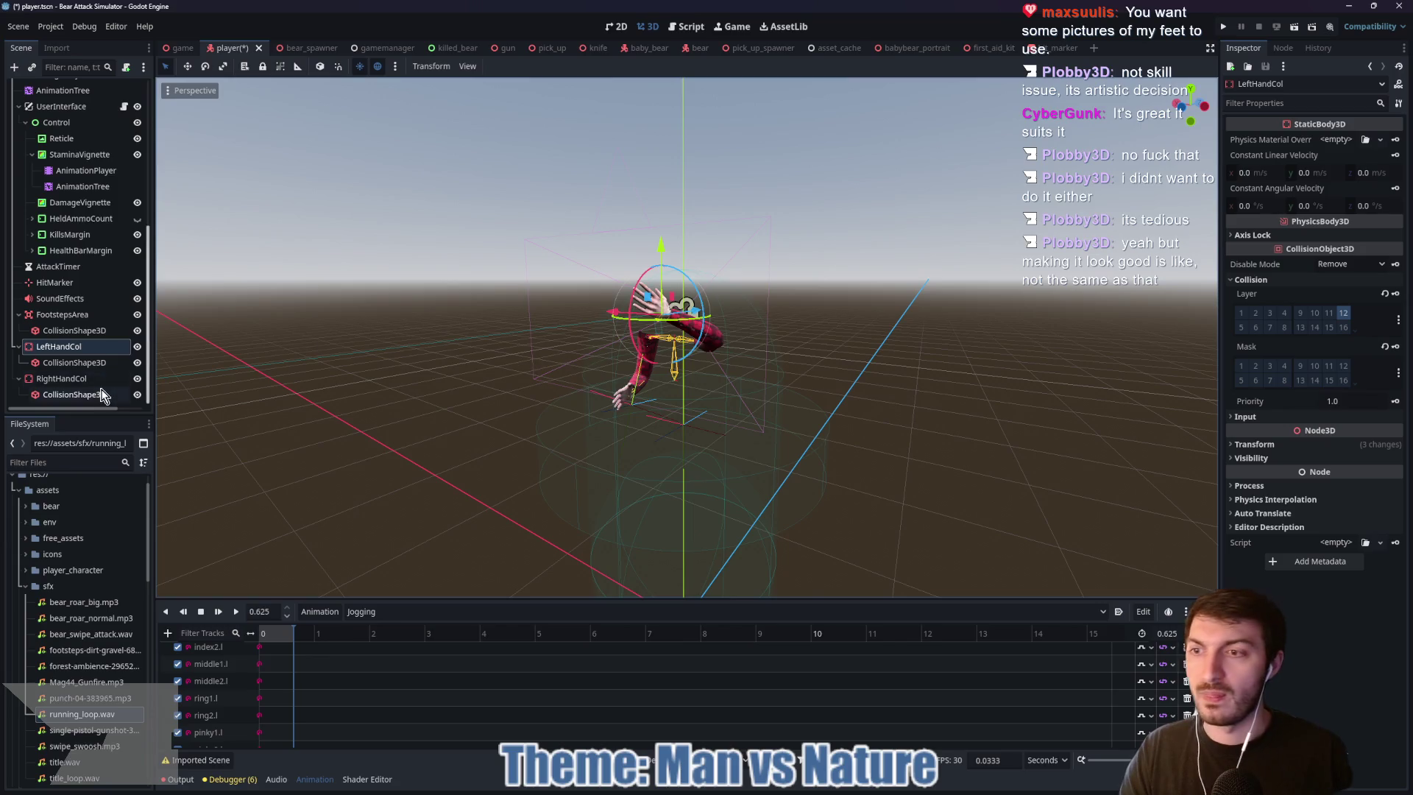
Step: Check RightHandCol's collision layer 12 settings and save the player scene
click(74, 378)
click(1265, 283)
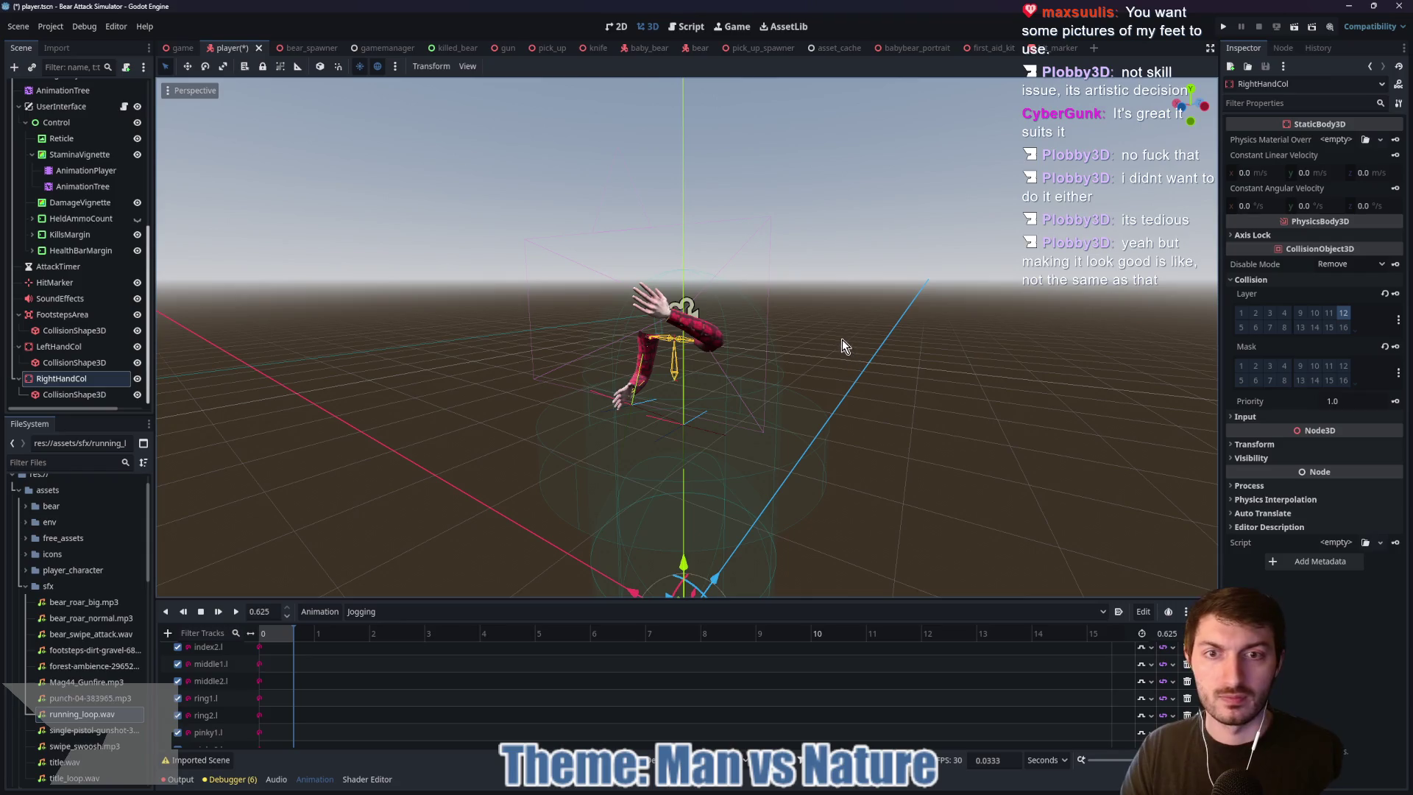
drag(842, 340, 666, 365)
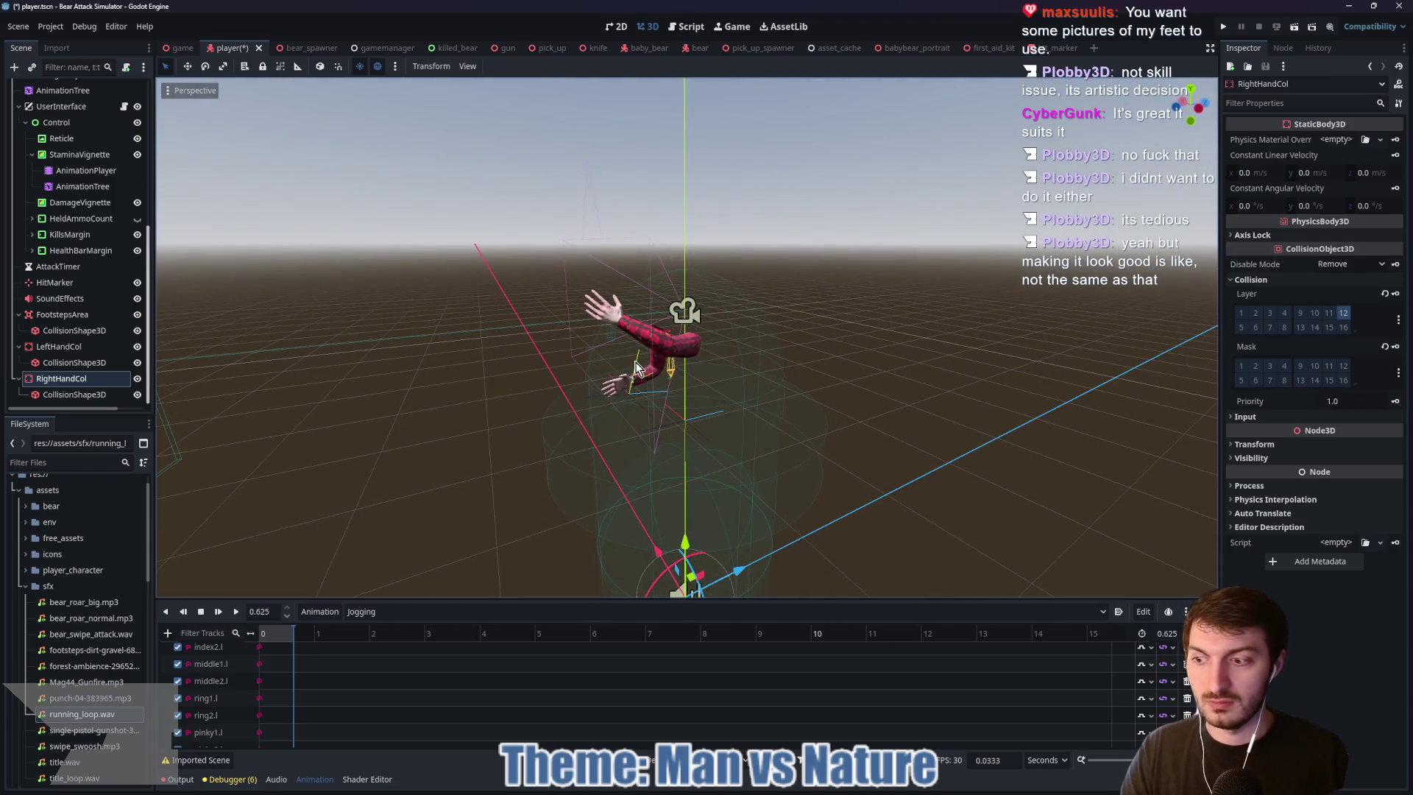
key(ctrl+s)
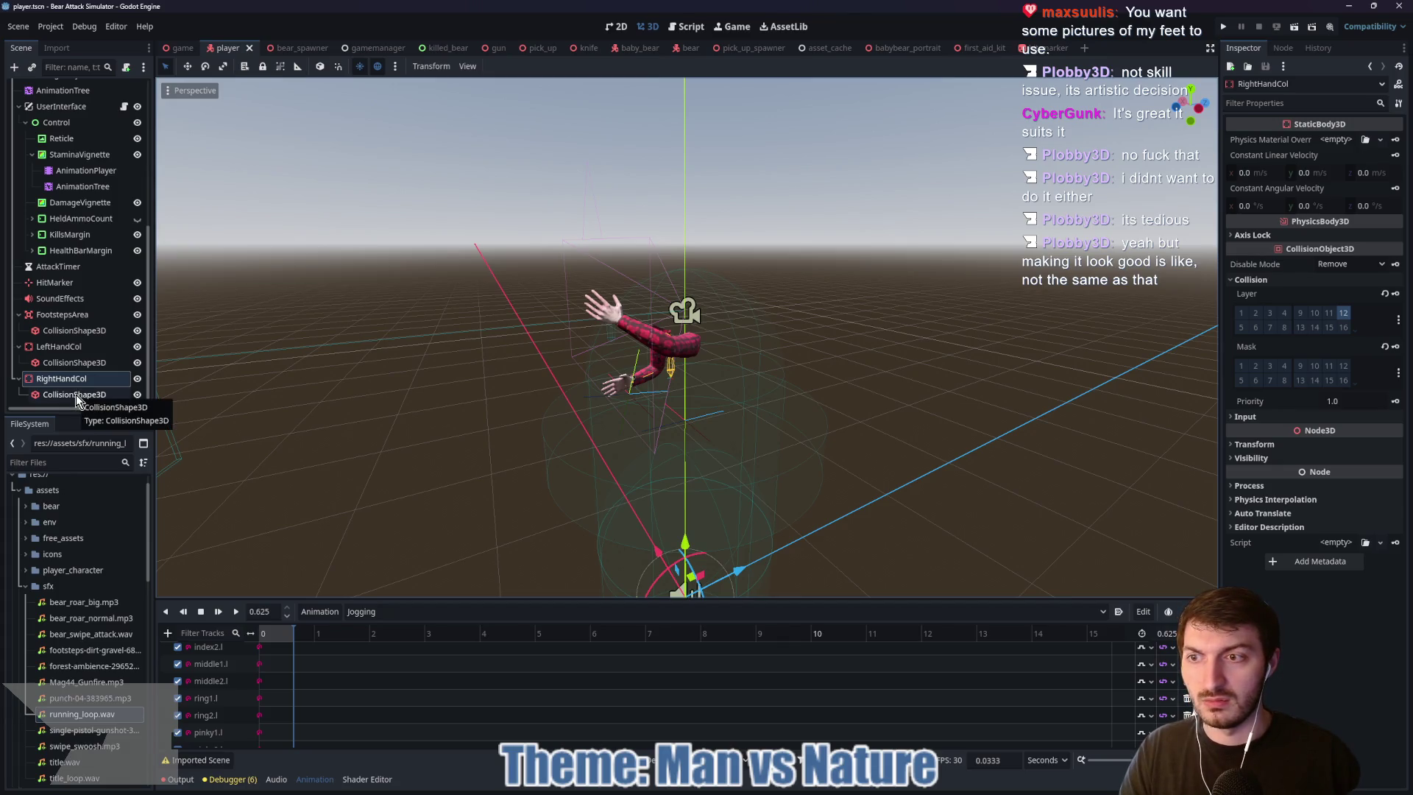
scroll(85, 243, up, 5)
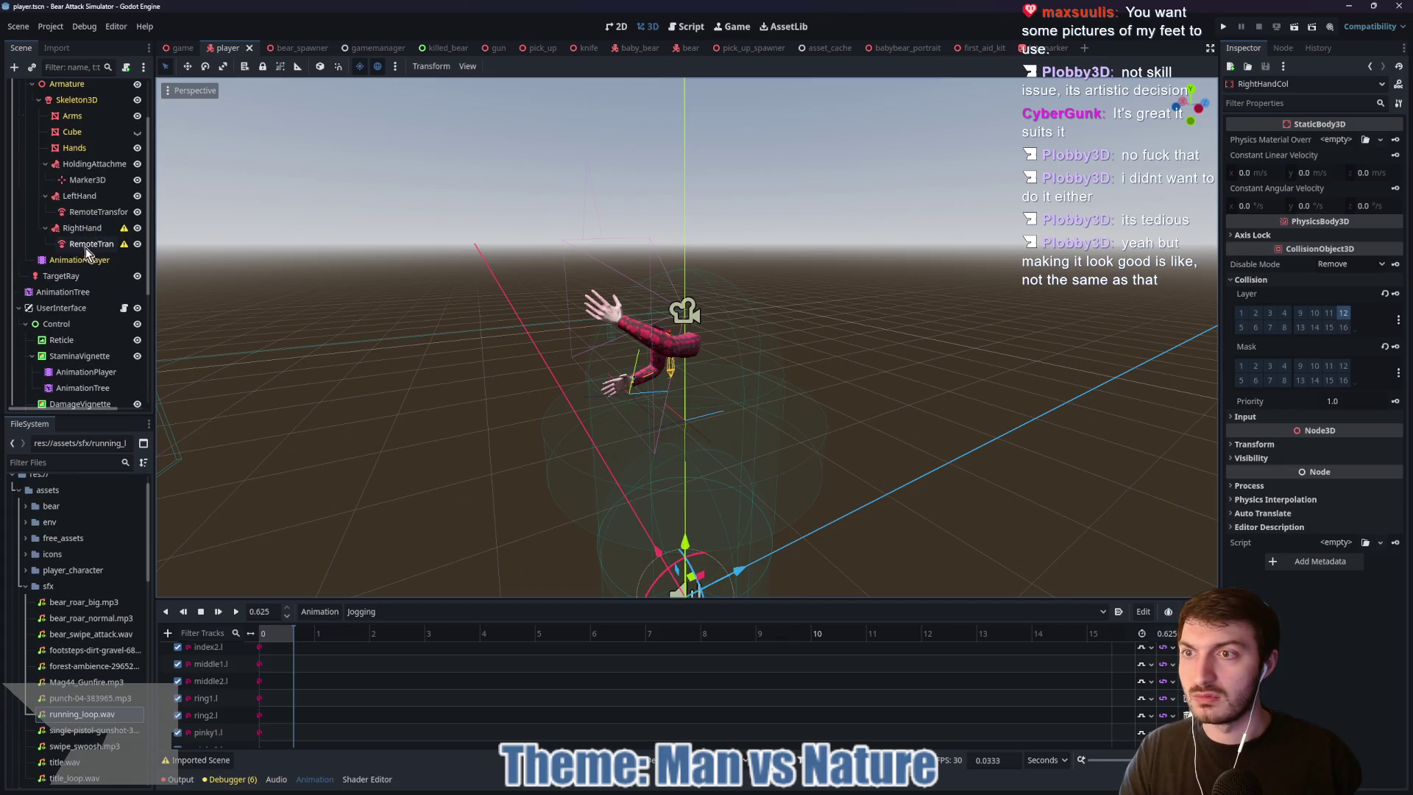
Step: Set the RightHand RemoteTransform3D's Remote Path to RightHandCol
click(83, 228)
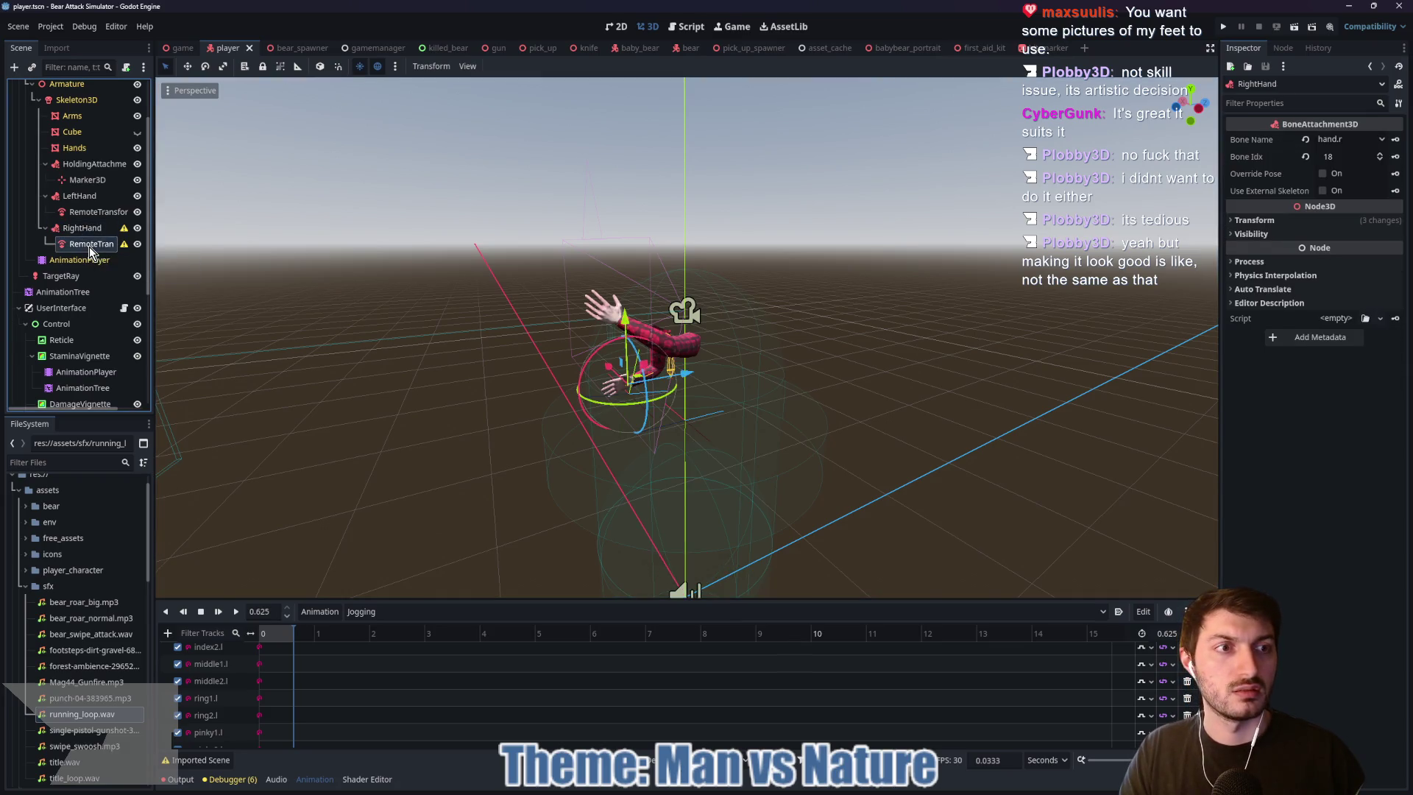
click(90, 246)
click(1341, 139)
scroll(727, 410, down, 3)
click(707, 537)
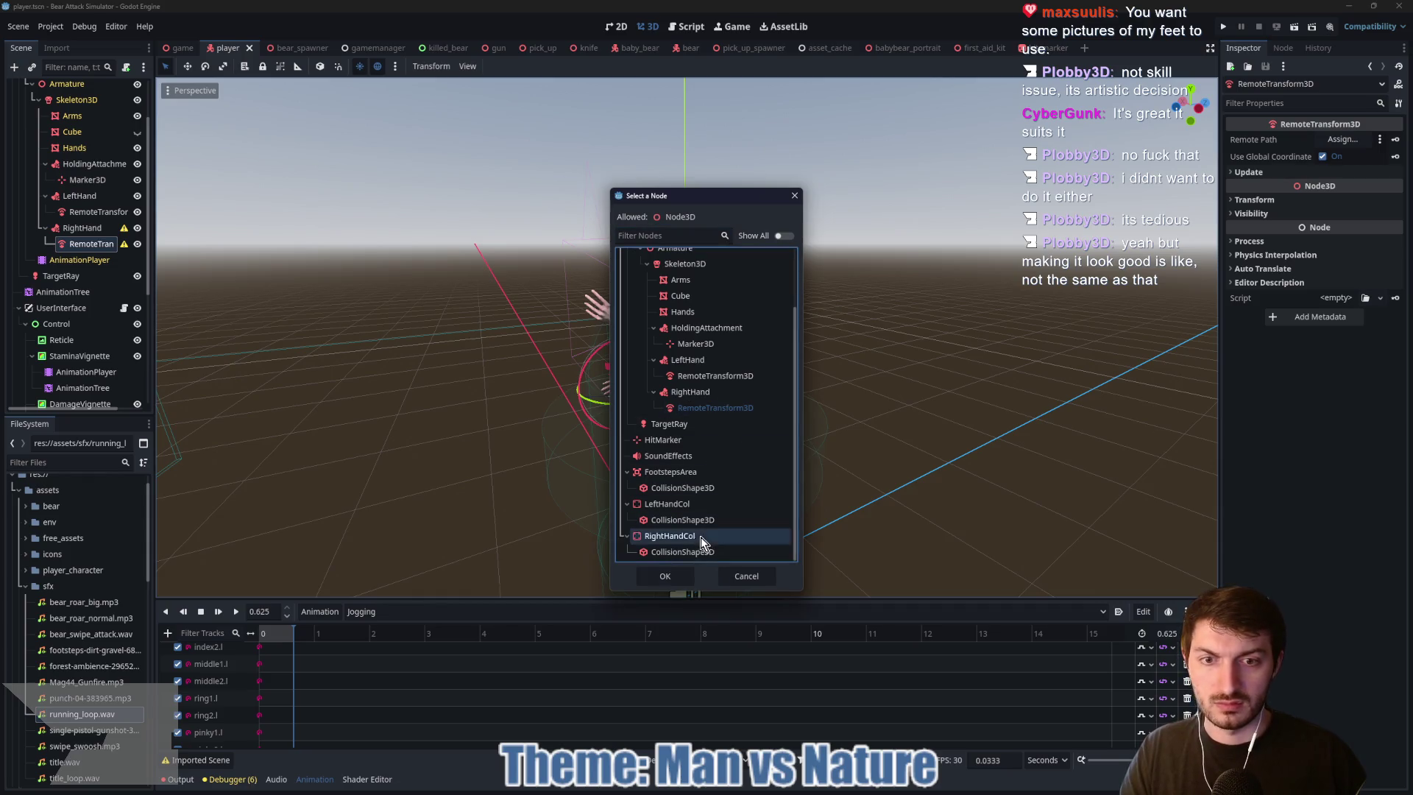
click(666, 576)
Step: Shrink RightHandCol's capsule radius and height to hand size
scroll(92, 361, down, 5)
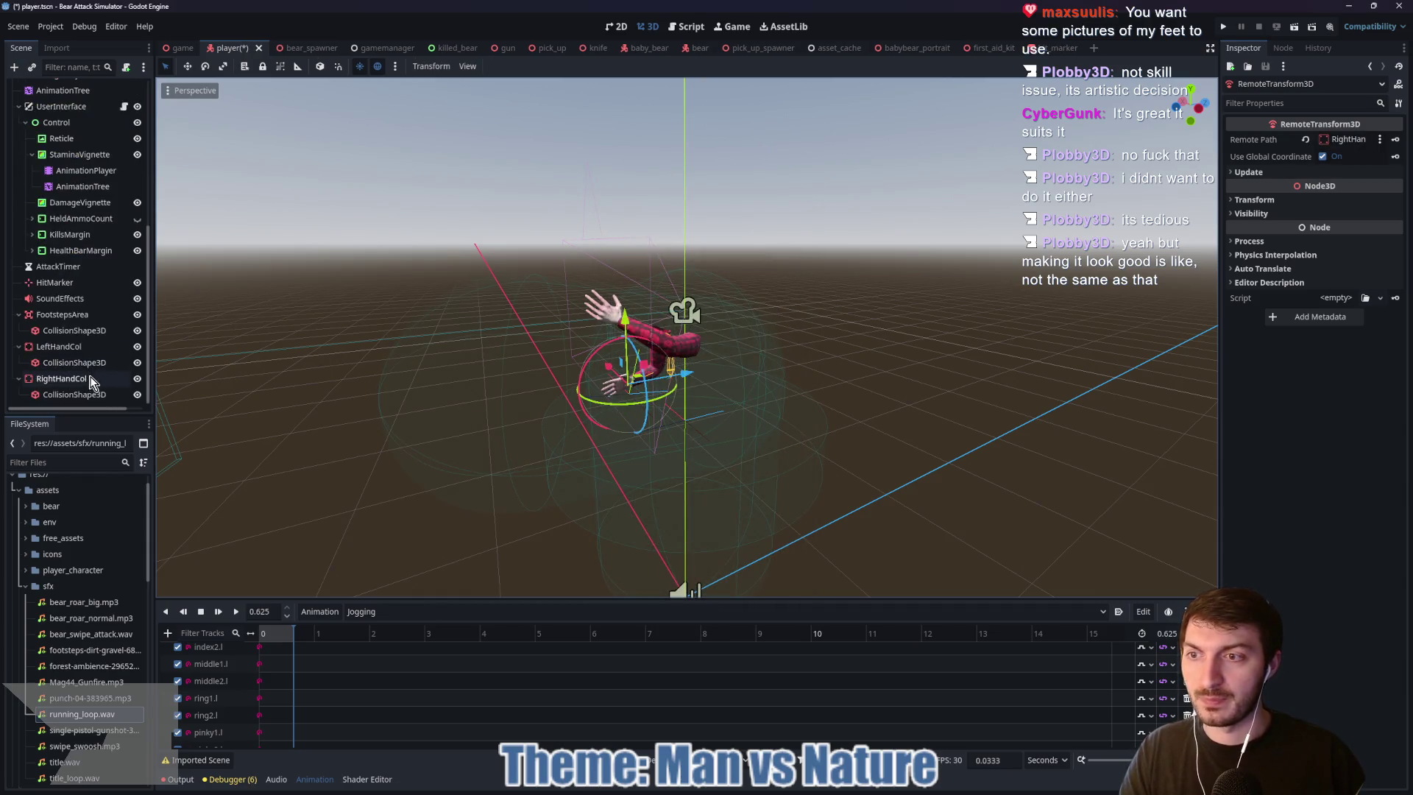
click(81, 396)
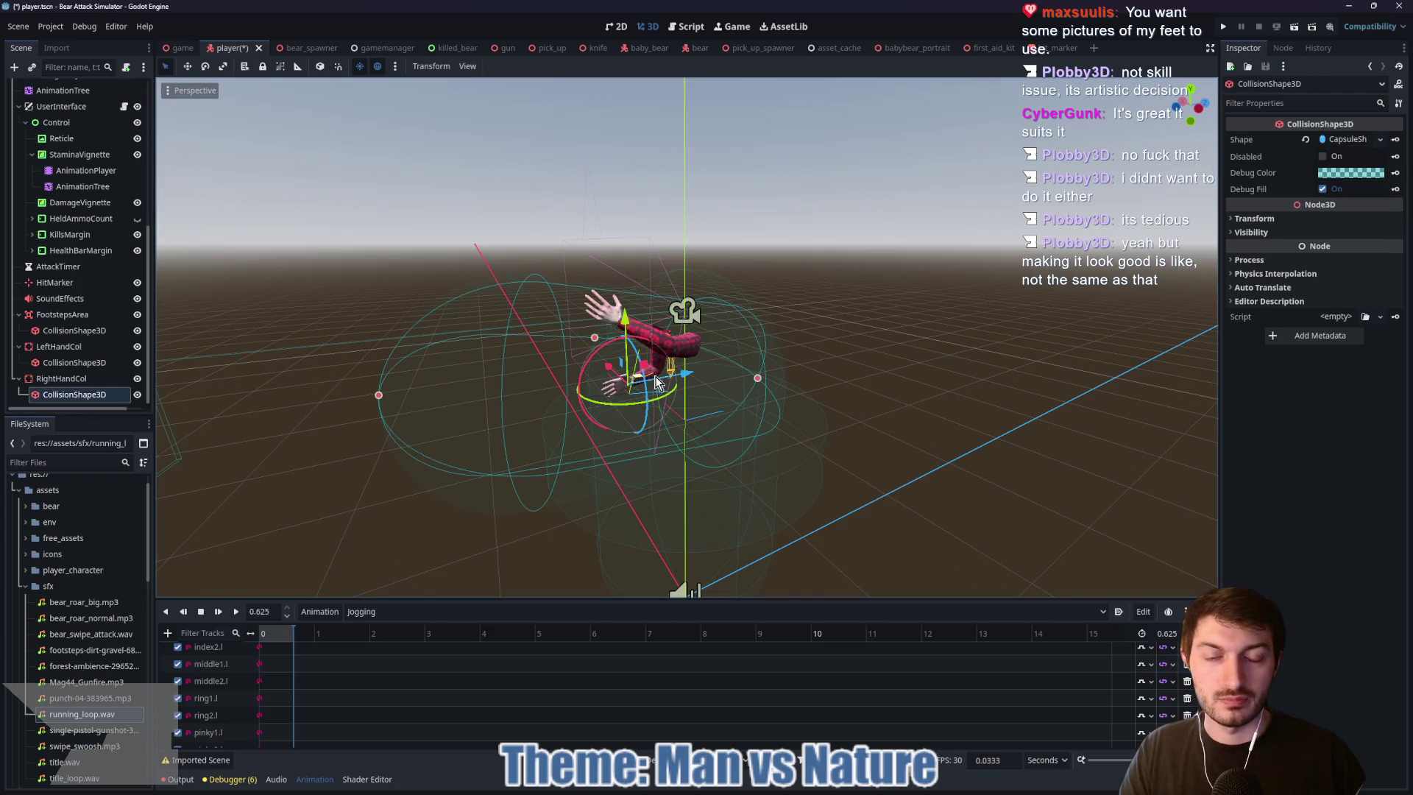
mouse_move(832, 373)
mouse_down()
mouse_move(874, 412)
mouse_move(1111, 391)
mouse_up()
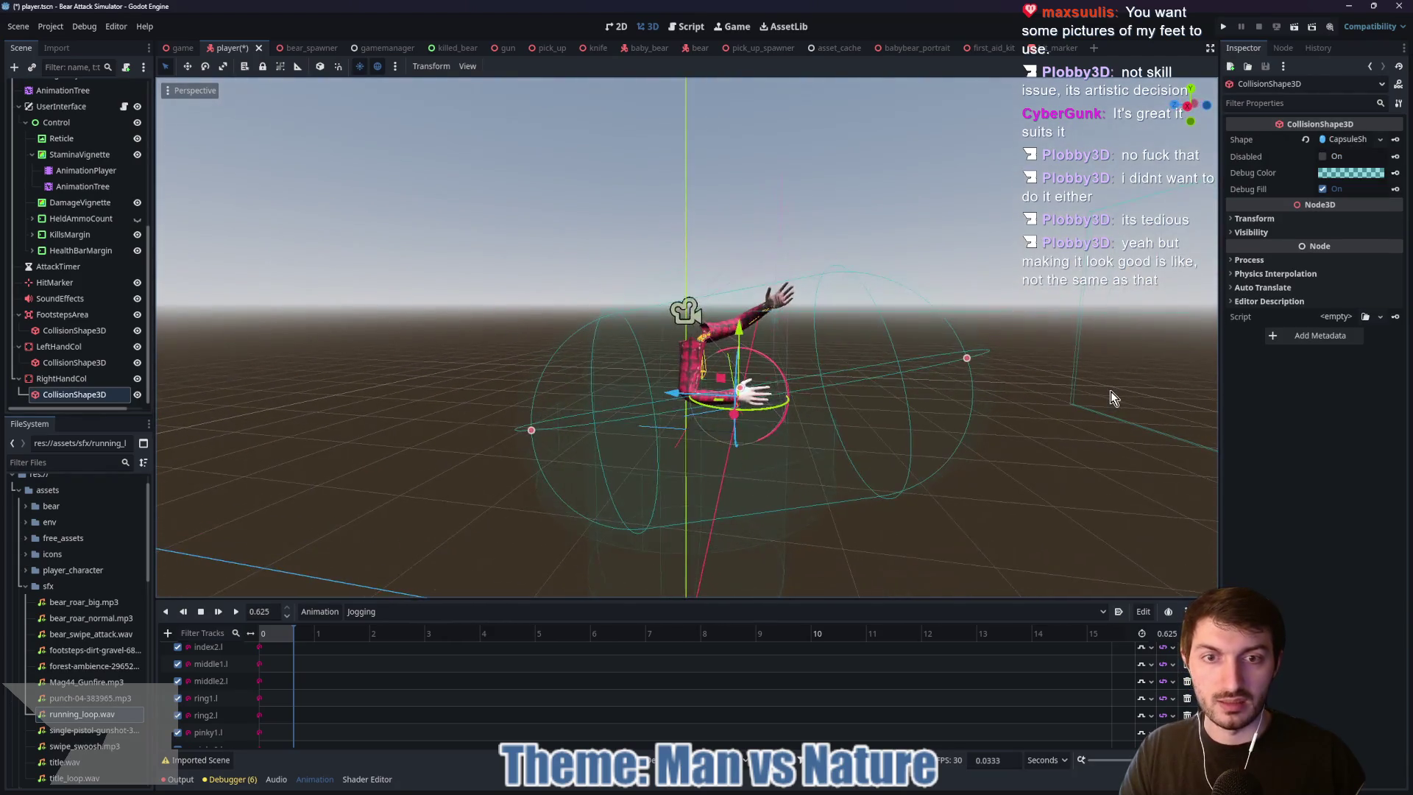
drag(975, 394, 861, 411)
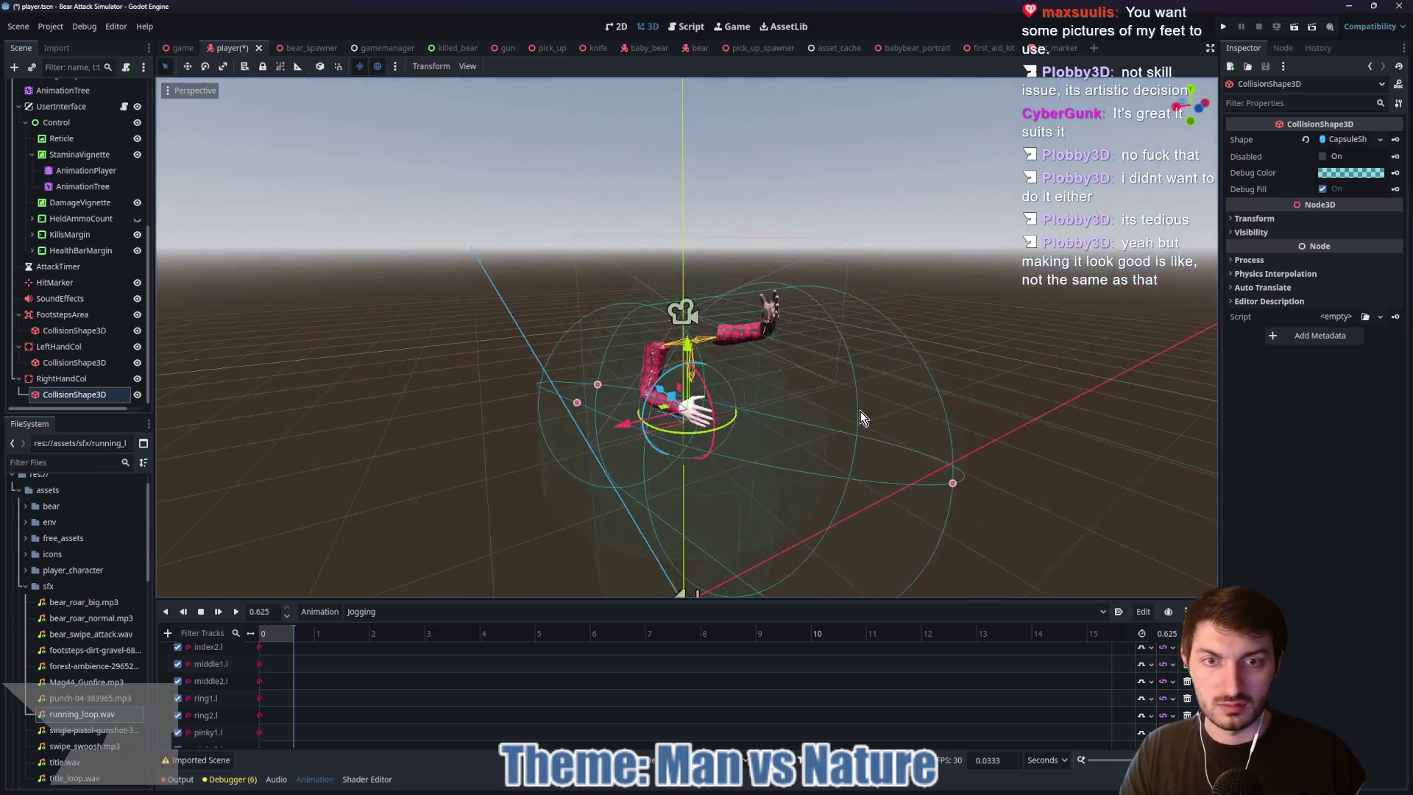
drag(581, 406, 683, 423)
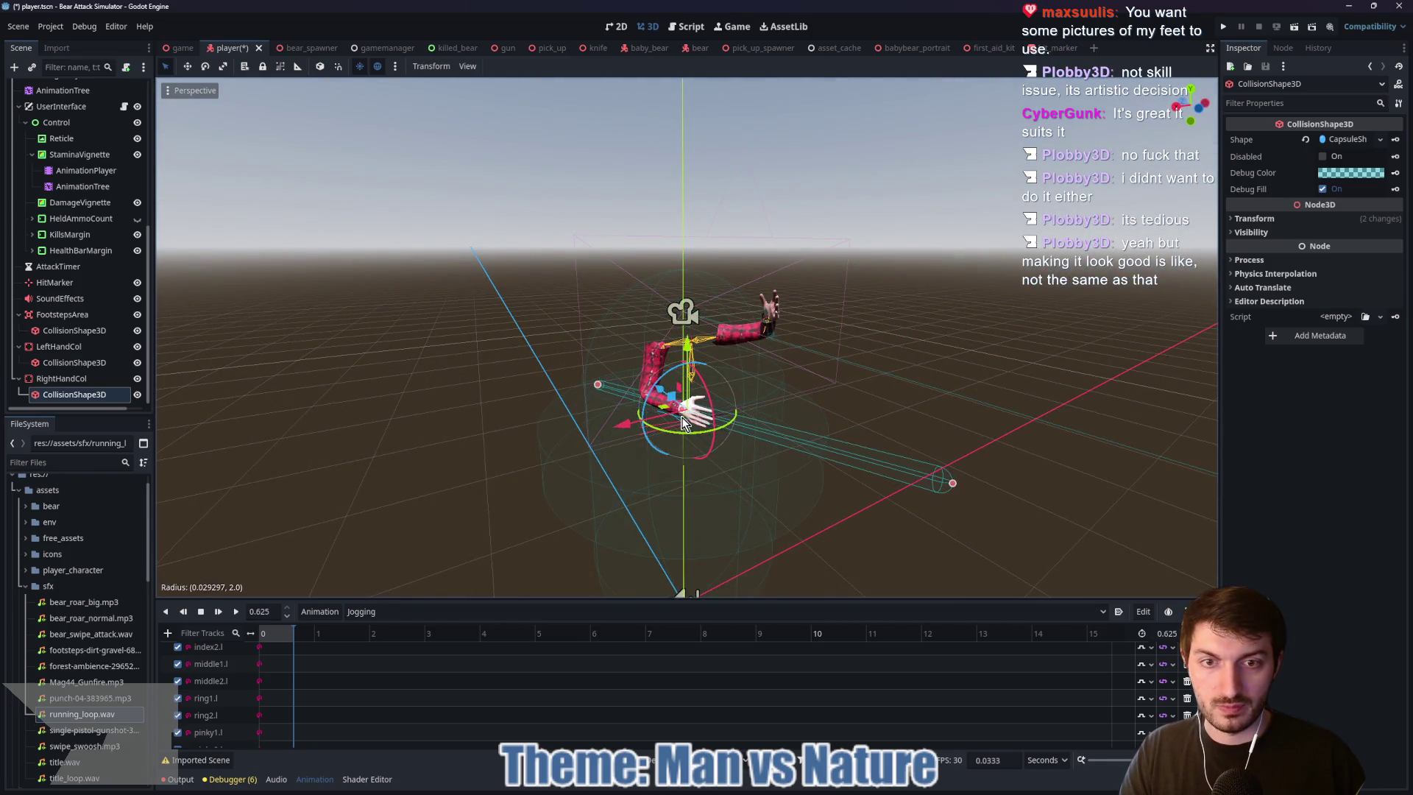
drag(872, 498, 966, 463)
drag(983, 369, 779, 396)
mouse_move(533, 425)
mouse_down()
mouse_move(747, 433)
mouse_move(769, 386)
mouse_move(762, 362)
mouse_move(738, 359)
mouse_up()
Step: Rotate and nudge the right capsule onto the hand, checking it against earlier animation poses
click(96, 397)
mouse_move(944, 416)
mouse_down()
mouse_move(846, 395)
mouse_move(870, 373)
mouse_move(995, 391)
mouse_move(931, 385)
mouse_move(912, 362)
mouse_move(874, 382)
mouse_move(812, 379)
mouse_move(828, 387)
mouse_up()
drag(740, 356, 734, 345)
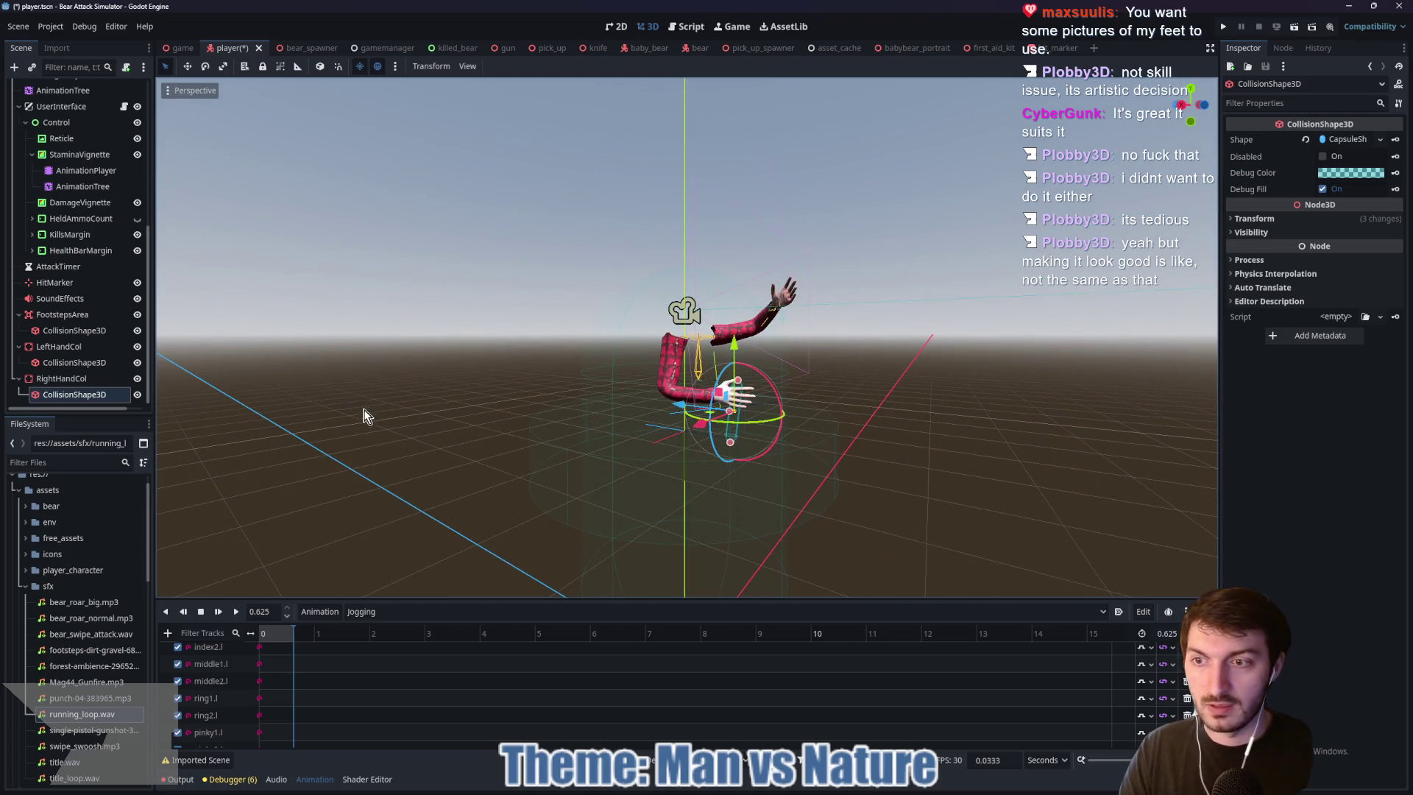
drag(292, 635, 263, 634)
mouse_move(353, 559)
mouse_down()
mouse_move(677, 506)
mouse_move(444, 492)
mouse_move(451, 480)
mouse_move(520, 489)
mouse_up()
scroll(732, 436, up, 3)
scroll(732, 436, down, 3)
mouse_move(747, 472)
mouse_down()
mouse_move(731, 453)
mouse_move(695, 503)
mouse_up()
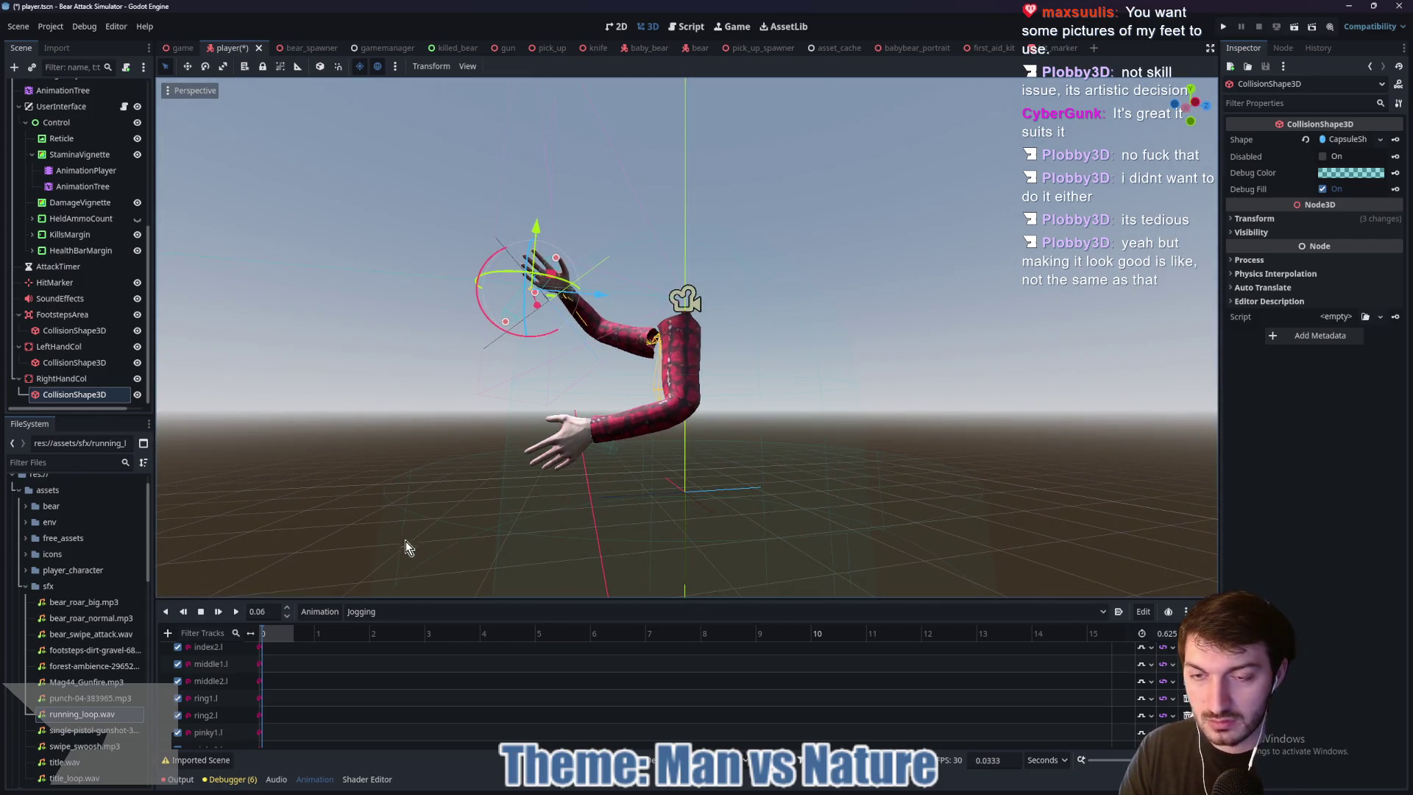
mouse_move(258, 633)
mouse_down()
mouse_move(294, 639)
mouse_move(249, 643)
mouse_up()
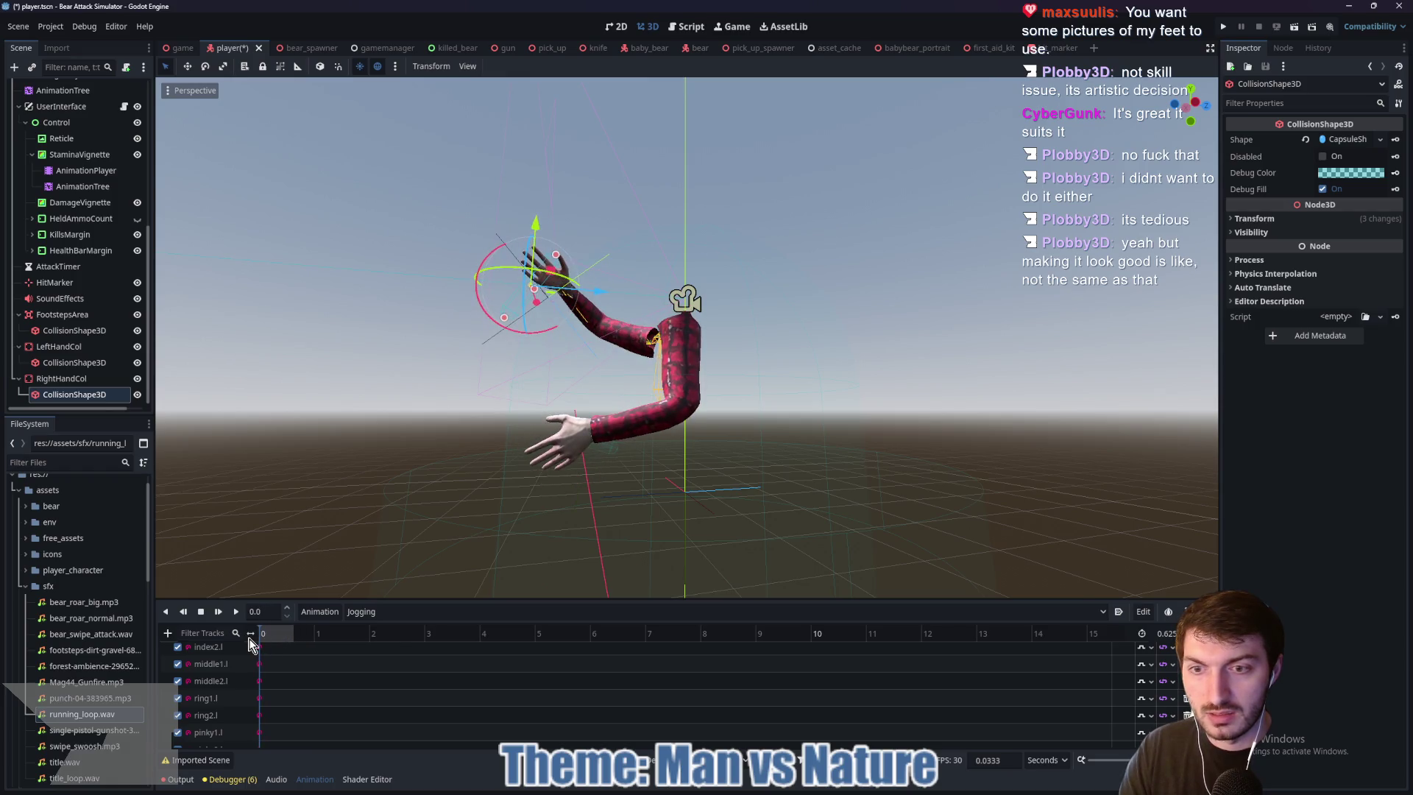
Step: Rotate LeftHandCol's capsule to fit along the left hand
click(74, 362)
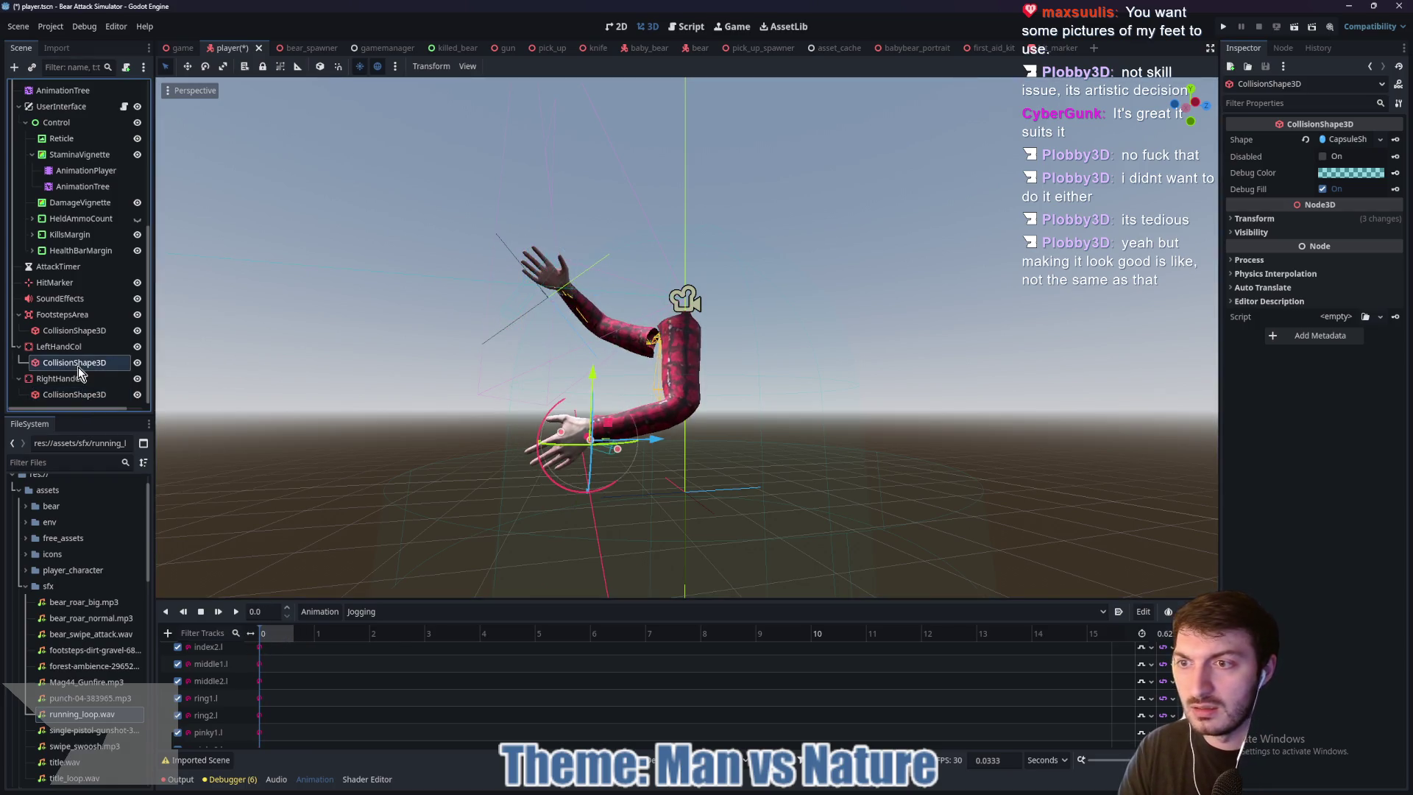
mouse_move(626, 418)
mouse_down()
mouse_move(607, 413)
mouse_move(633, 486)
mouse_move(758, 474)
mouse_move(629, 482)
mouse_move(876, 481)
mouse_move(883, 496)
mouse_up()
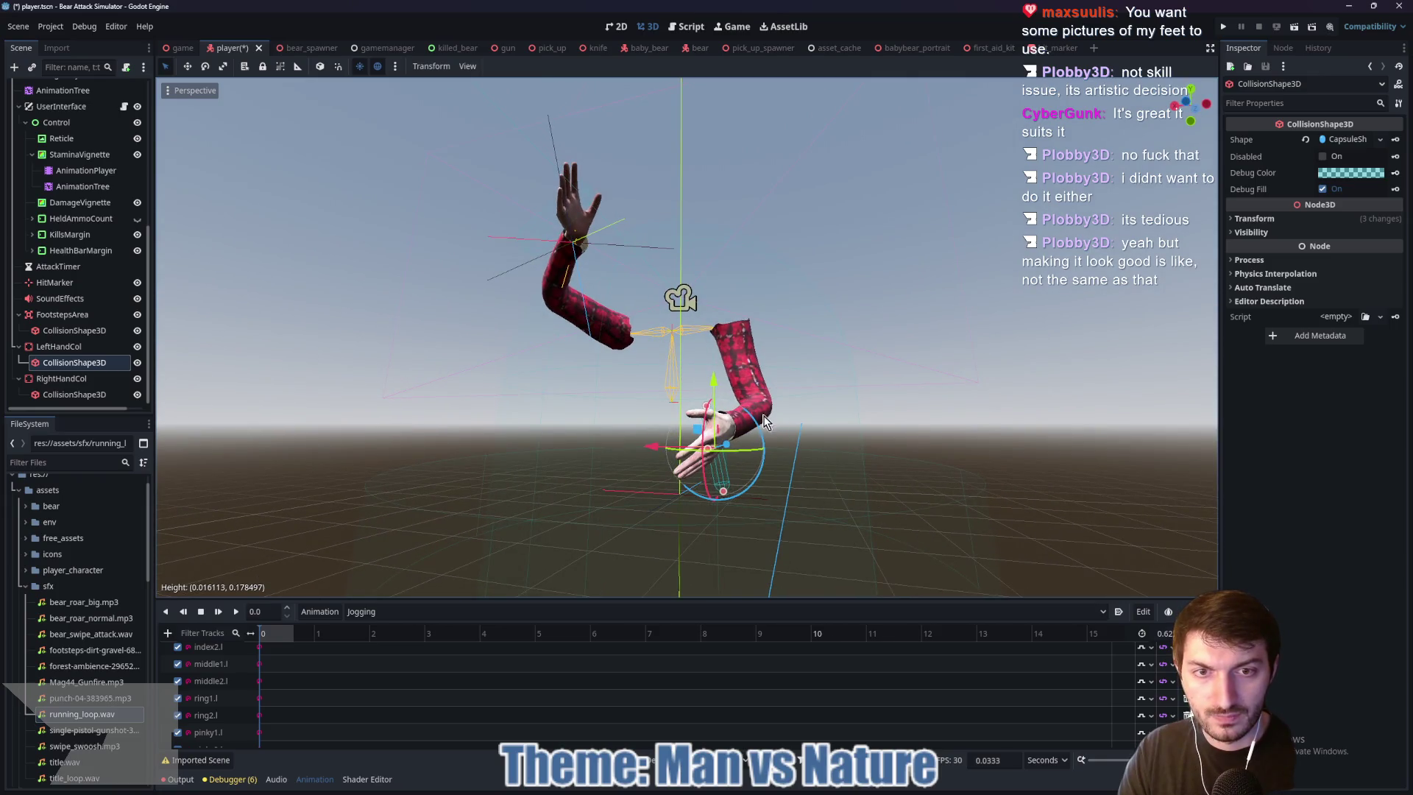
mouse_move(756, 427)
mouse_down()
mouse_move(846, 461)
mouse_move(815, 452)
mouse_move(784, 471)
mouse_move(744, 443)
mouse_move(709, 467)
mouse_move(652, 453)
mouse_move(530, 501)
mouse_move(500, 530)
mouse_up()
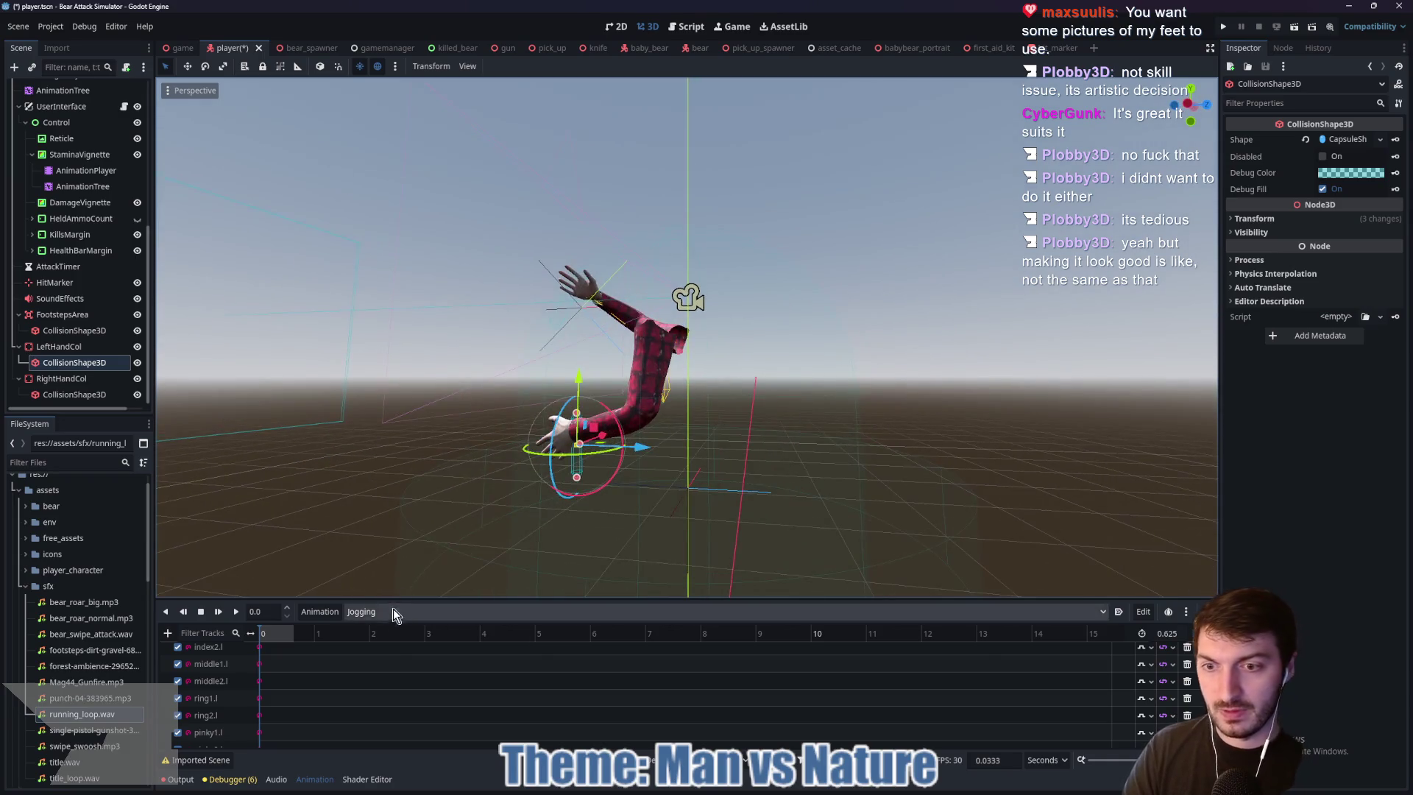
Step: Scrub through the player/punch_left and player/punch_right animations to check the hand capsules
click(394, 613)
click(405, 737)
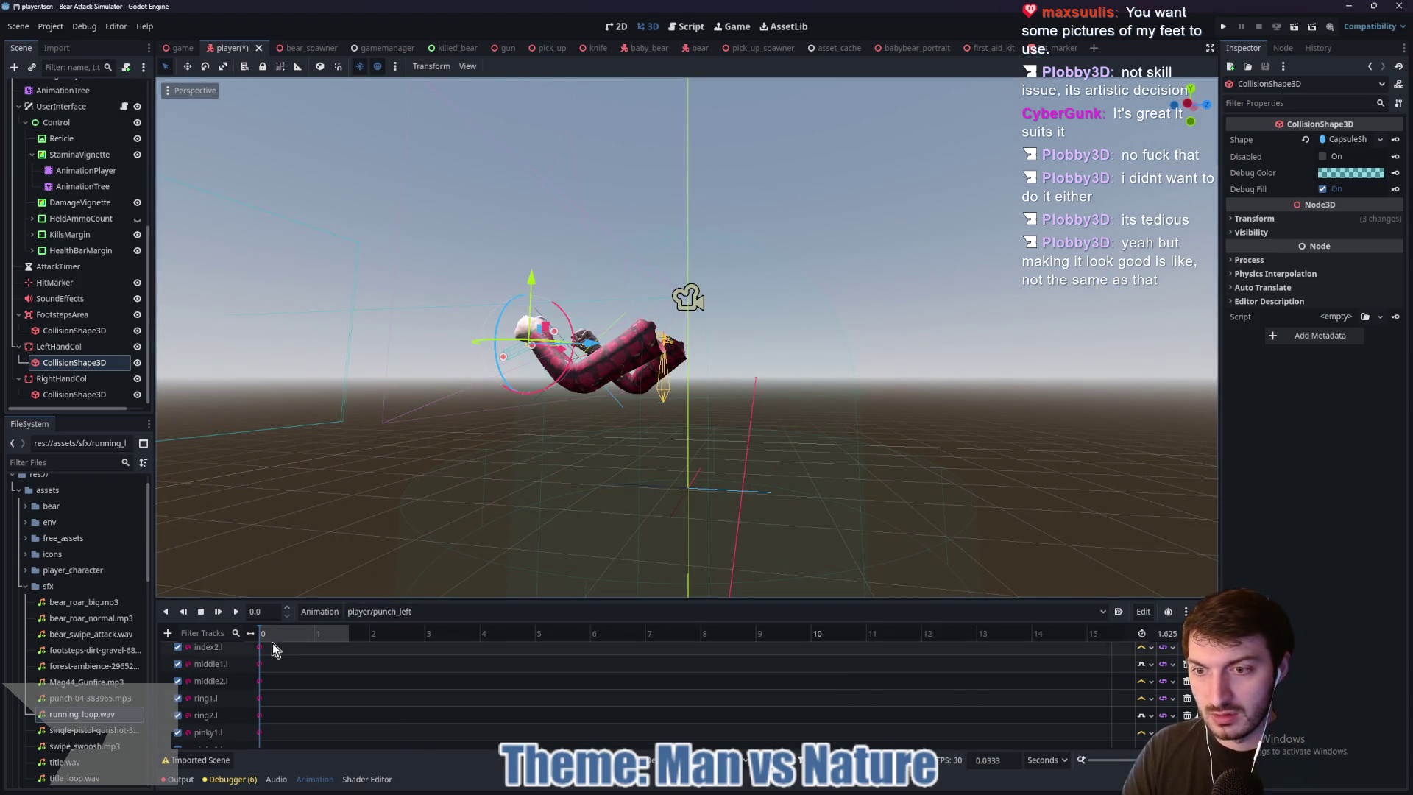
click(293, 635)
drag(293, 636, 358, 649)
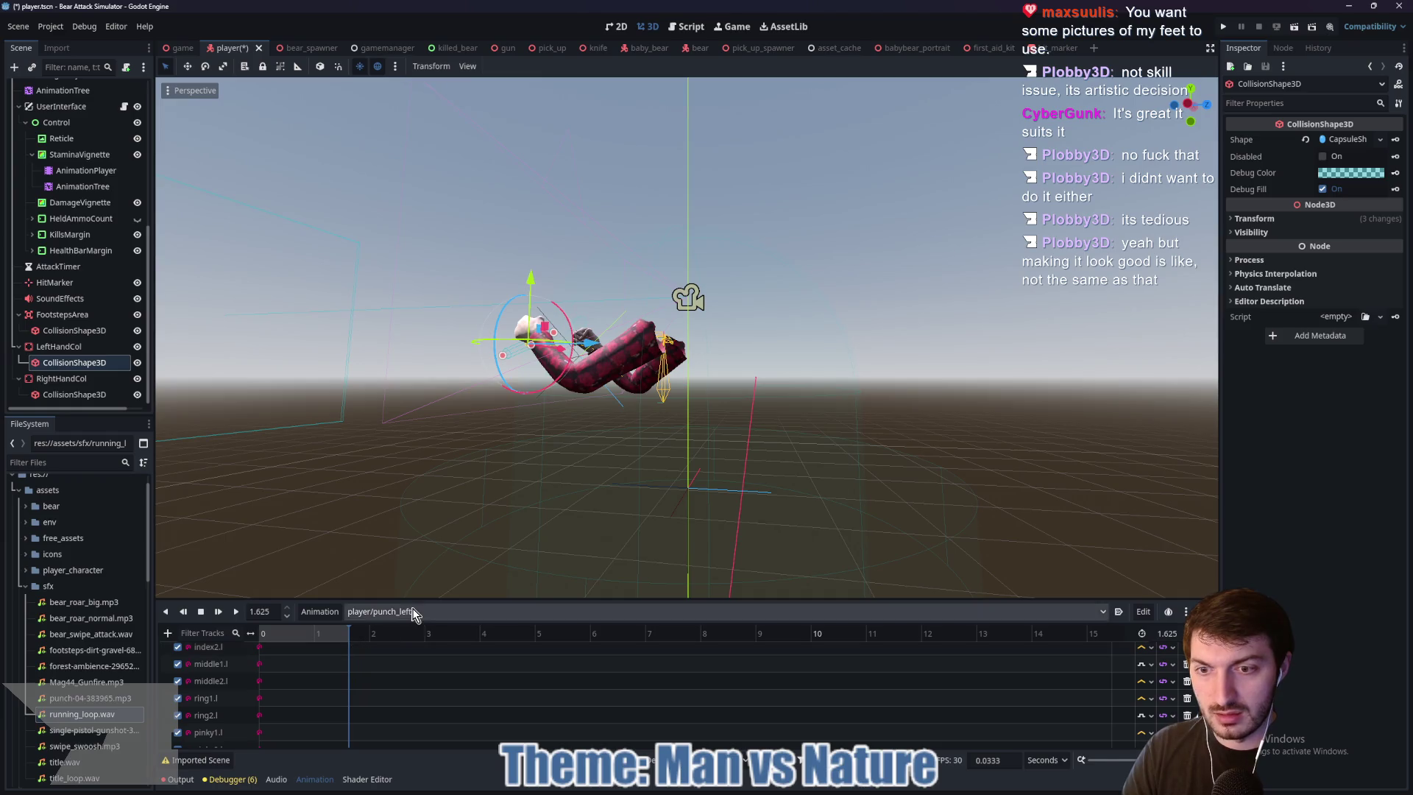
click(413, 611)
click(409, 753)
drag(268, 636, 357, 657)
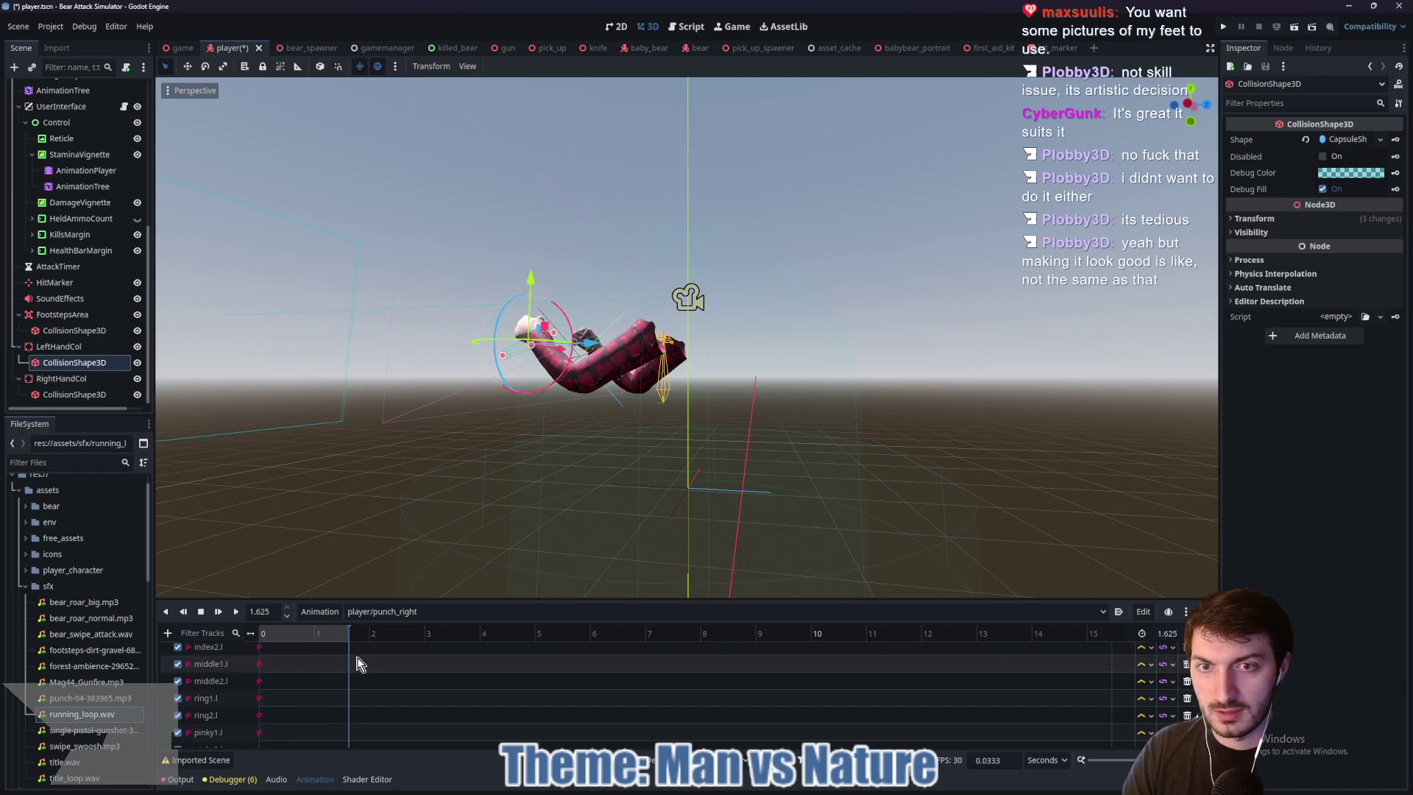
Step: Scrub through the gun_shoot animation to check the capsules around the arms
click(430, 612)
click(400, 661)
click(281, 637)
drag(280, 636, 321, 642)
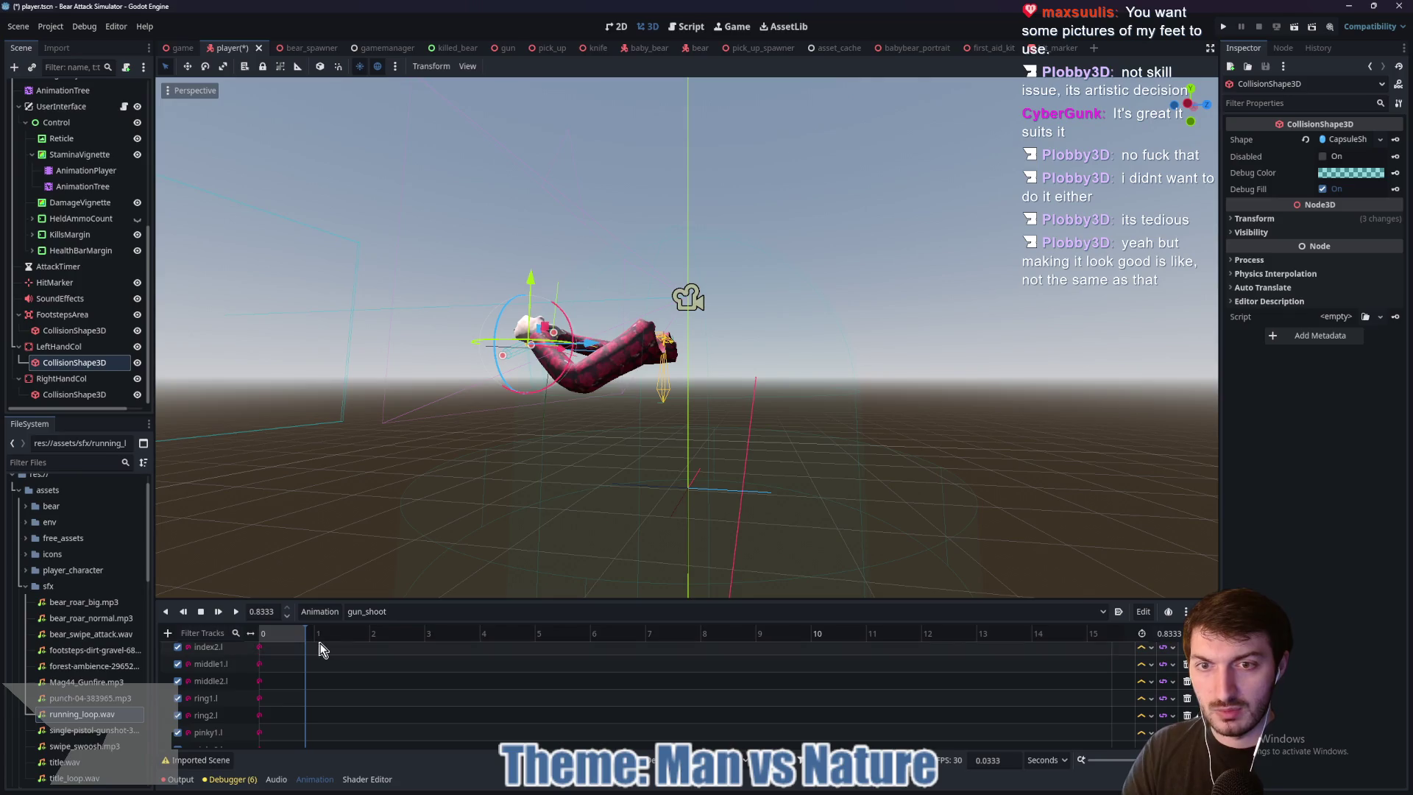
drag(400, 391, 492, 400)
Step: Save the player scene and show FootstepsArea's signals
key(ctrl+s)
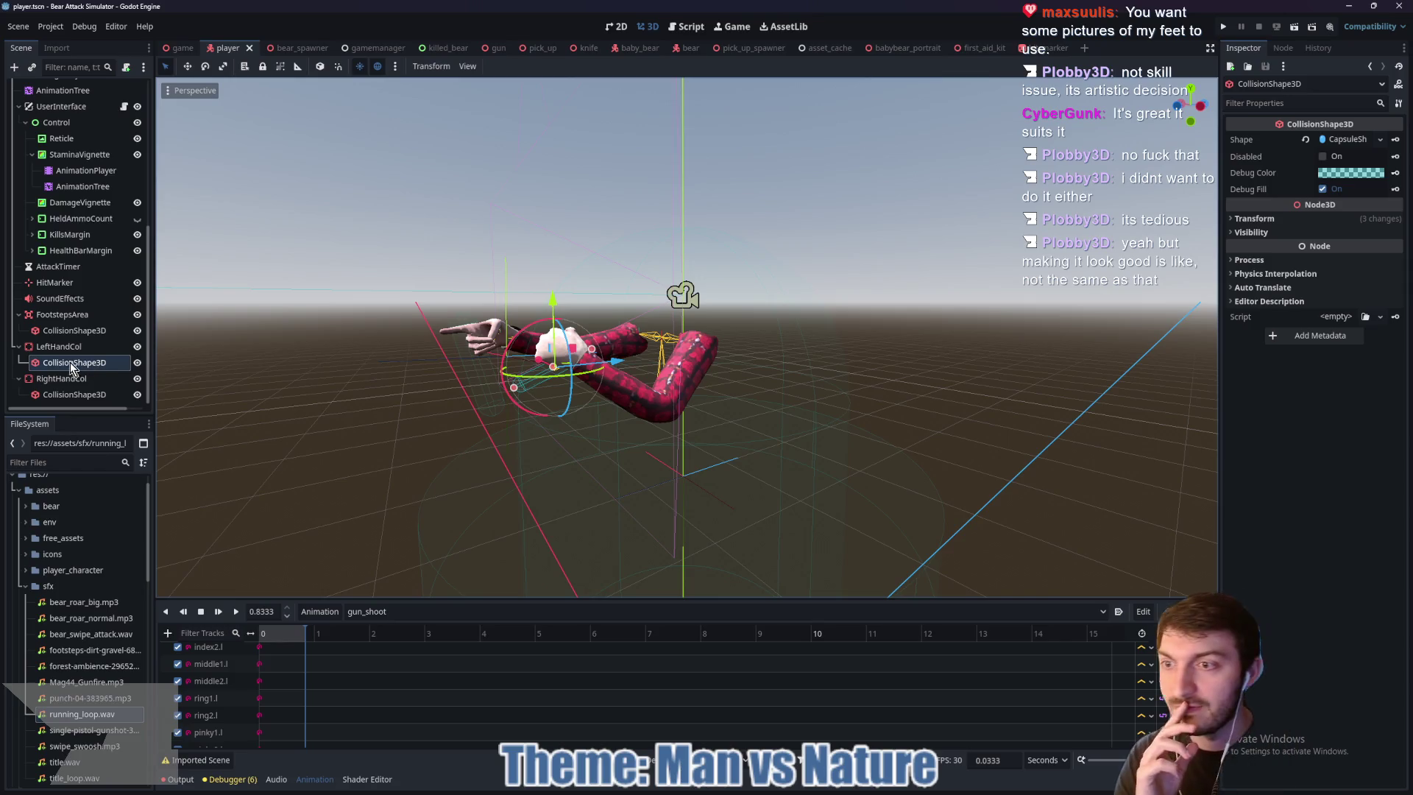
click(62, 315)
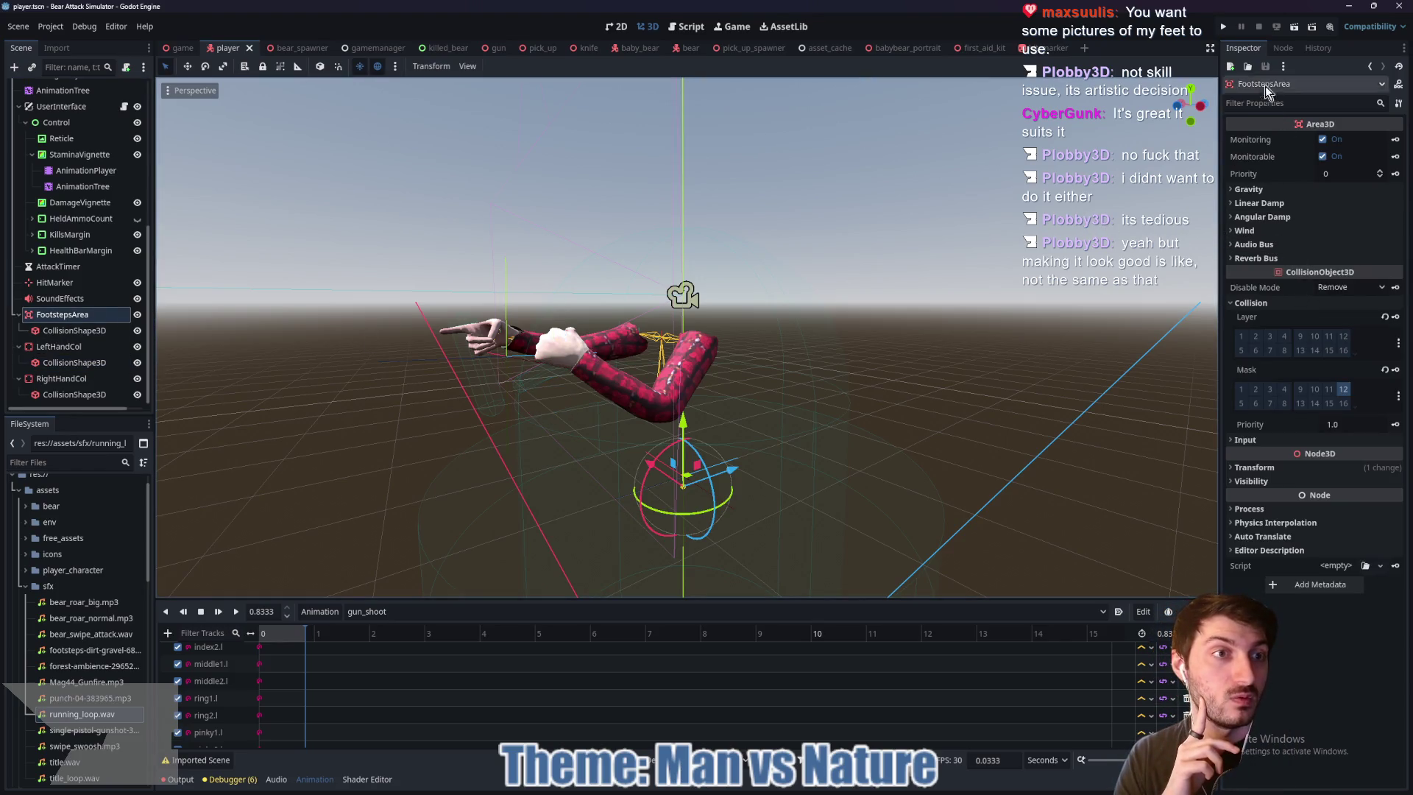
click(1283, 48)
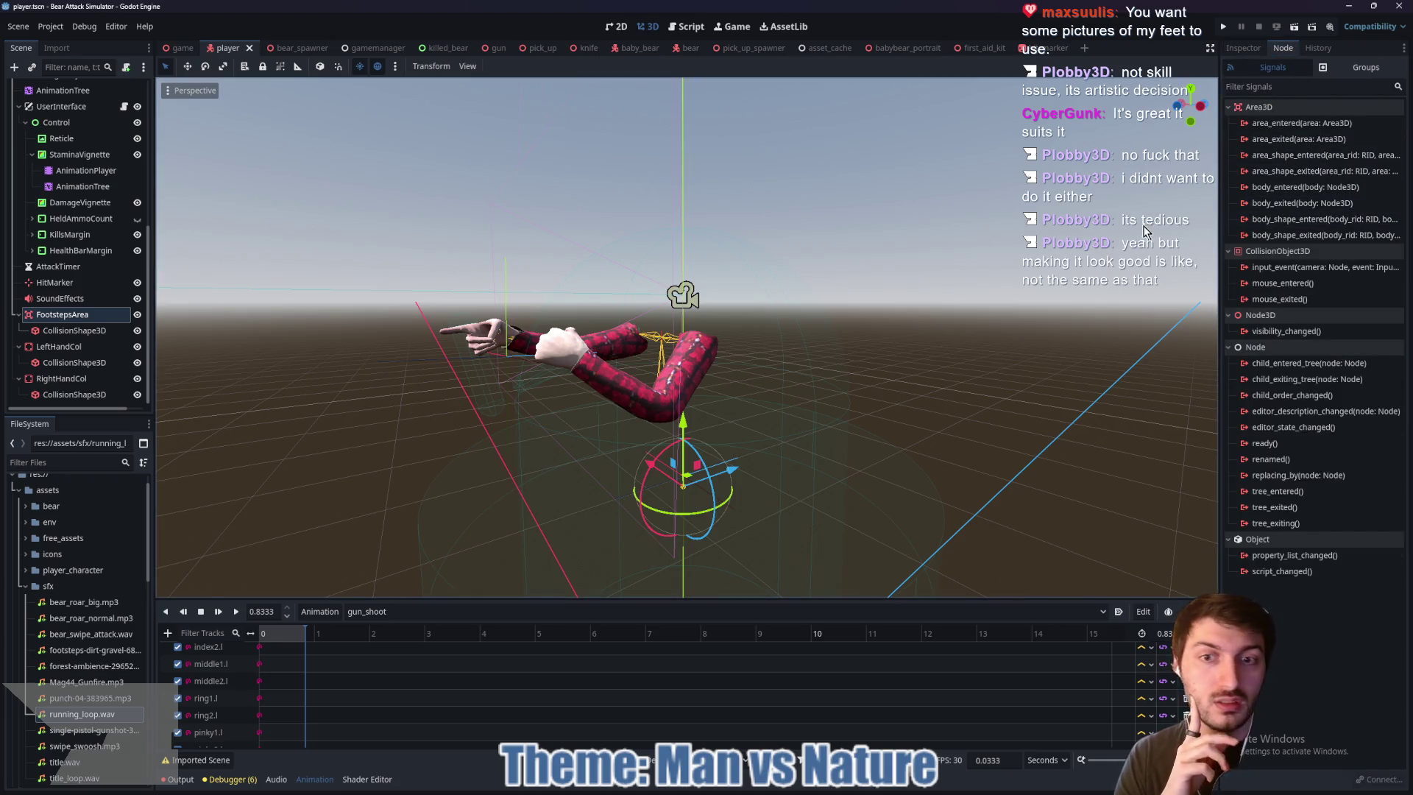
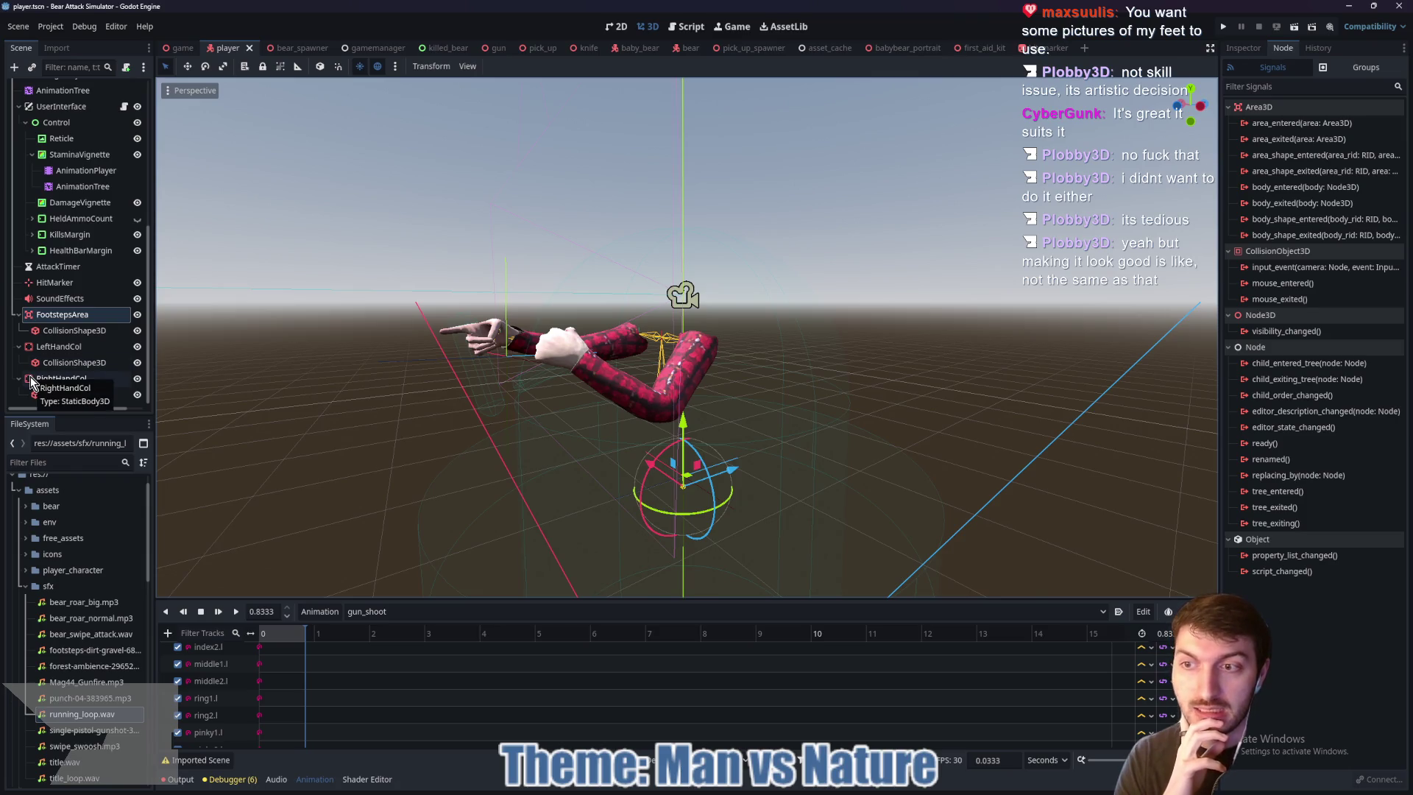
Step: Connect FootstepsArea's body_entered(body: Node3D) signal to a new _on_footsteps_area_body_entered method in player.gd
double_click(1305, 188)
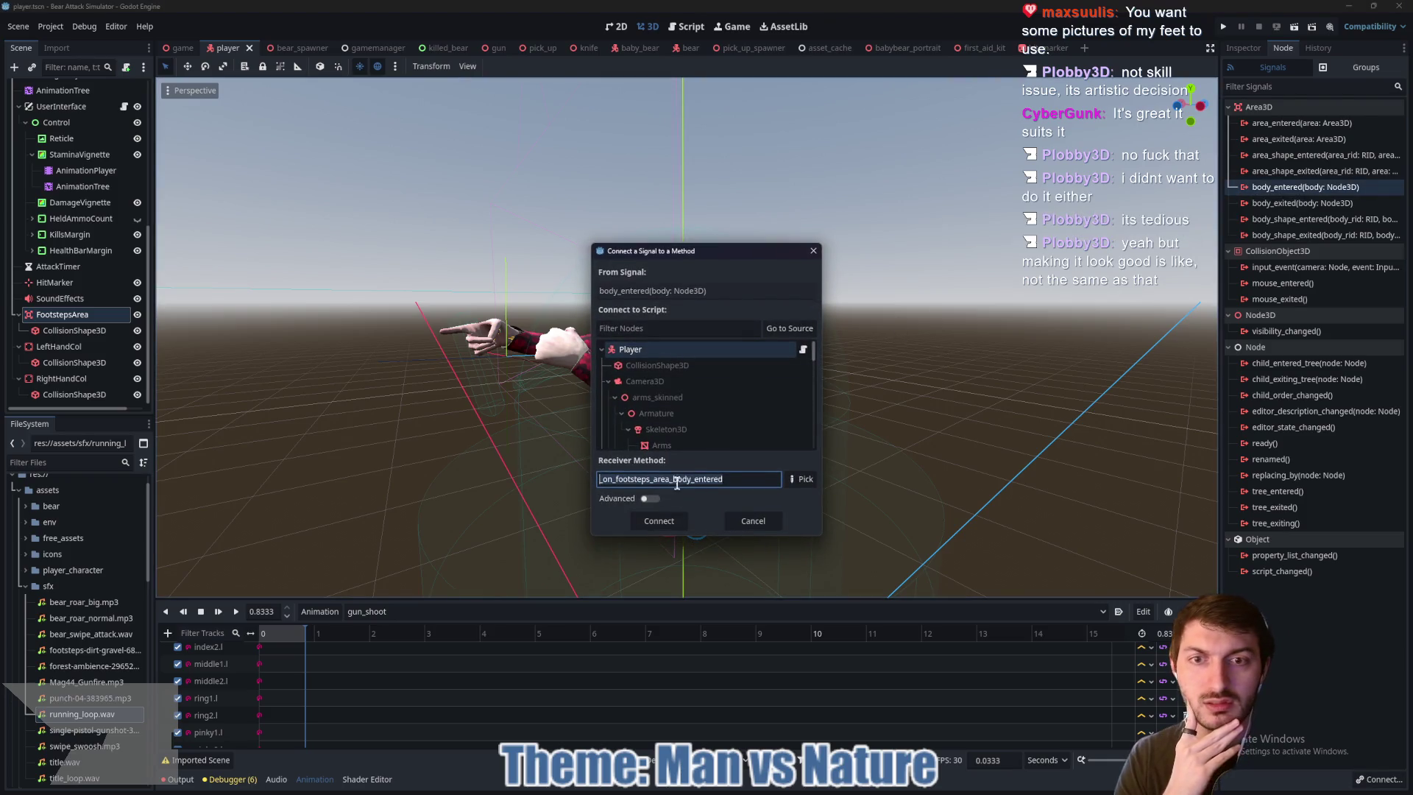
click(659, 524)
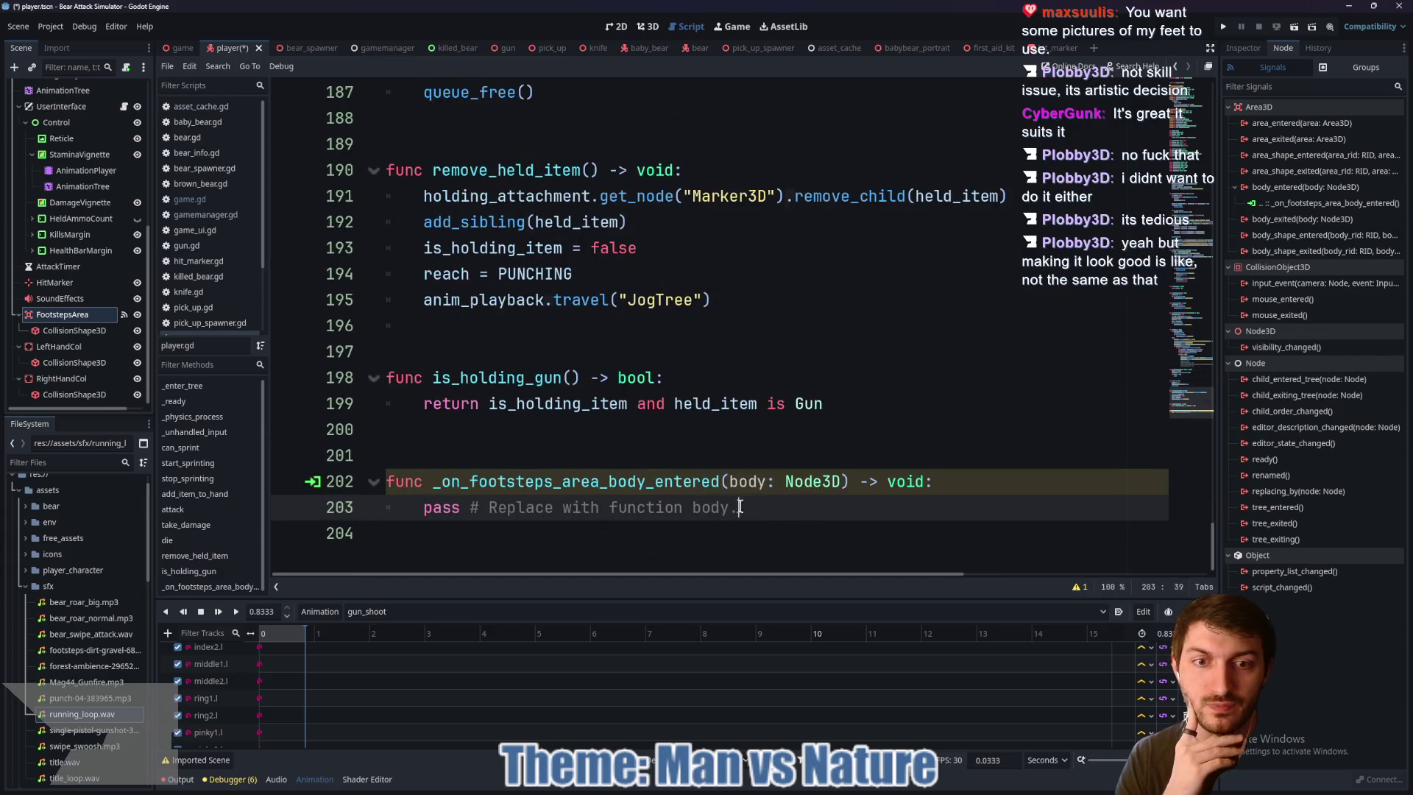
Step: Replace the handler's pass with 'sfx.stream = AssetCache.StepSounds' and 'sfx.play()'
drag(747, 507, 415, 512)
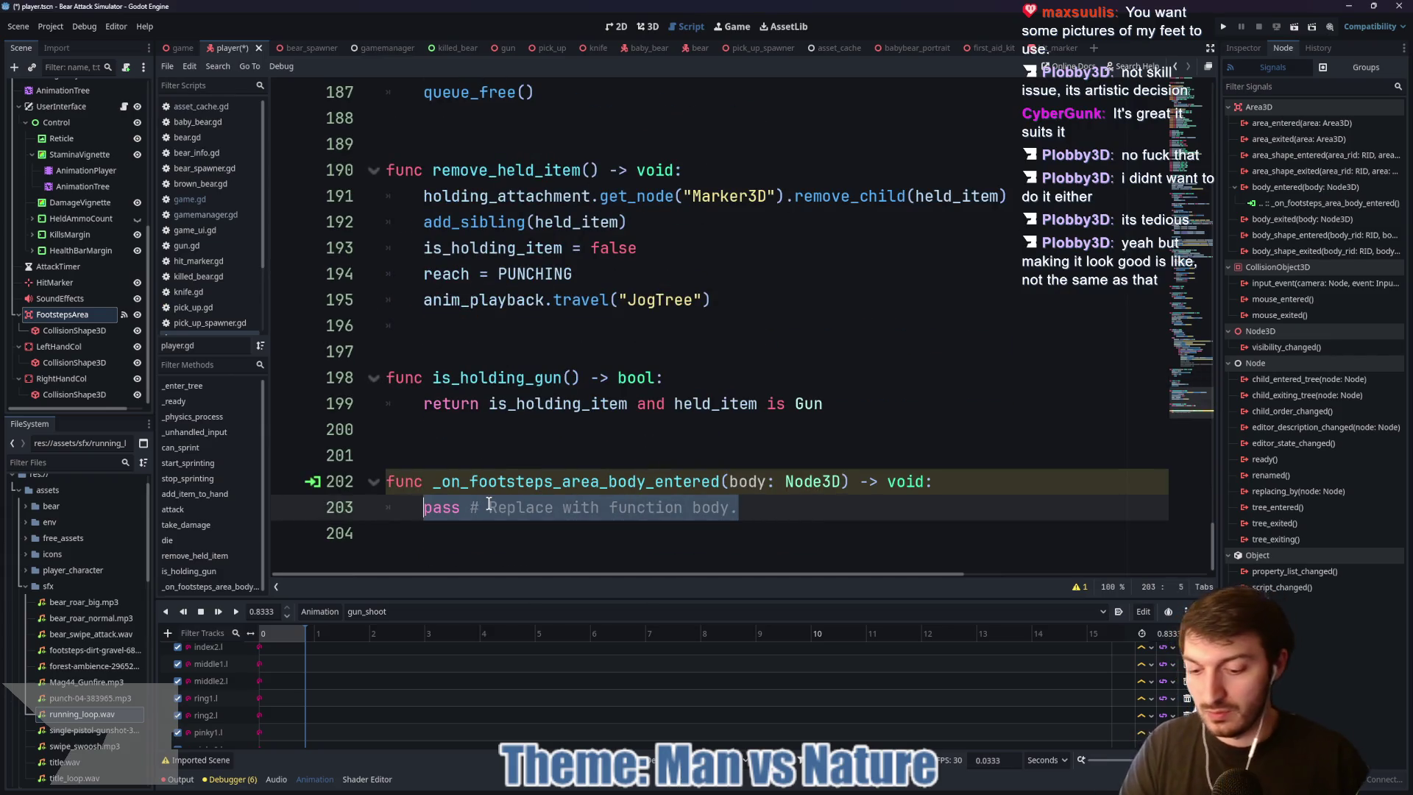
text(sfx.)
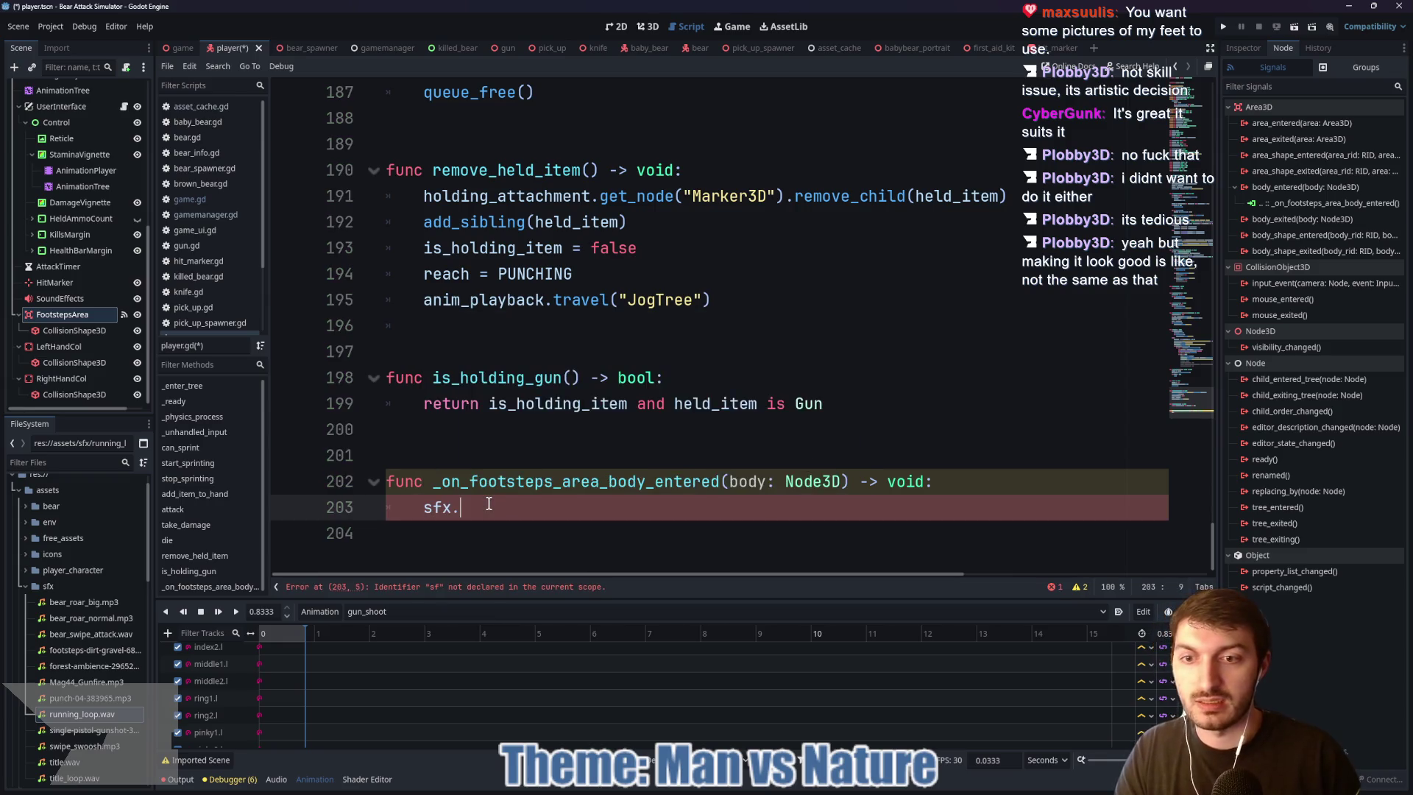
text(stre)
key(BackSpace)
key(BackSpace)
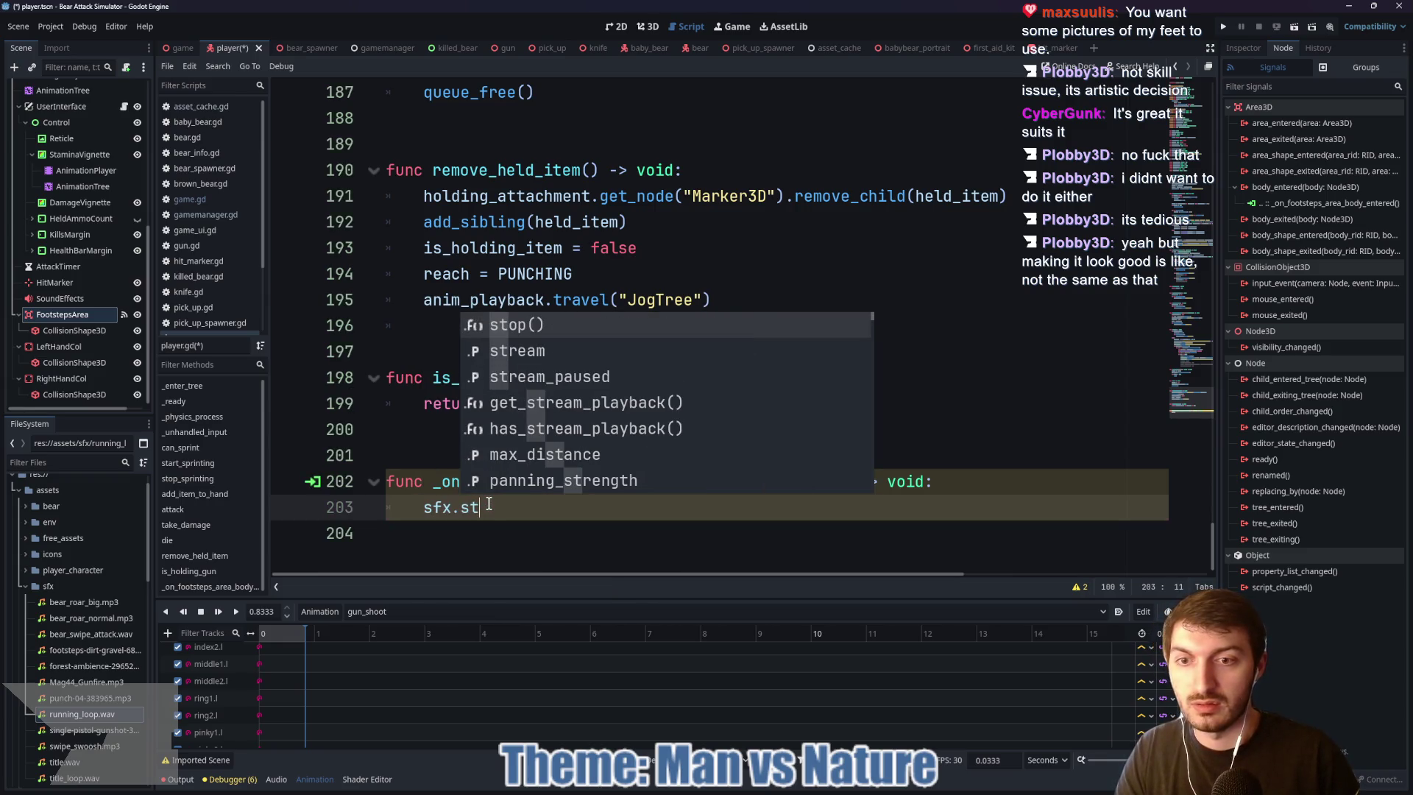
text(ream)
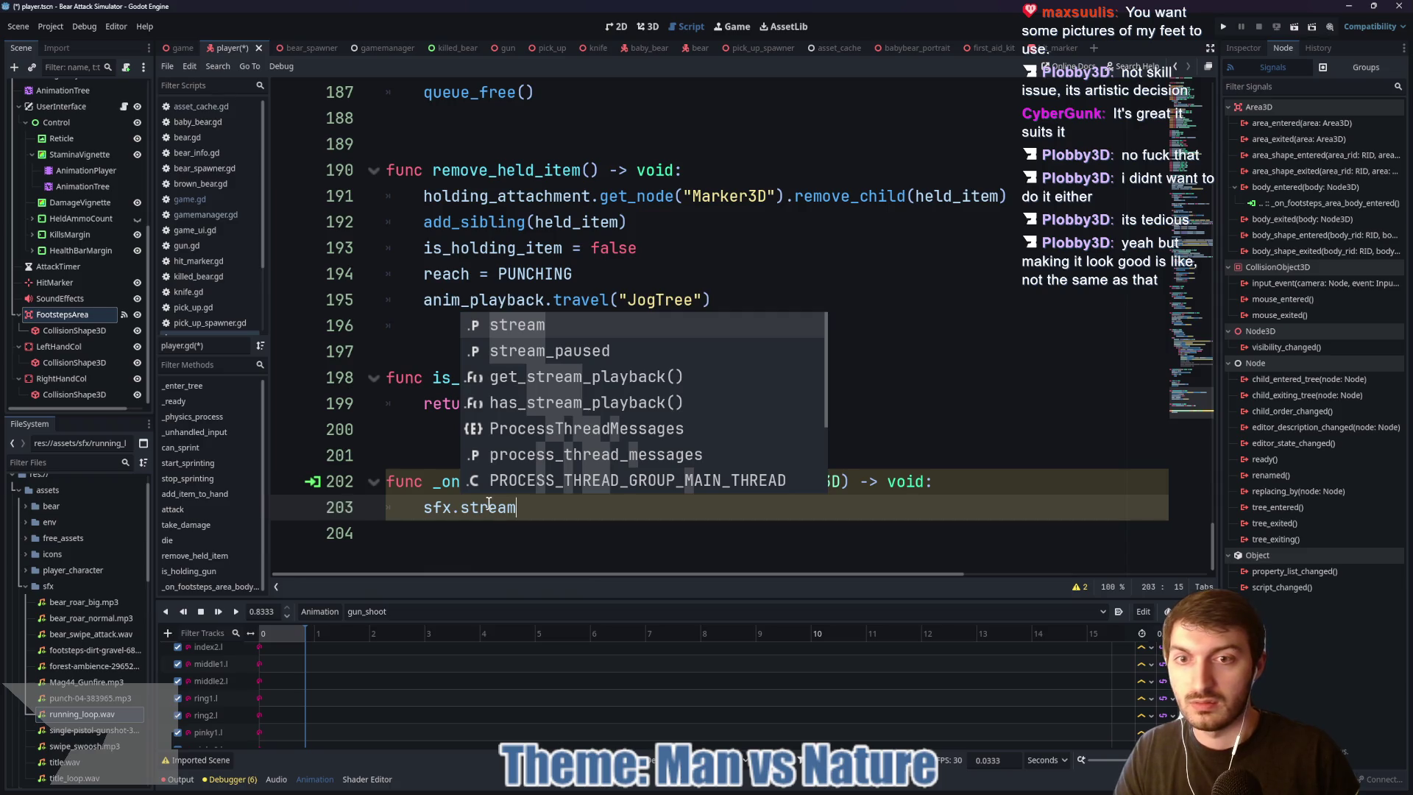
text( = )
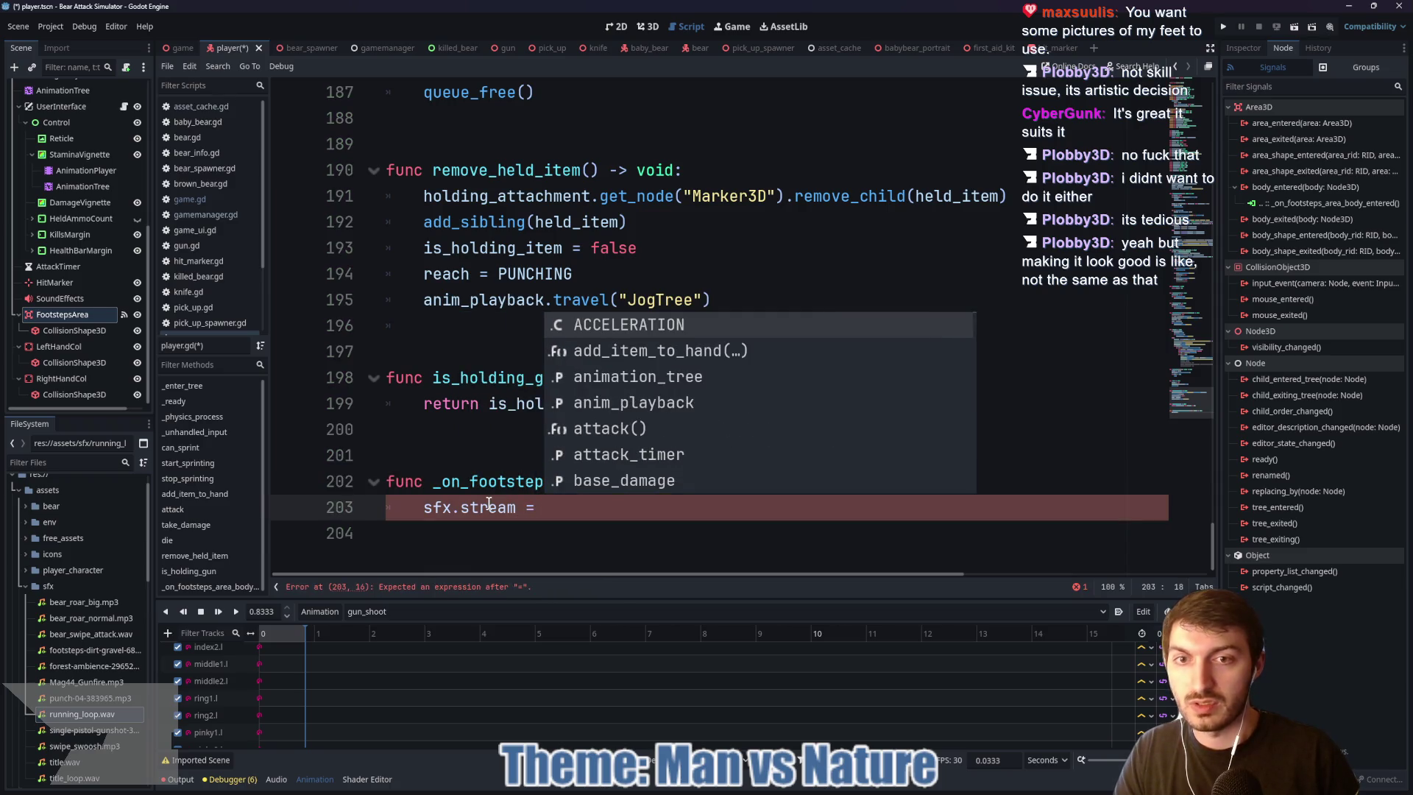
text(Asse)
key(Return)
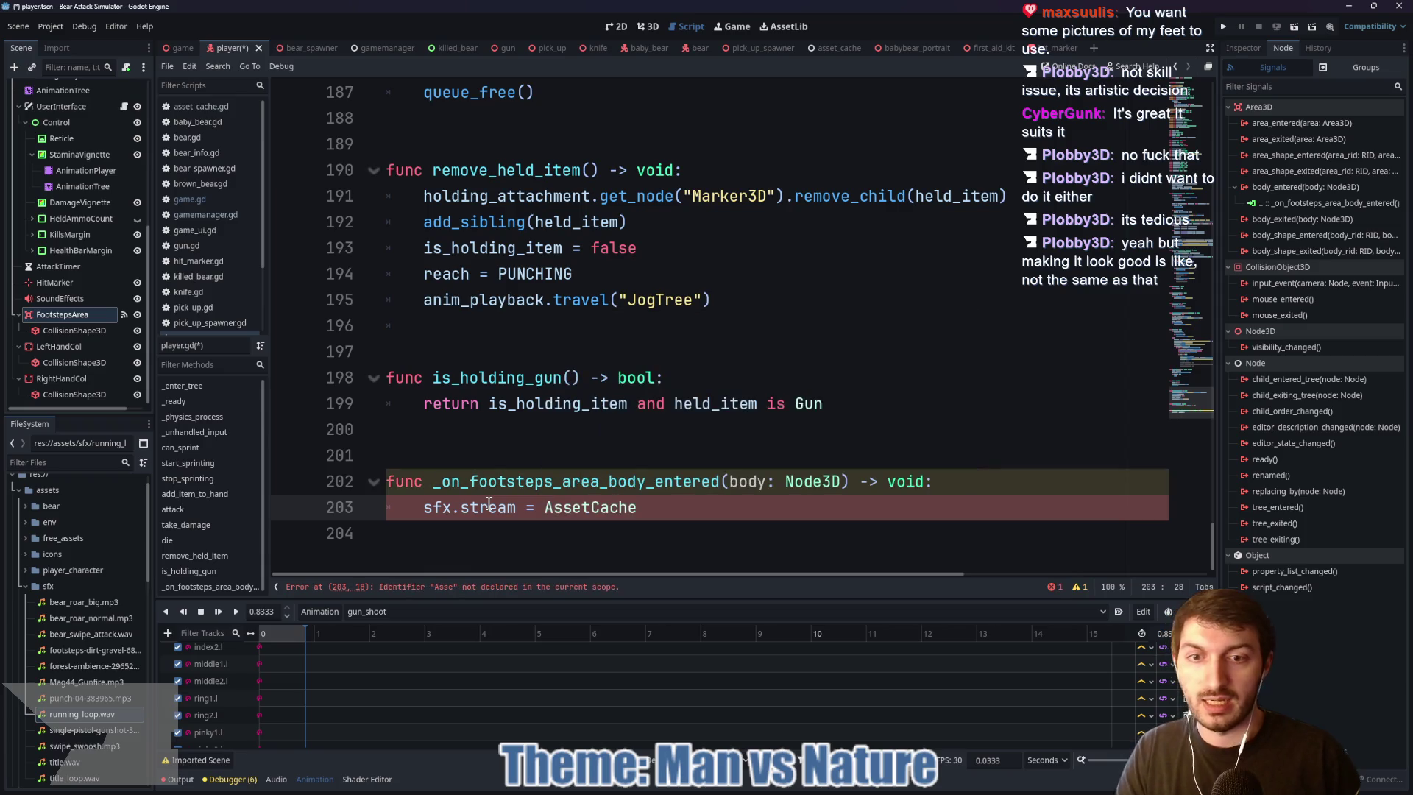
text(.)
key(Down)
key(Down)
key(Down)
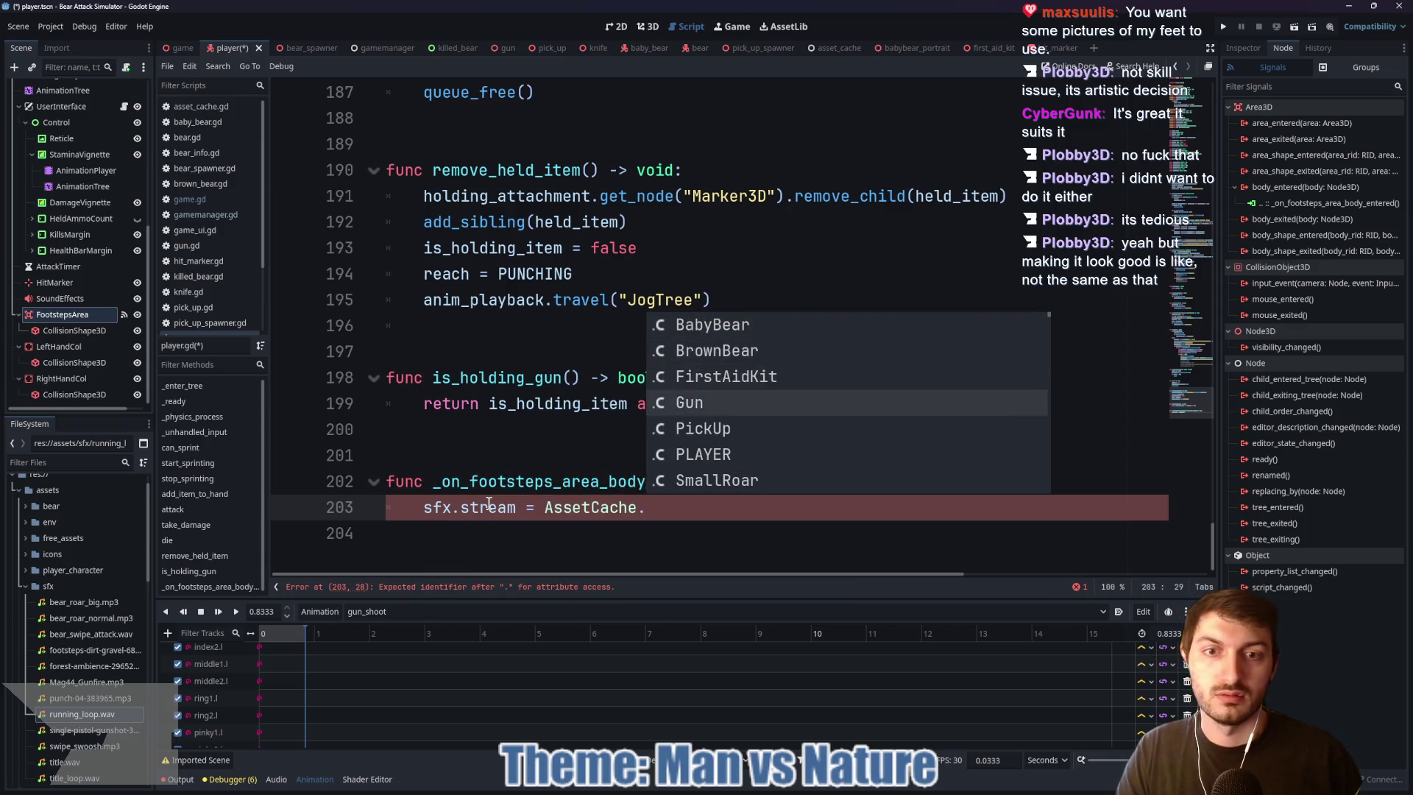
key(Up)
key(Up)
key(Up)
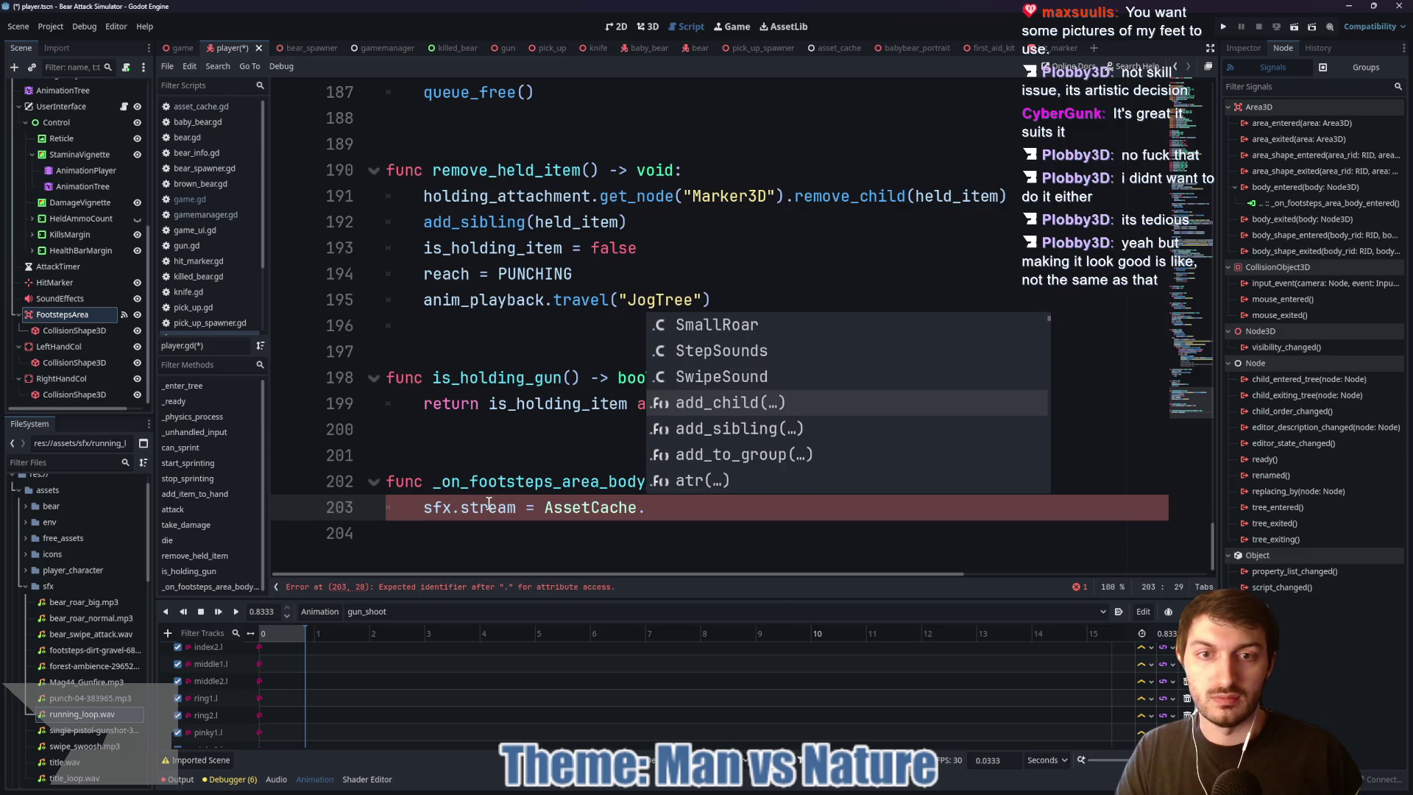
key(Down)
key(Return)
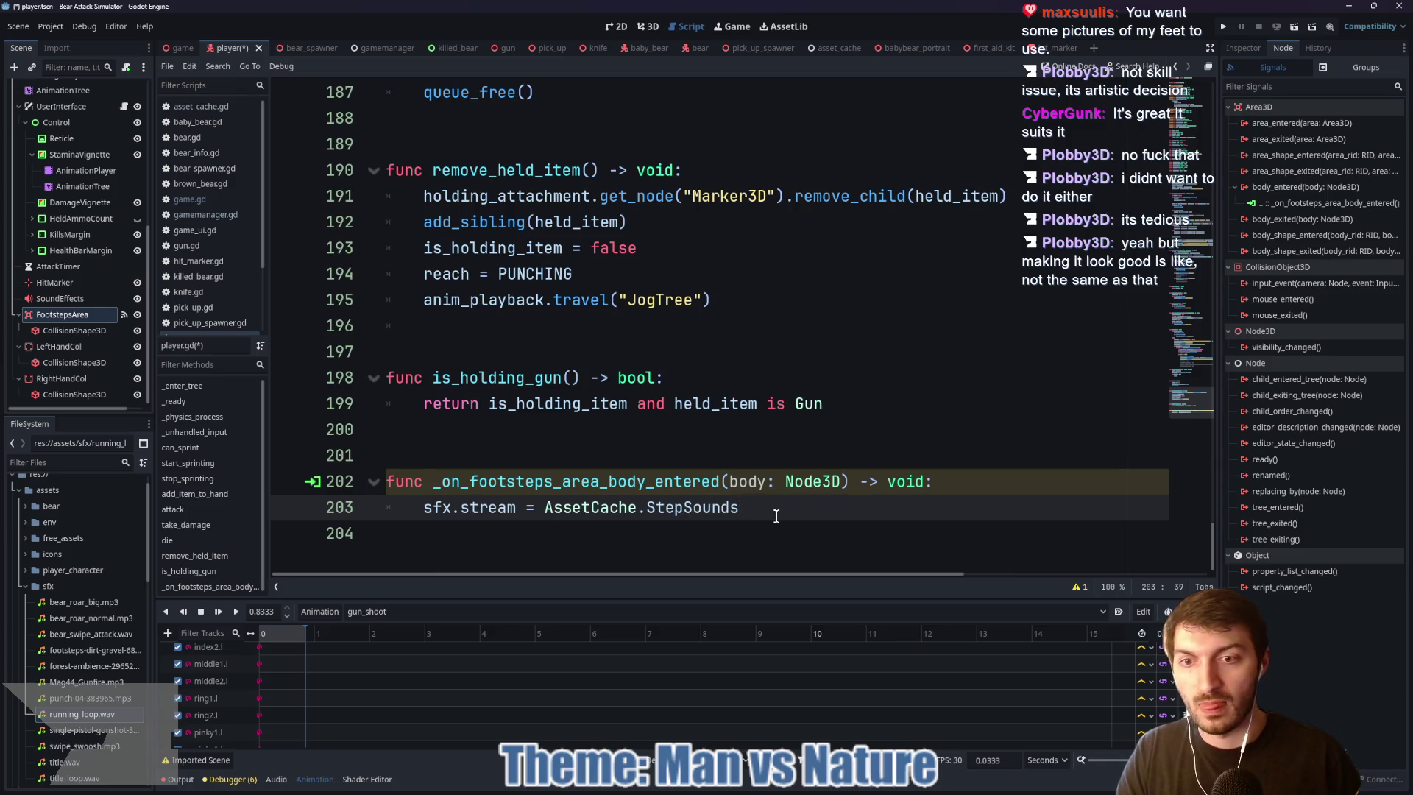
key(Return)
text(sfx.pl)
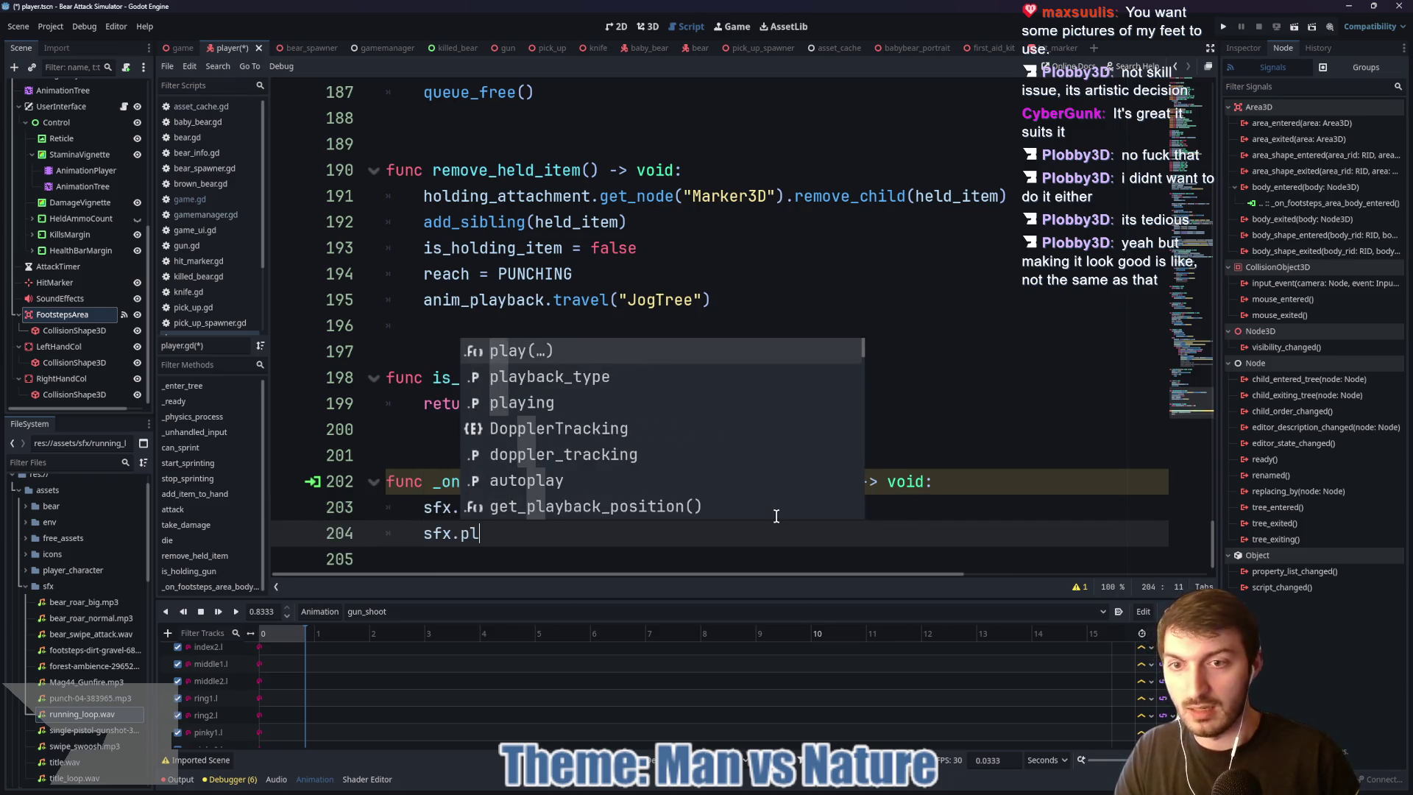
key(Return)
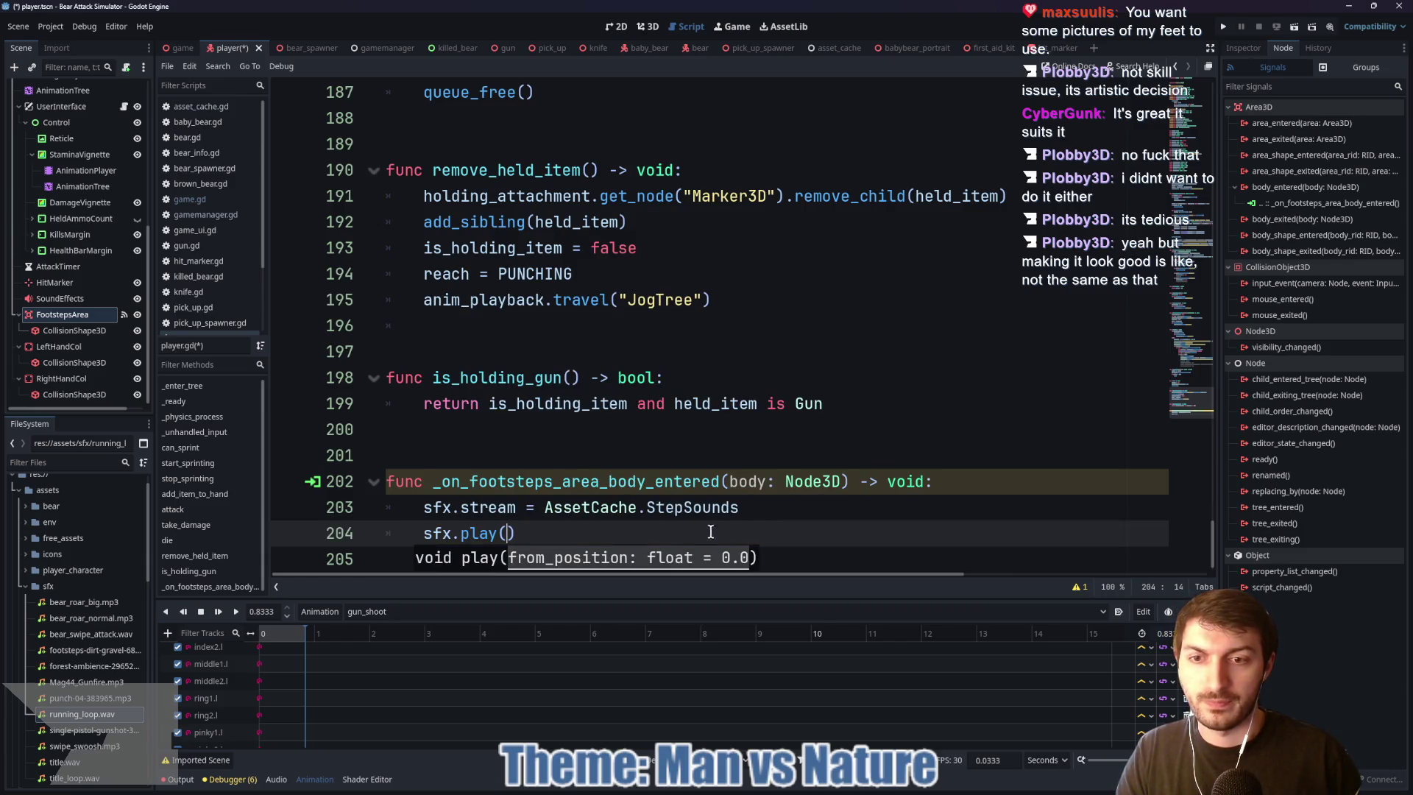
key(Right)
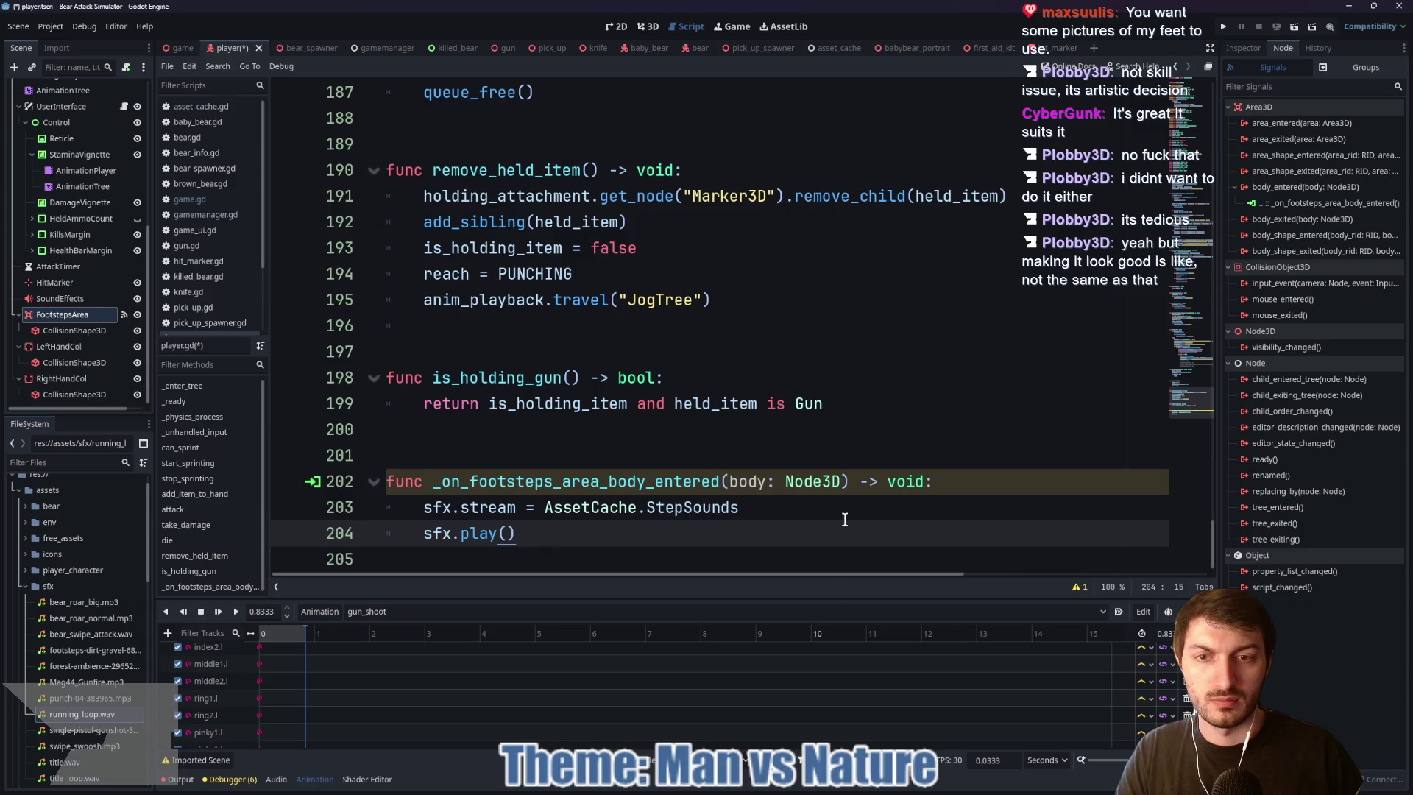
Step: Add a leading 'if body is not StaticBody3D: return' check, save player.gd, and switch to the game scene
click(733, 480)
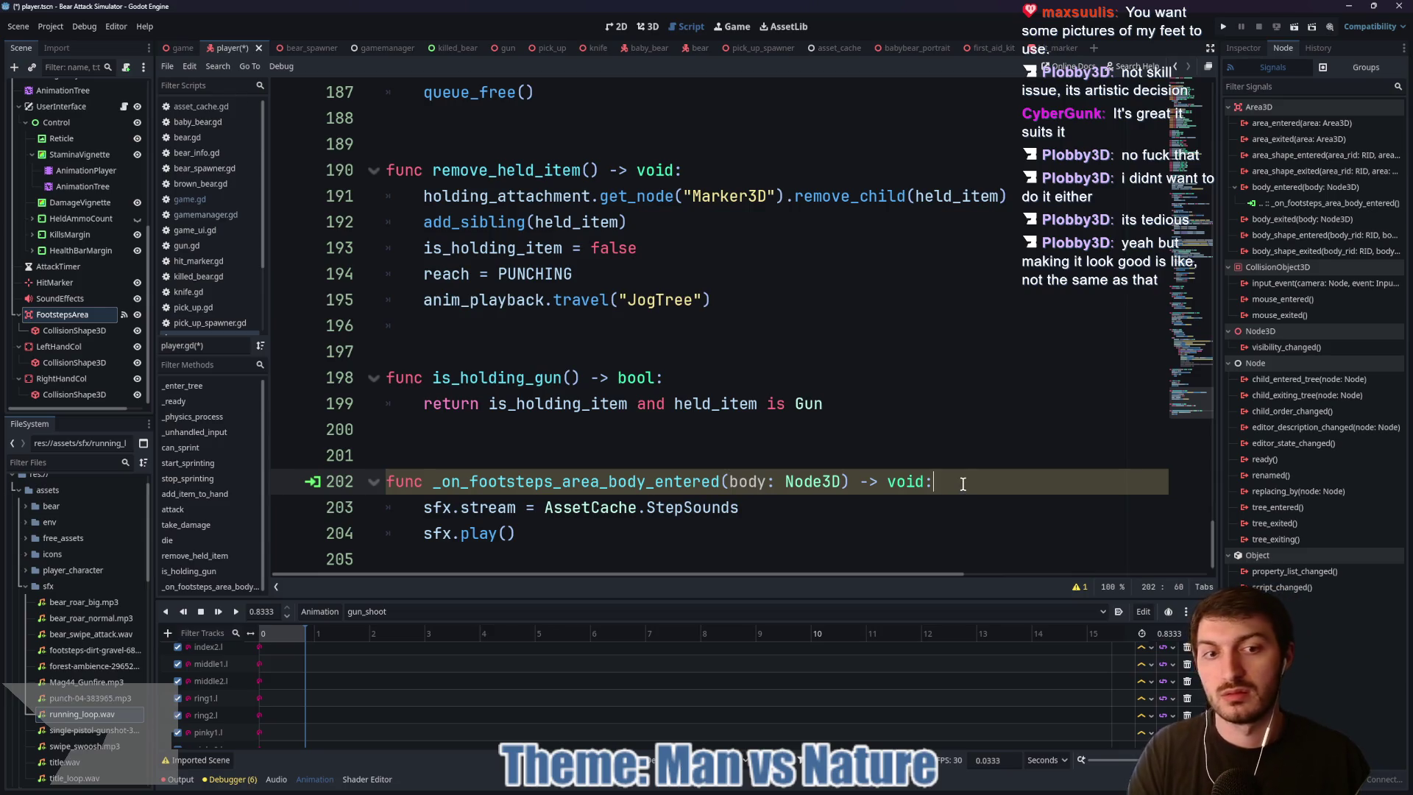
key(Return)
text(if body i)
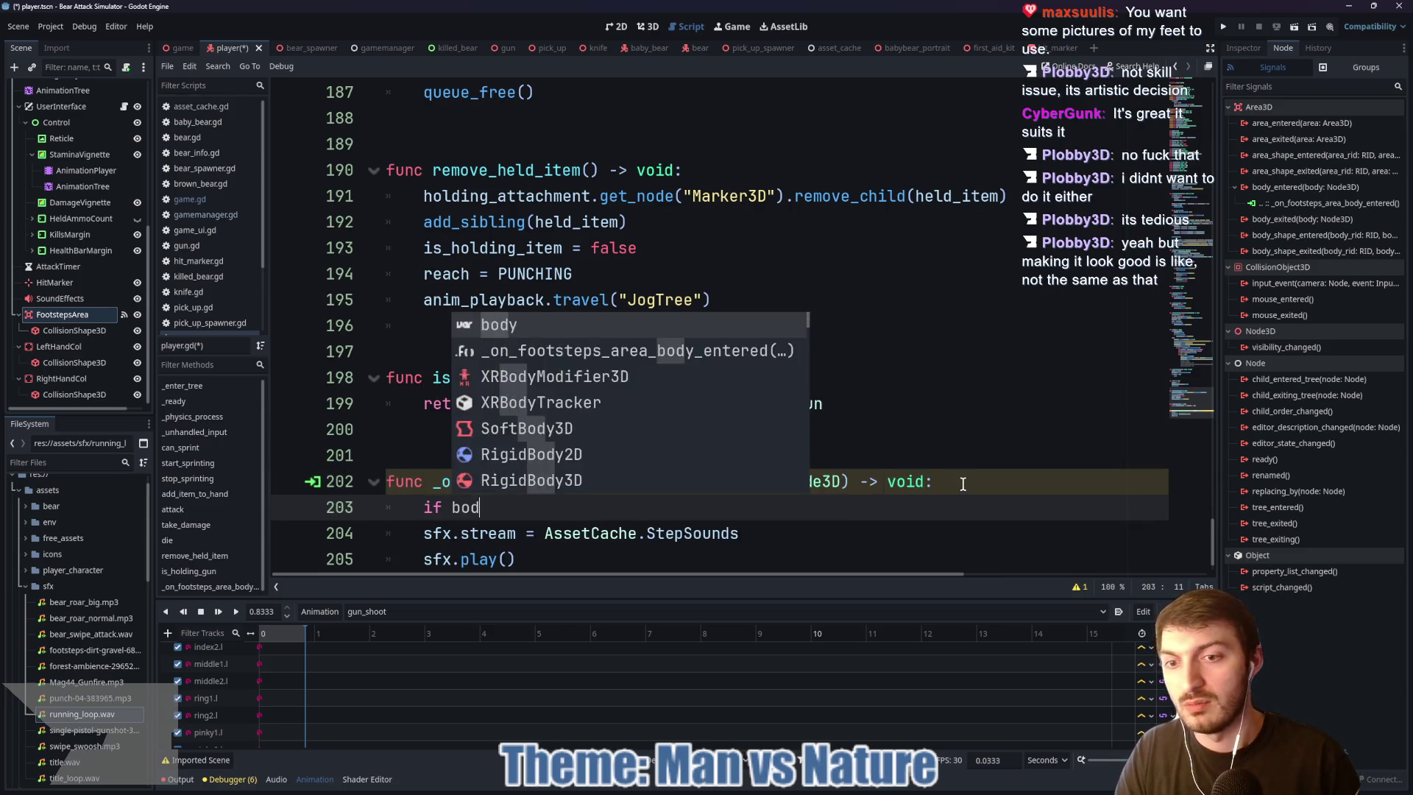
key(BackSpace)
text(s not Static)
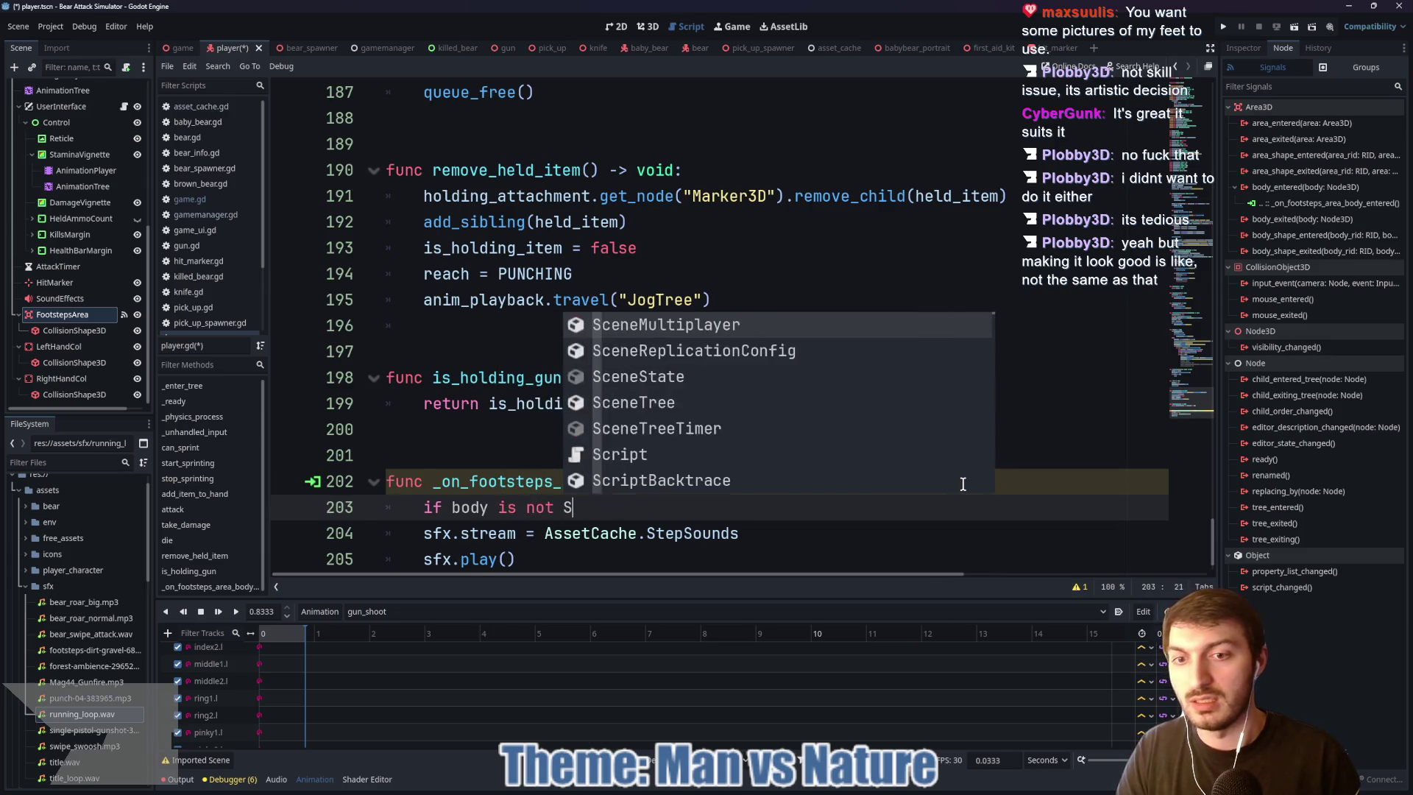
key(Down)
key(Return)
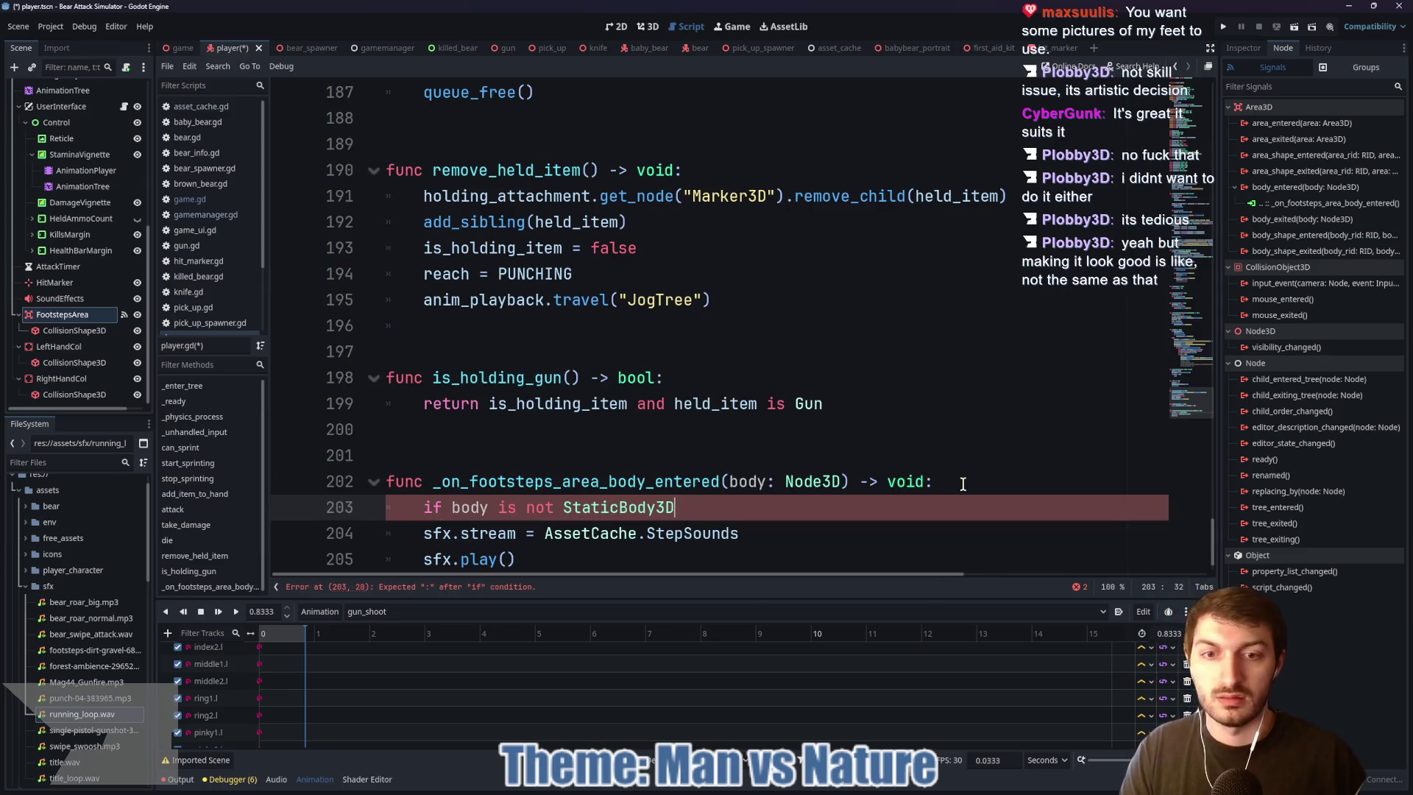
text(turn)
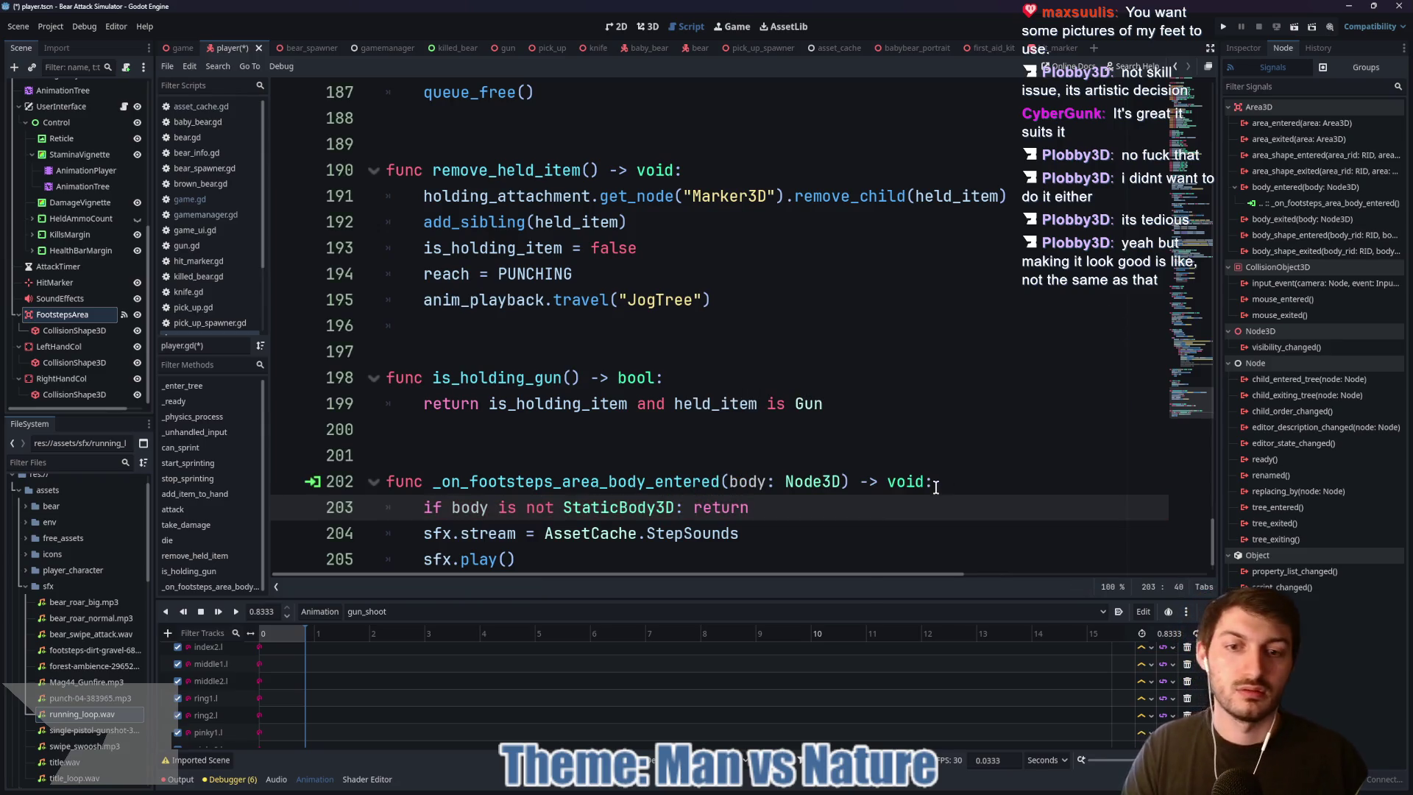
key(ctrl+s)
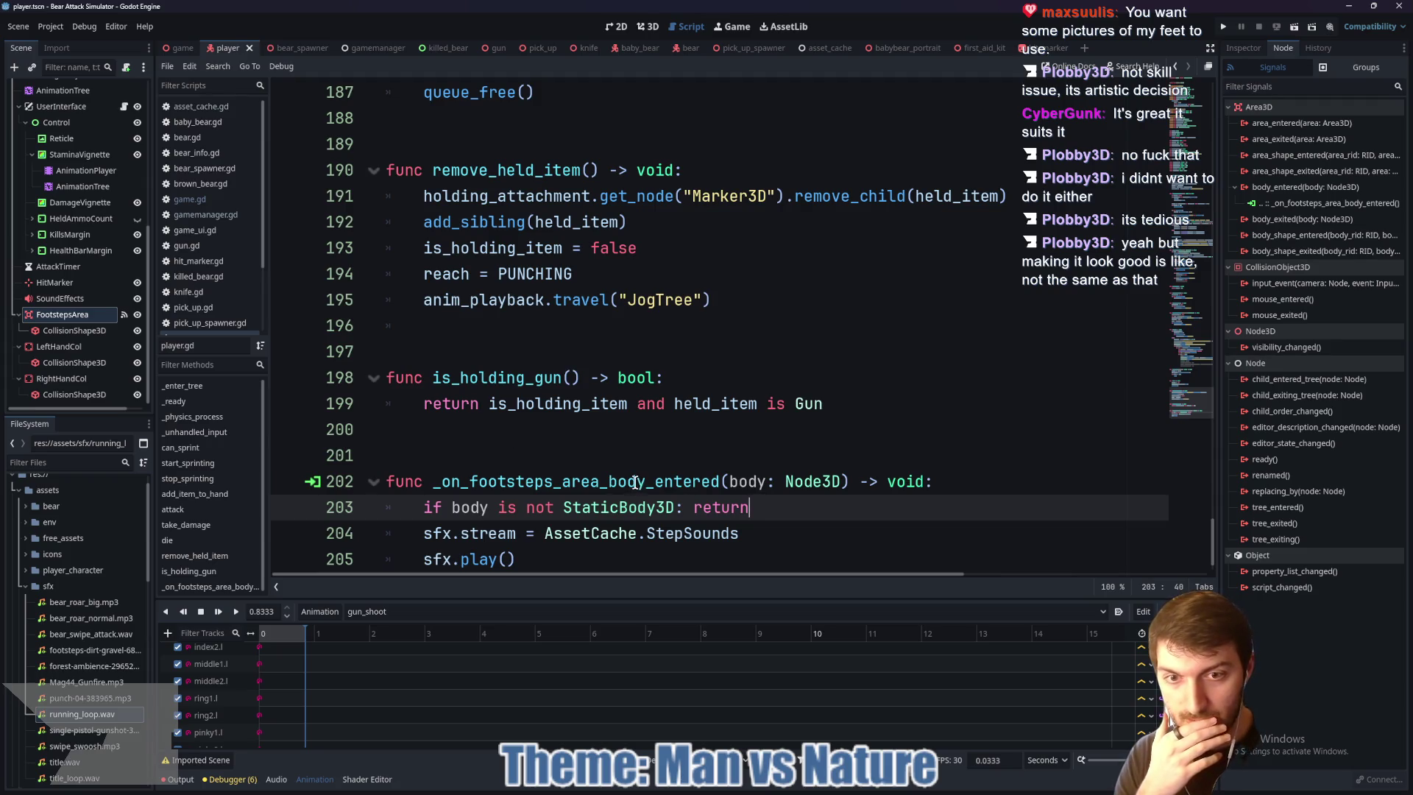
click(183, 50)
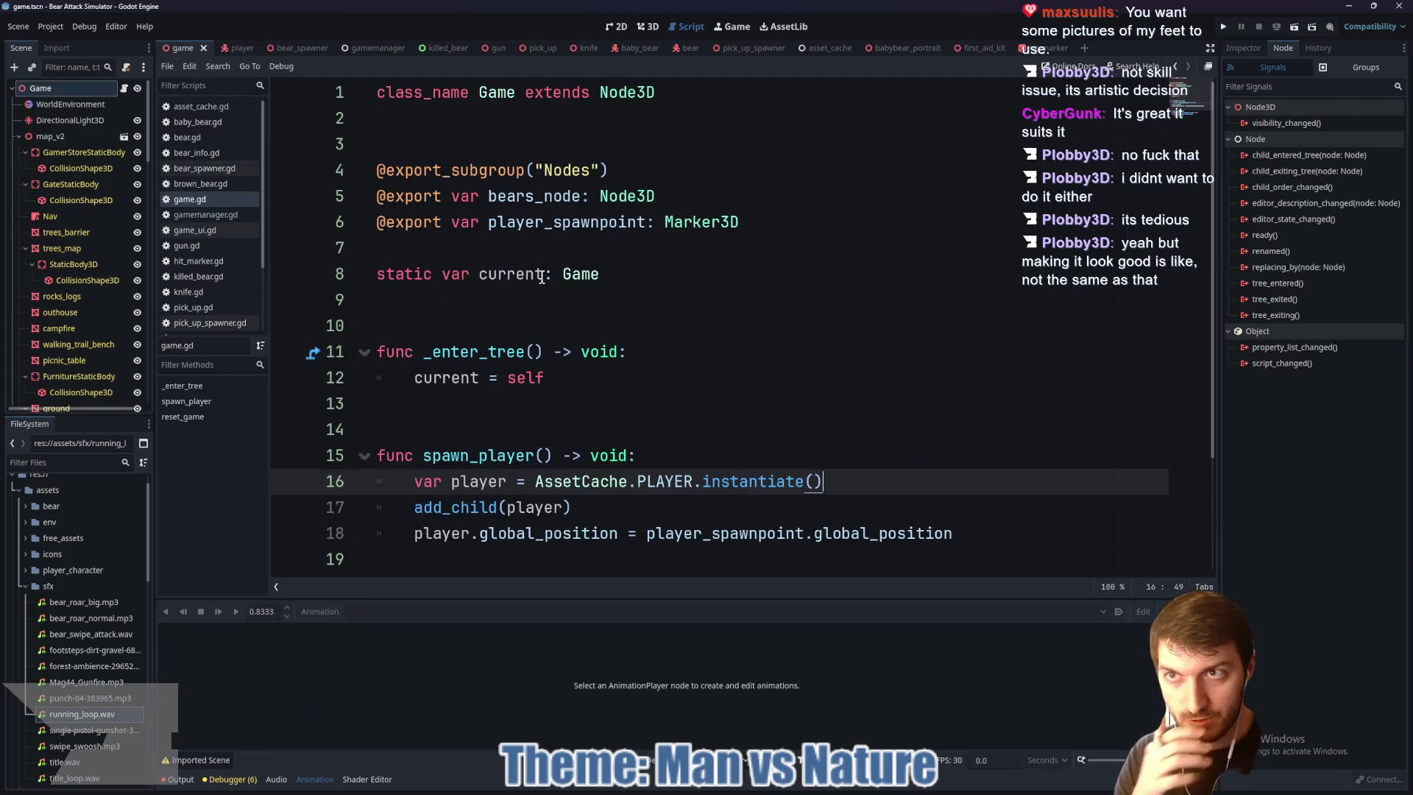
Step: Run the game, turn the music all the way down and sound effects up, then start playing
key(F5)
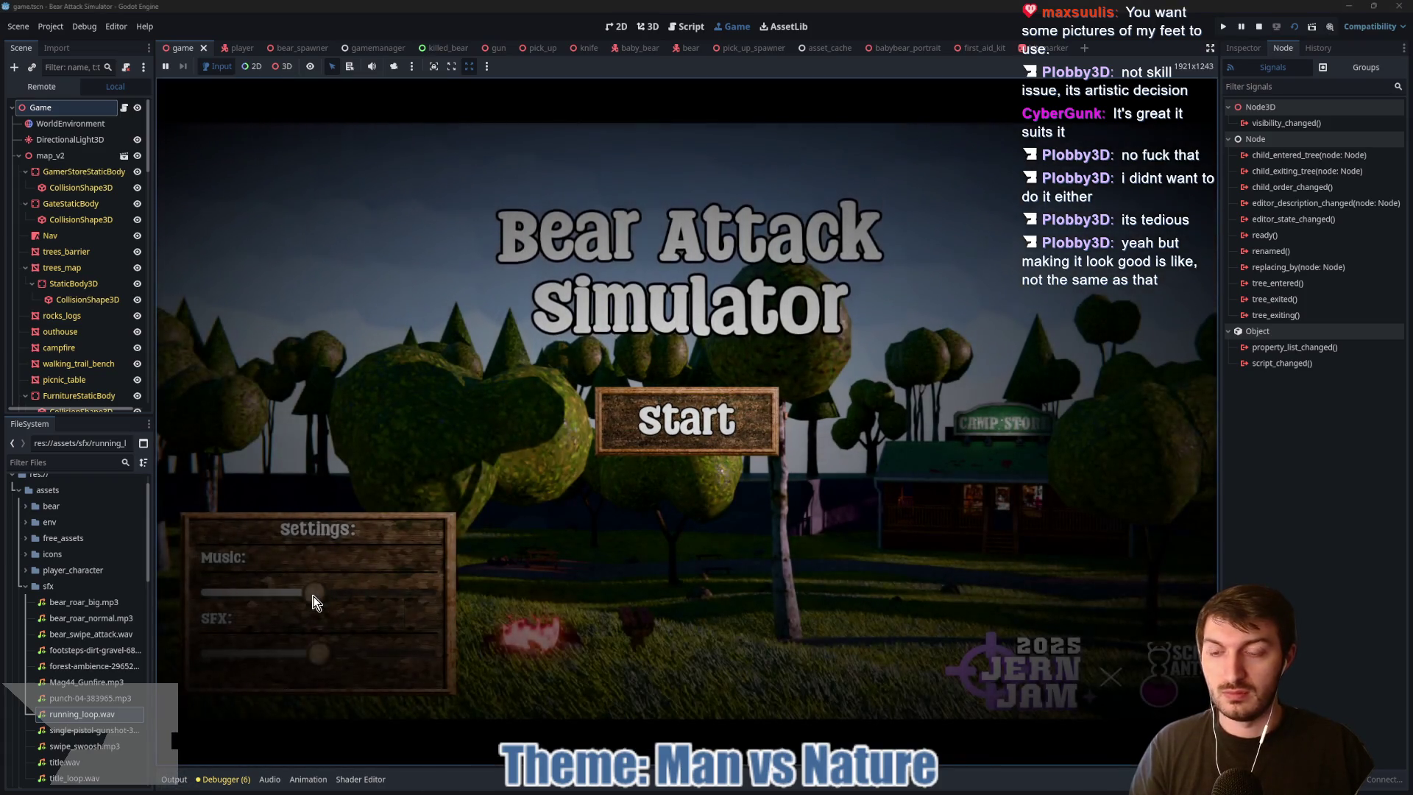
drag(313, 594, 214, 593)
drag(317, 653, 422, 654)
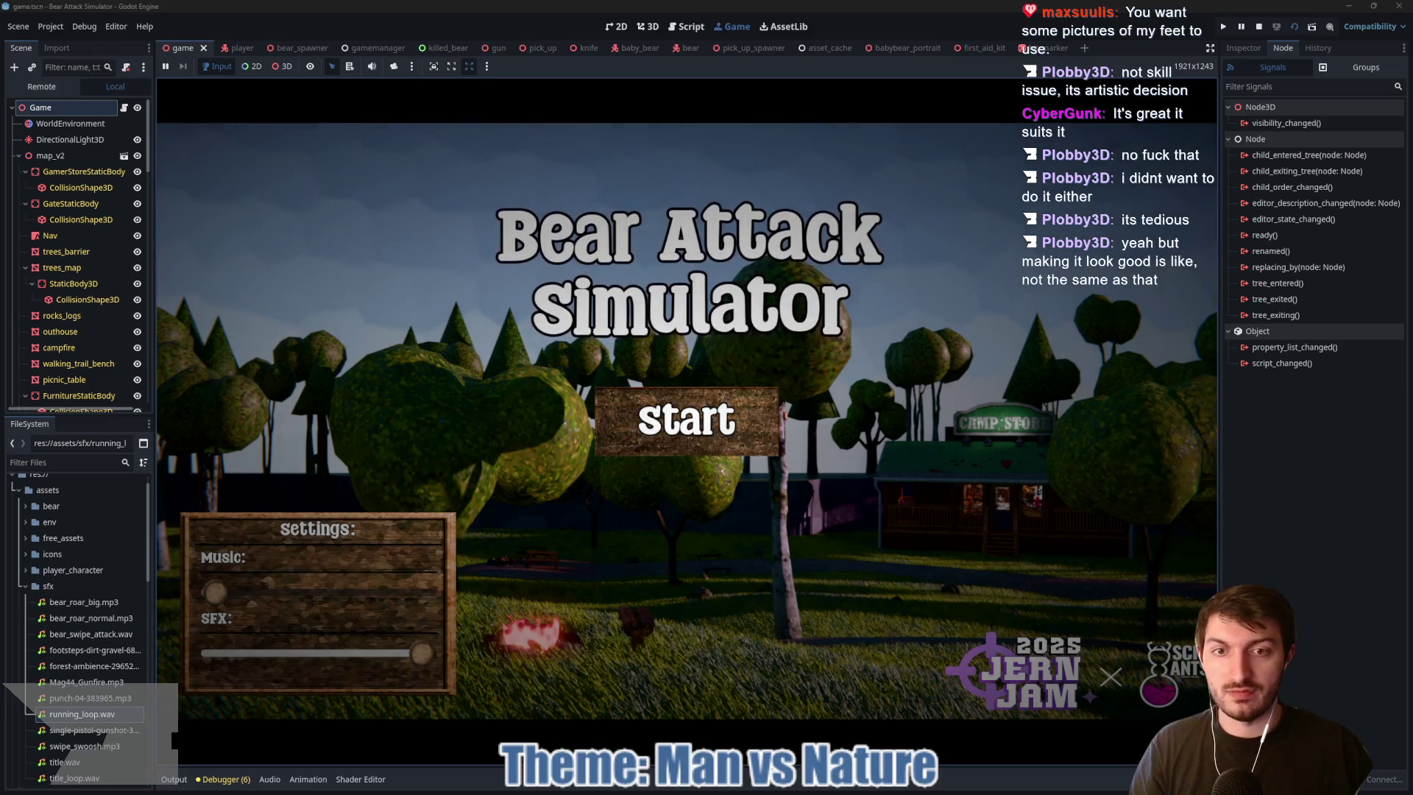
click(686, 421)
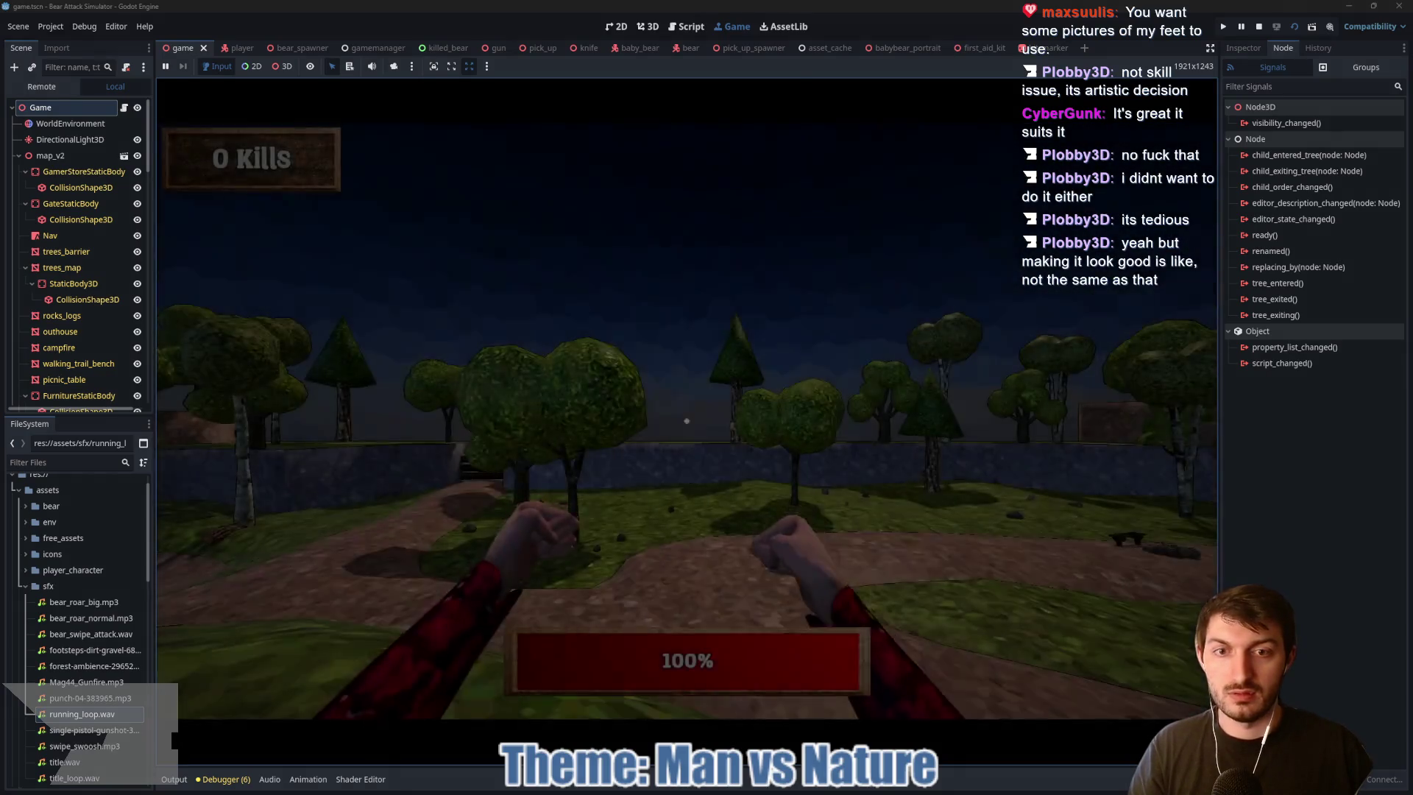
Step: Walk the player past the cabin and Camp Store toward the field, then stop the game
key(w)
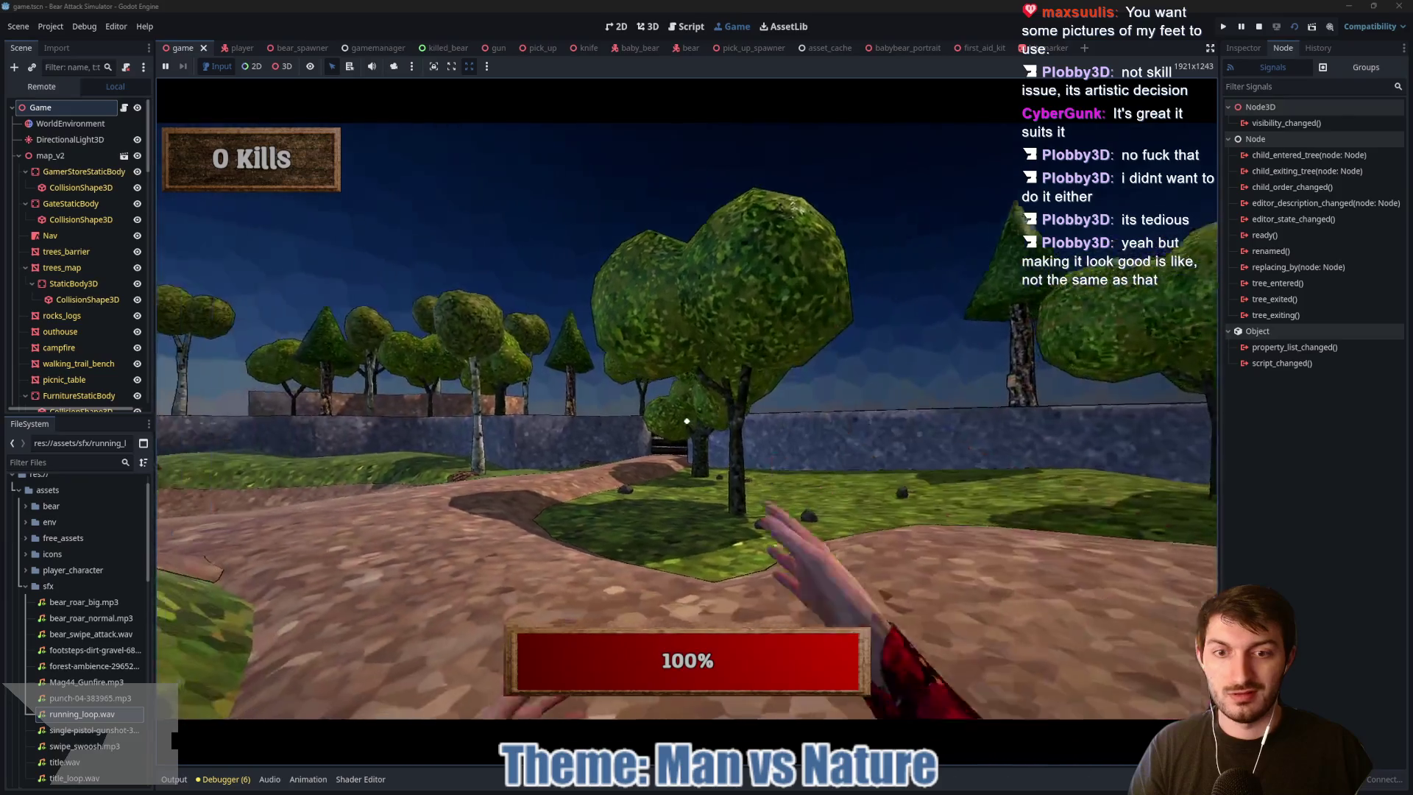
key(w)
key(w)
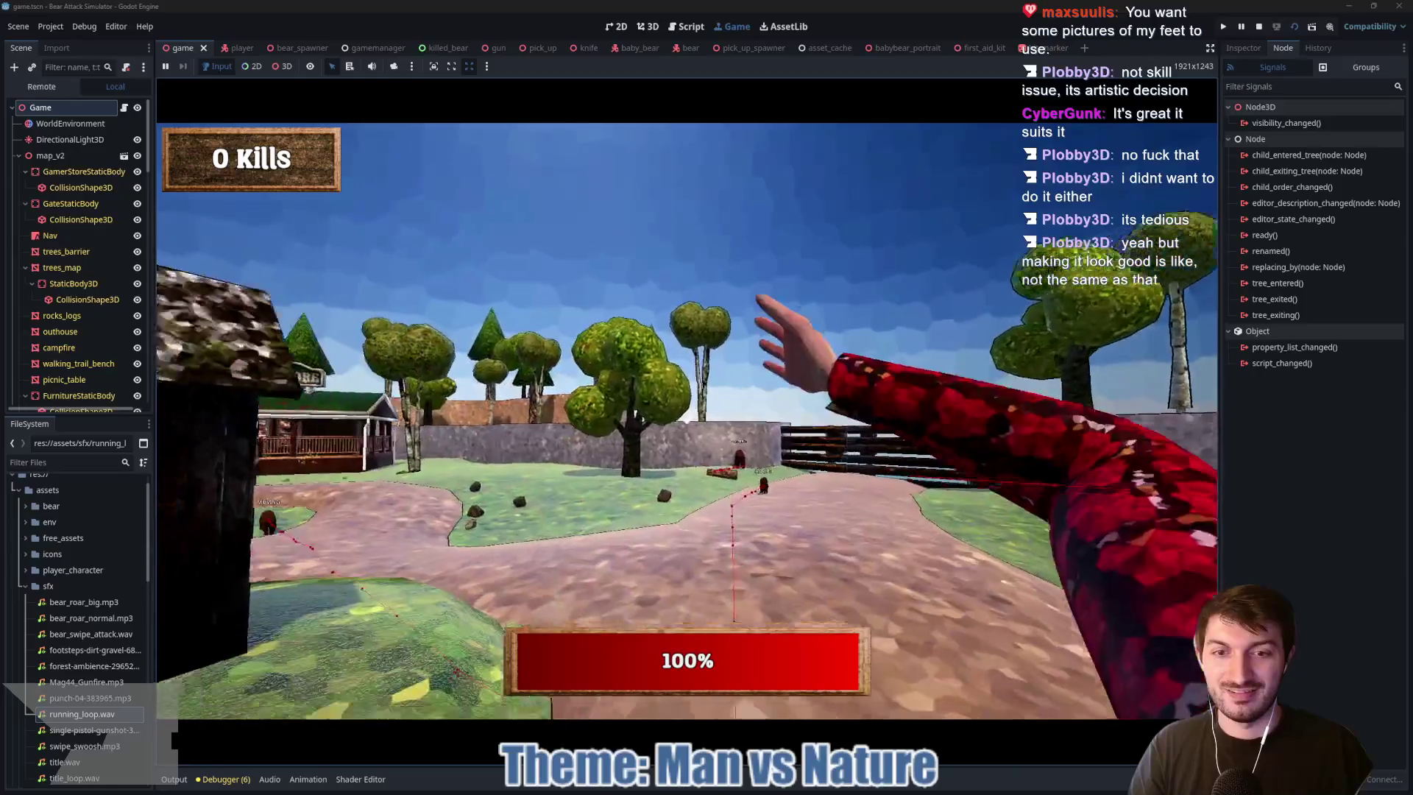
key(w)
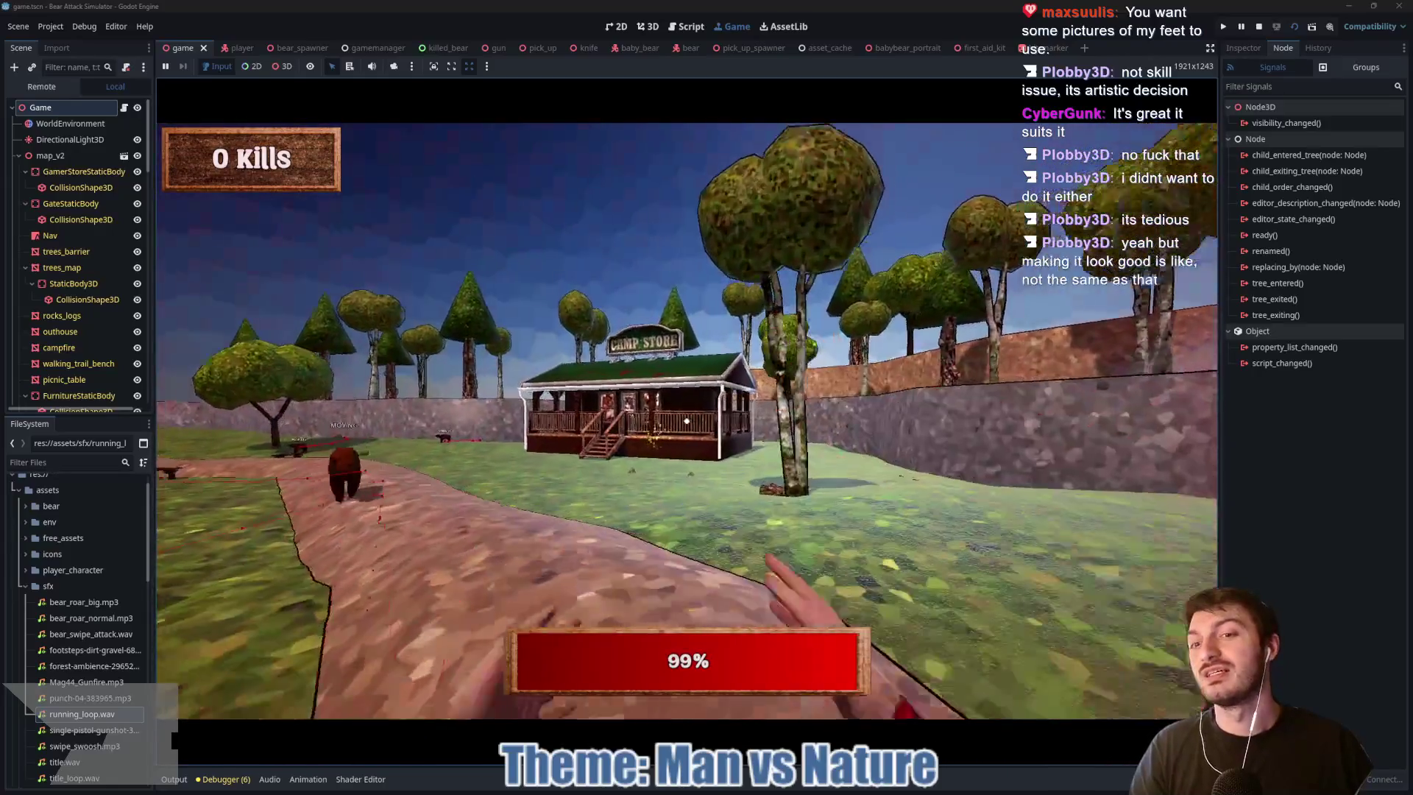
key(w)
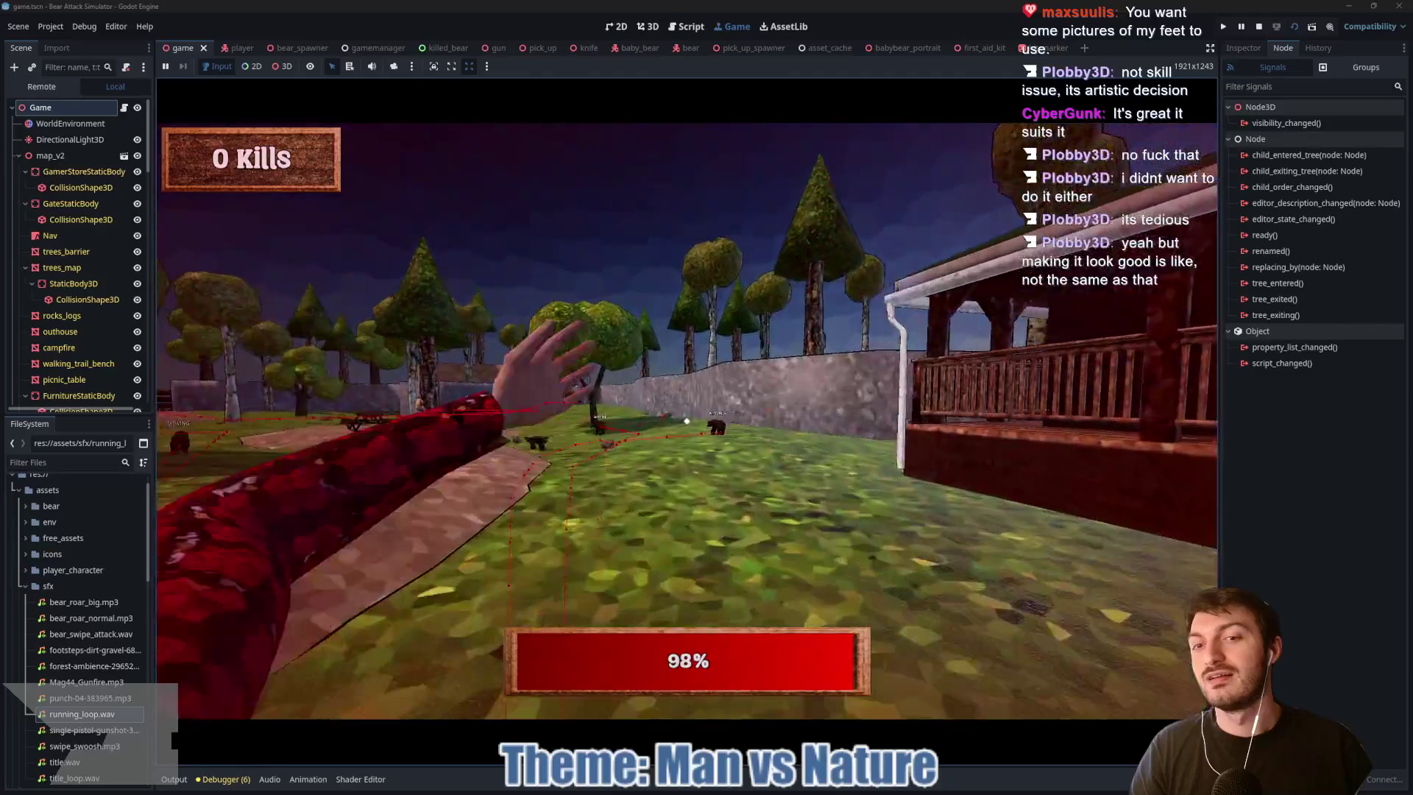
key(w)
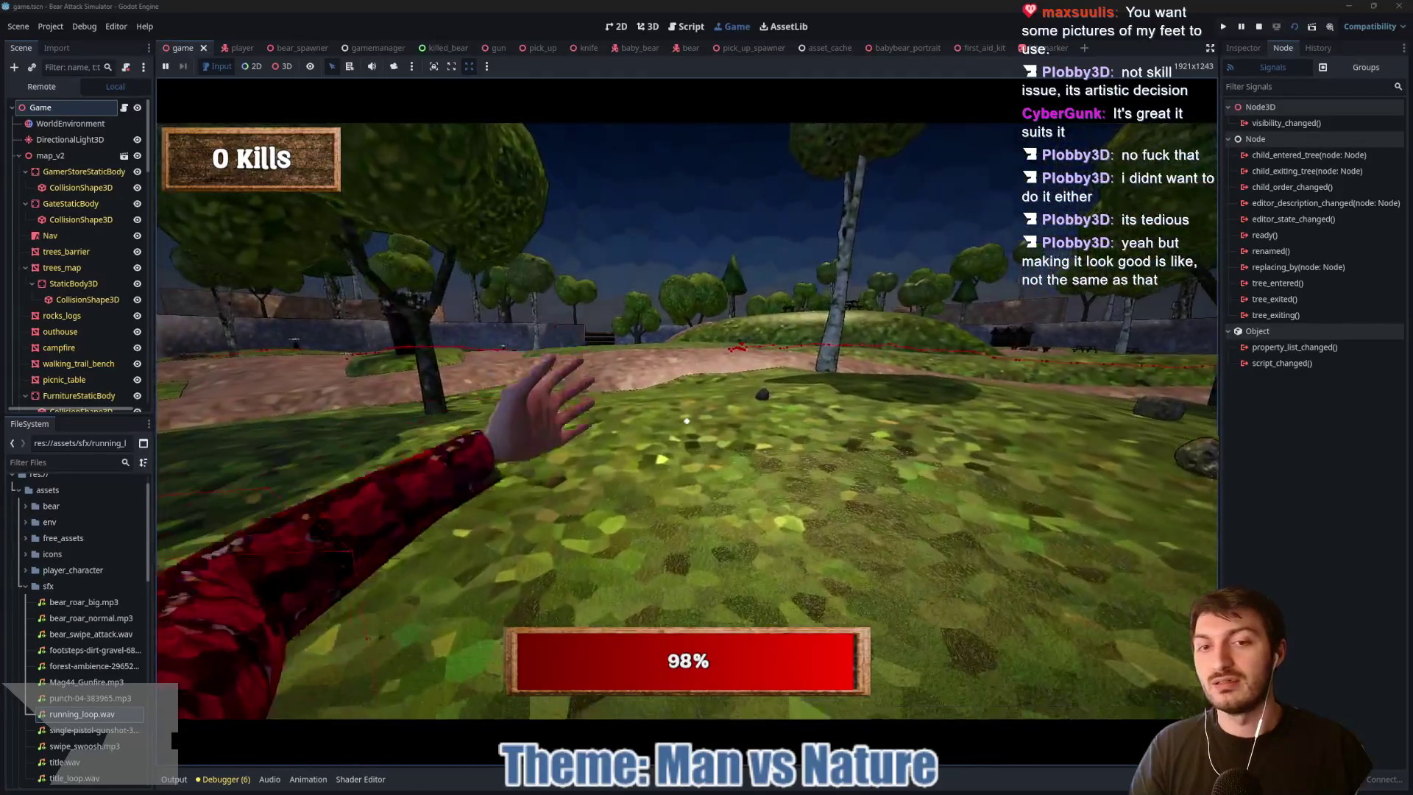
key(F8)
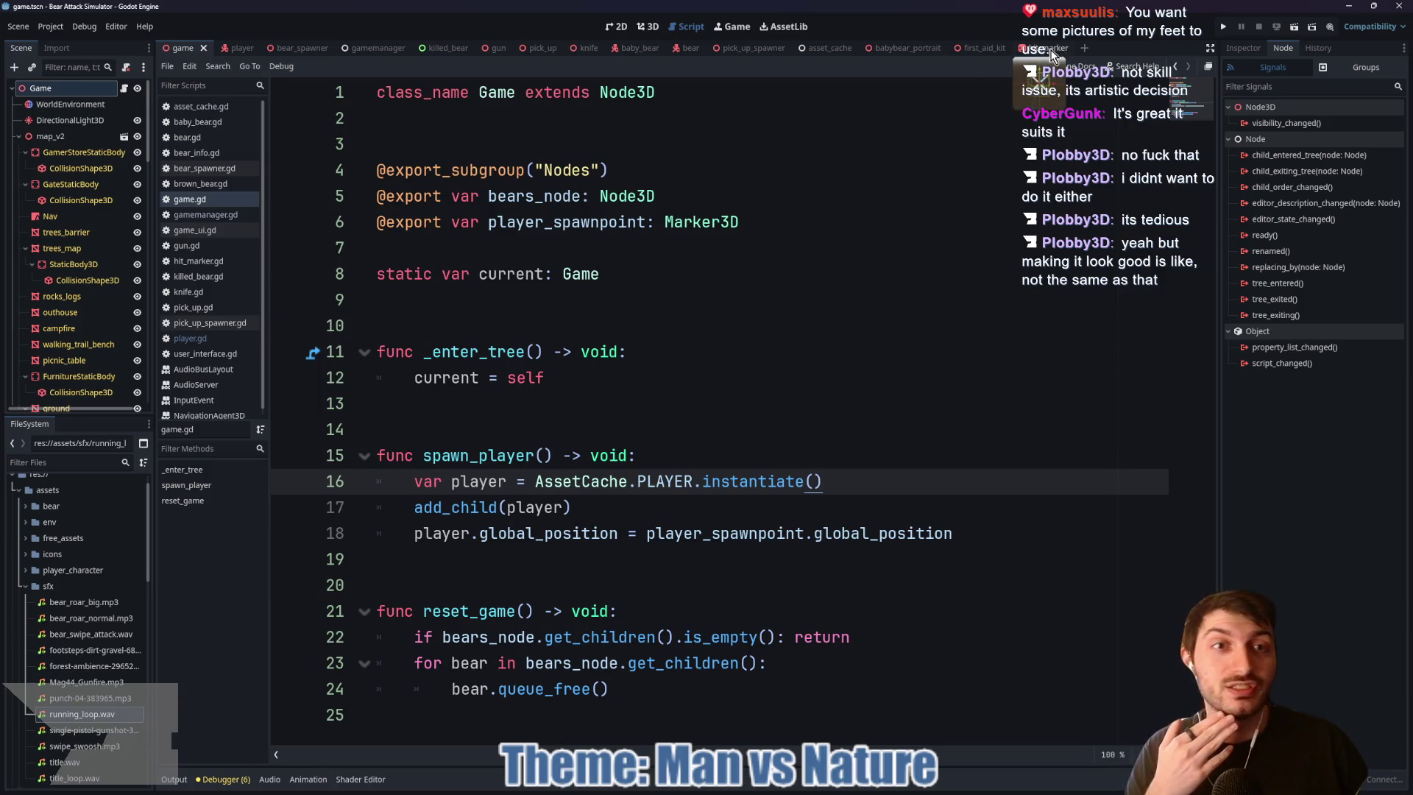
Step: Inspect running_loop.wav, then in the player scene drag SoundEffects' Volume dB up to 2.222
click(95, 714)
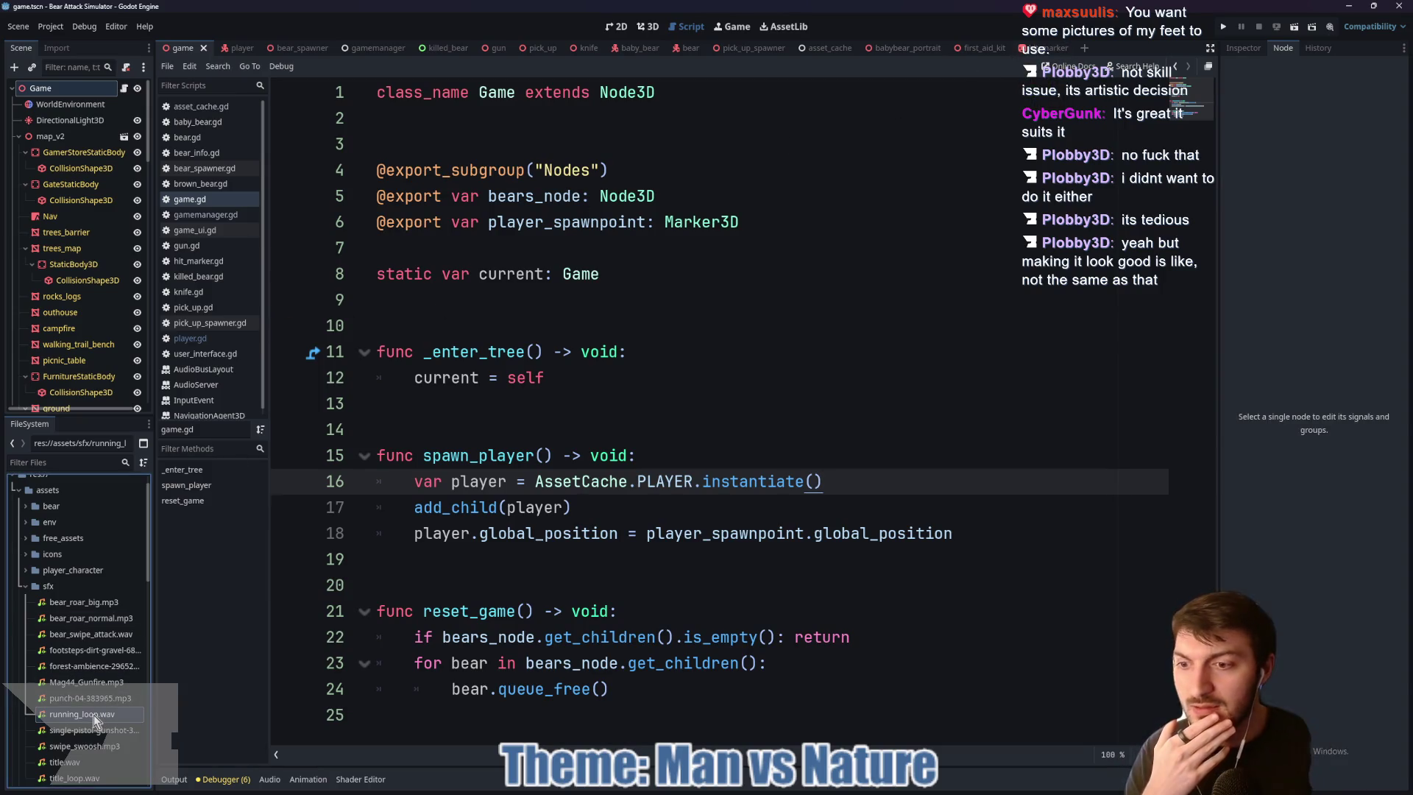
click(1243, 48)
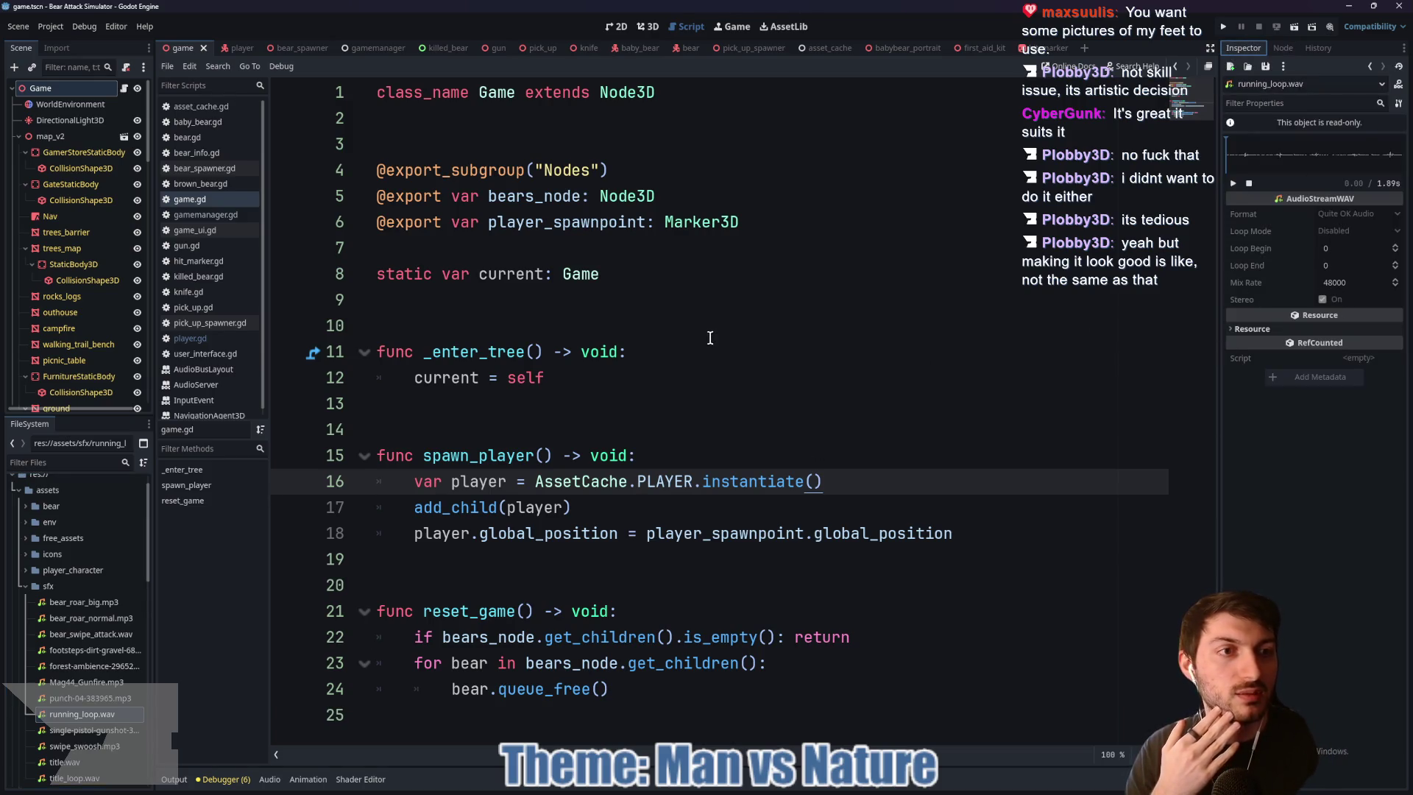
click(235, 47)
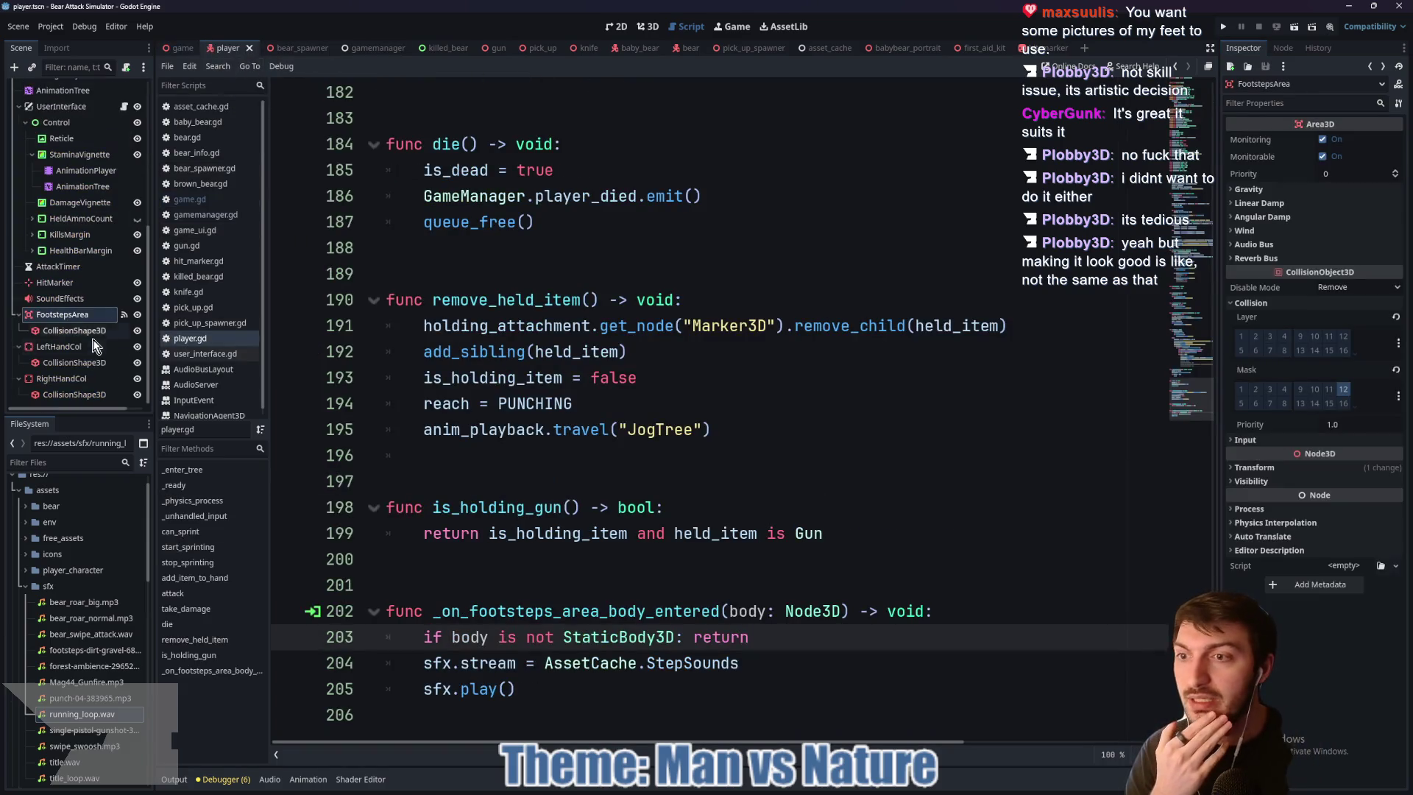
click(67, 301)
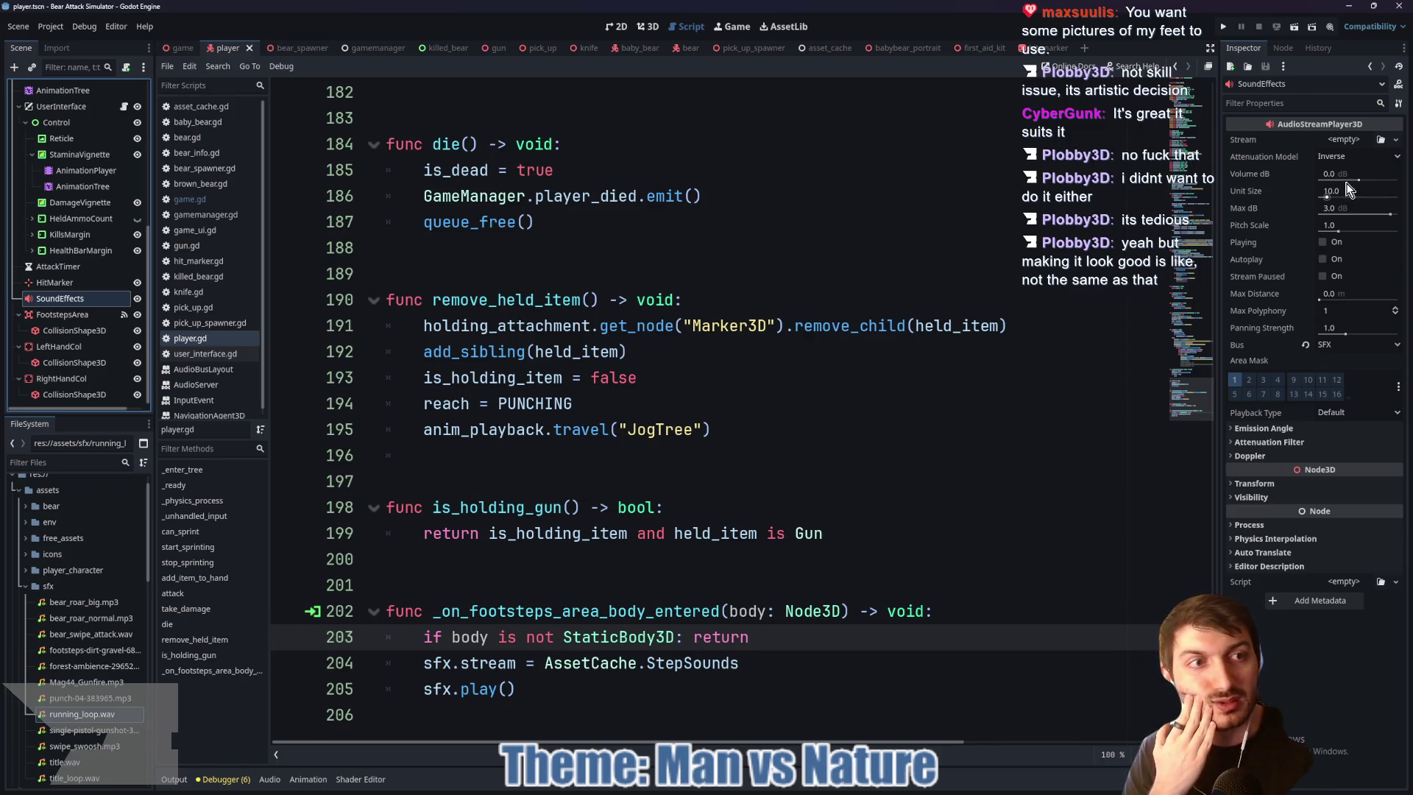
drag(1359, 175, 1361, 178)
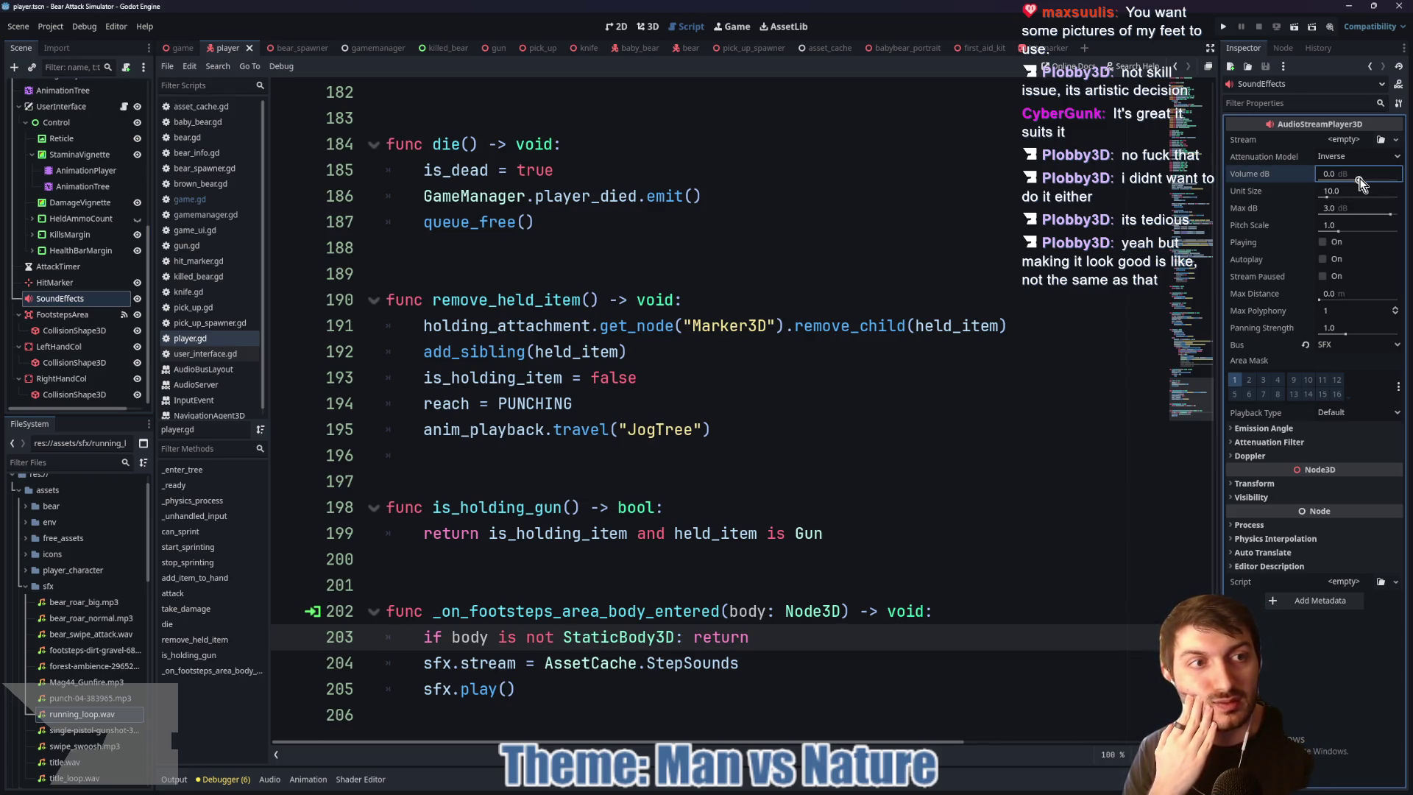
Step: Save the player scene, switch to the game scene, and run the project with F5
key(ctrl+s)
click(187, 48)
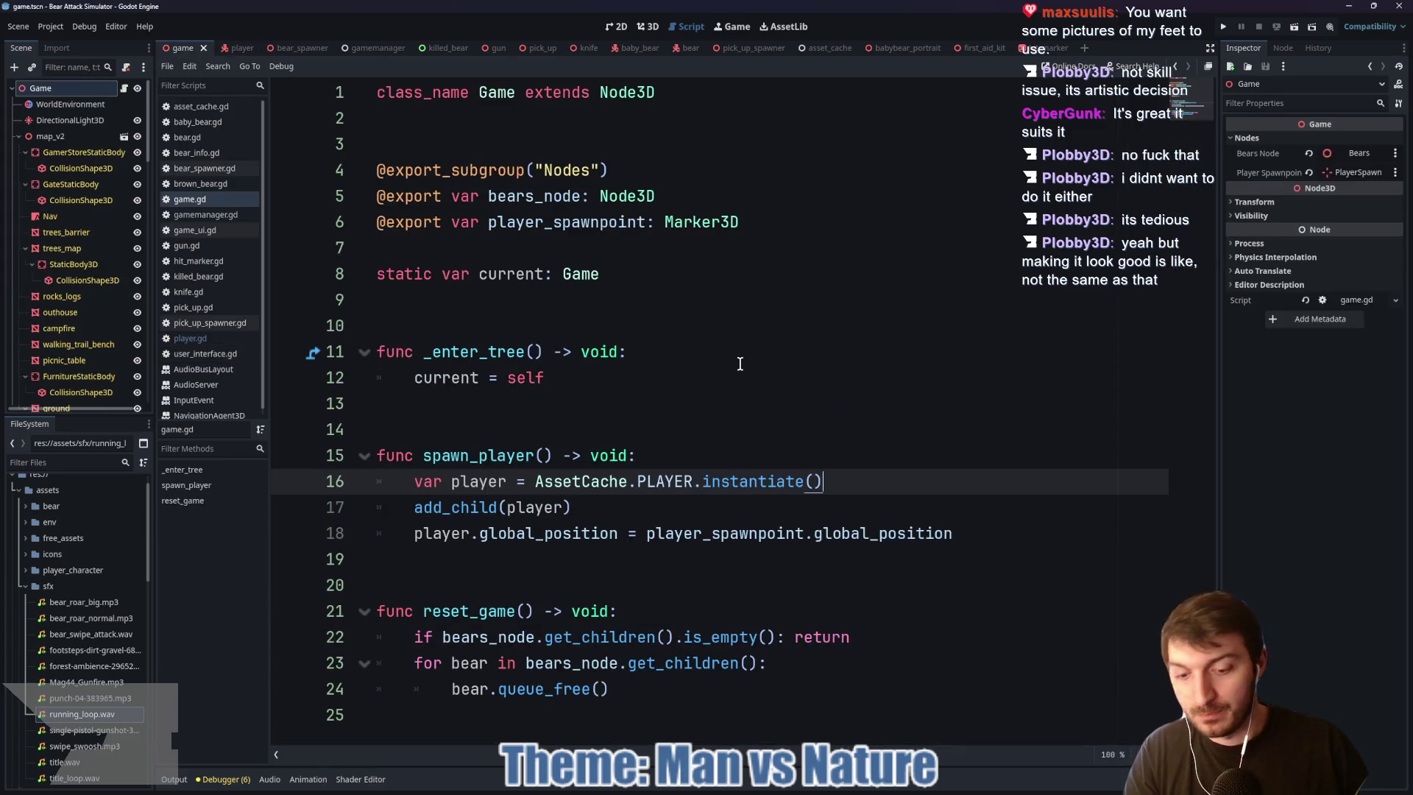
key(F5)
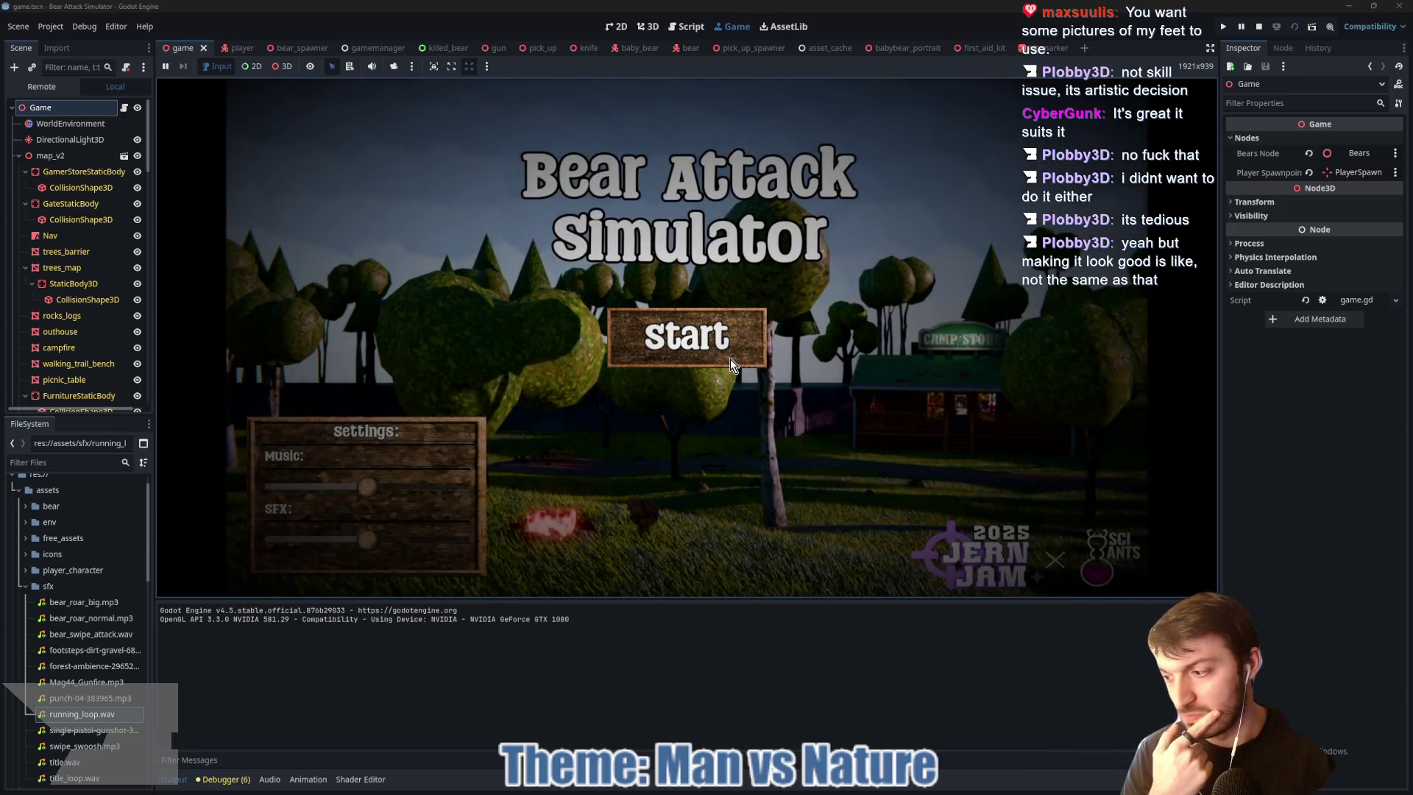
Step: Turn music down and SFX up, start the game, and walk toward the Camp Store to equip the gun
drag(366, 487, 276, 486)
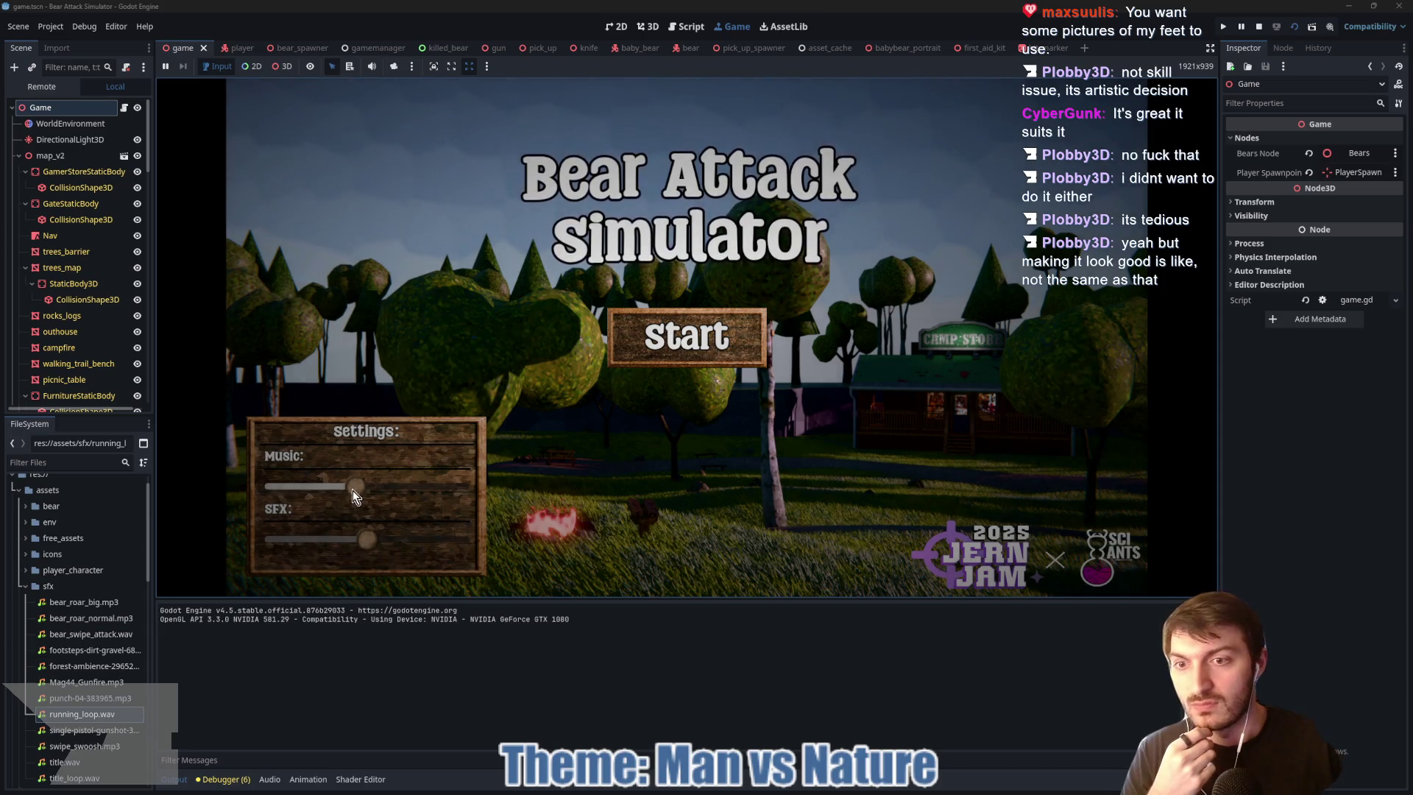
drag(367, 538, 457, 539)
click(691, 355)
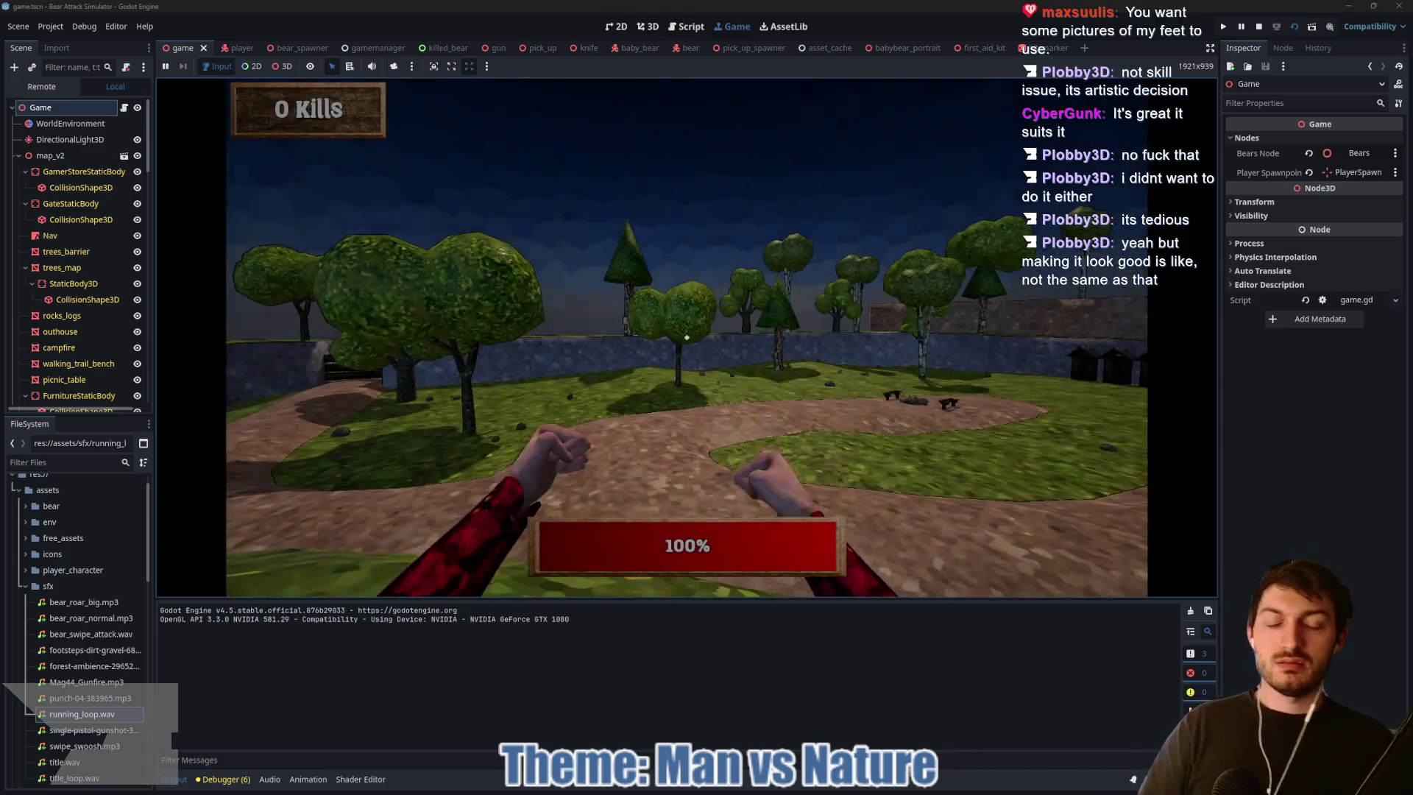
key(w)
key(w)
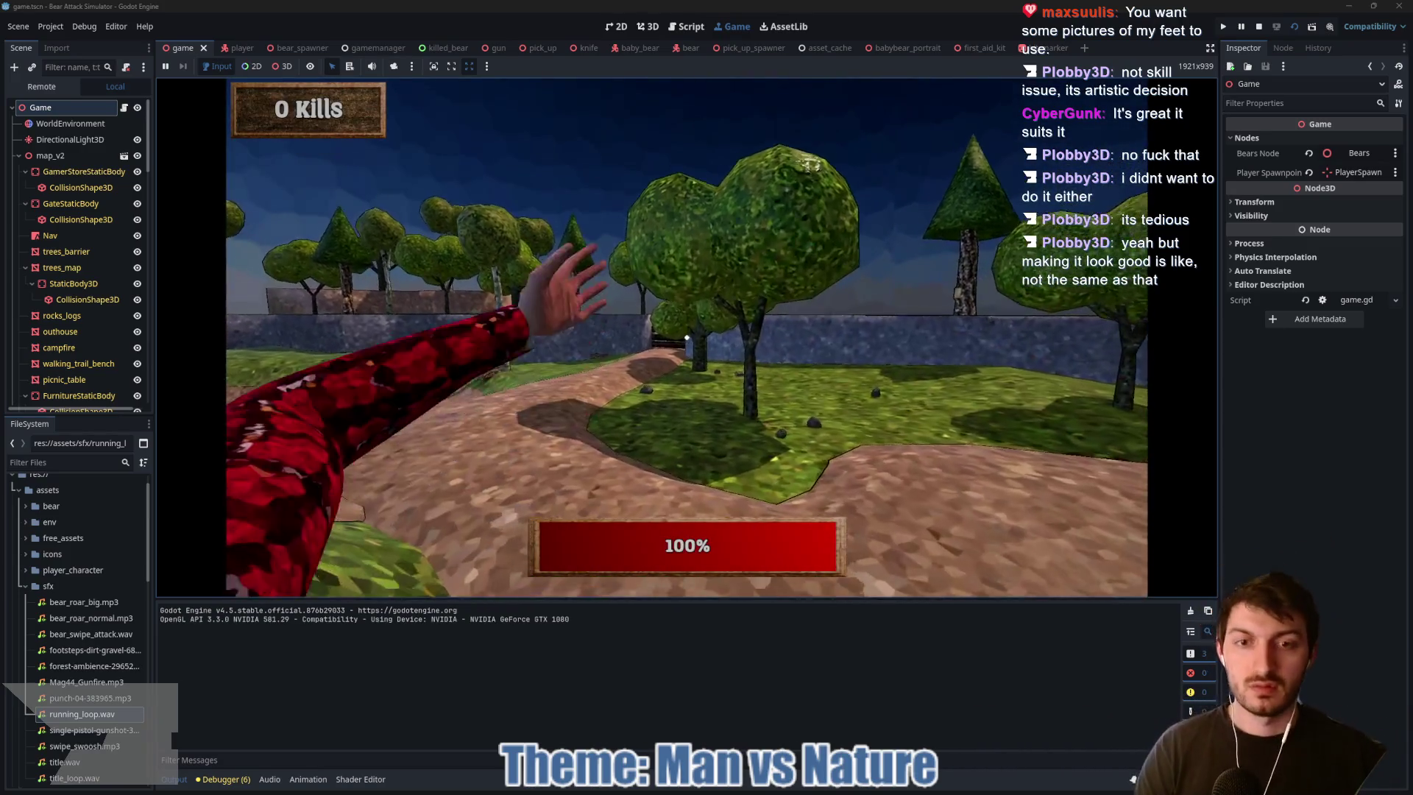
key(w)
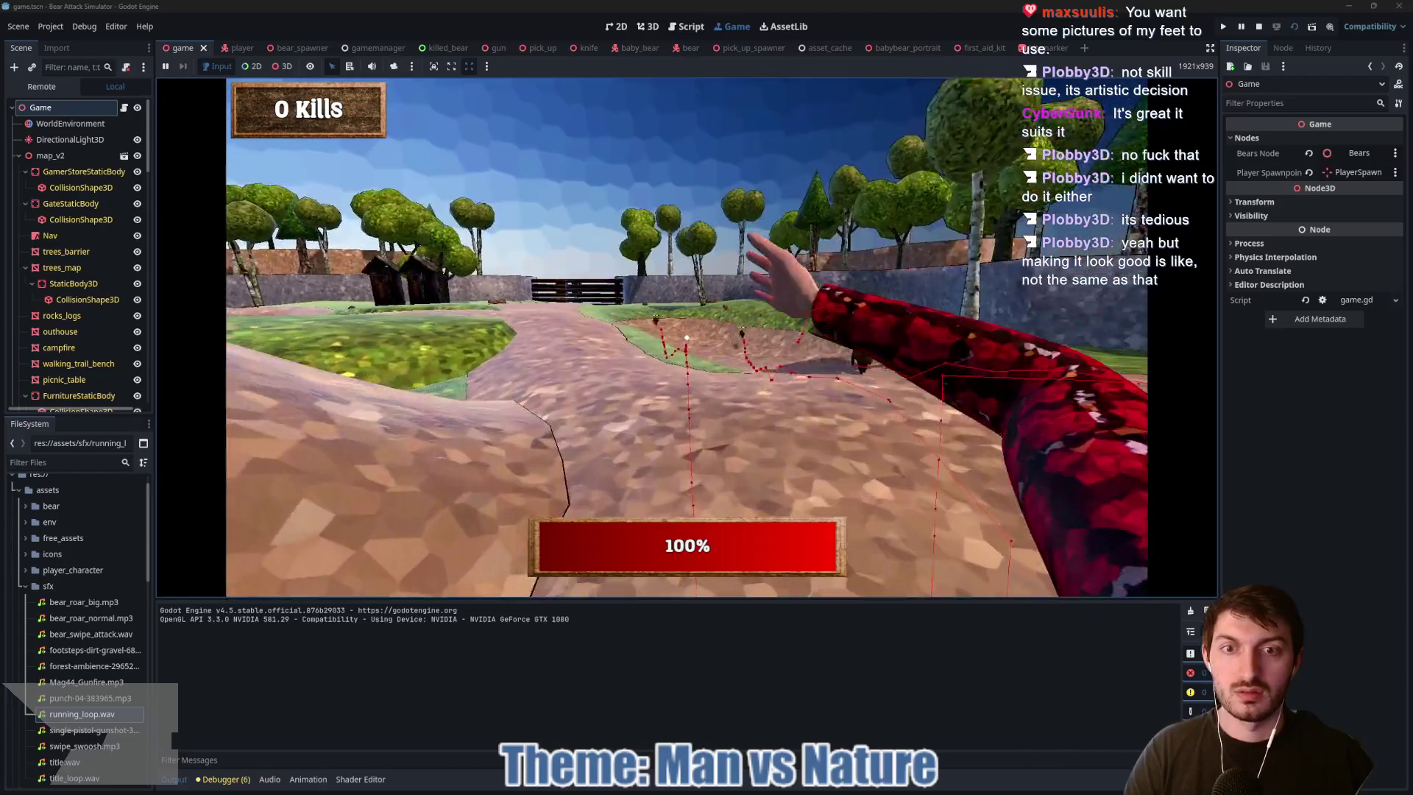
key(w)
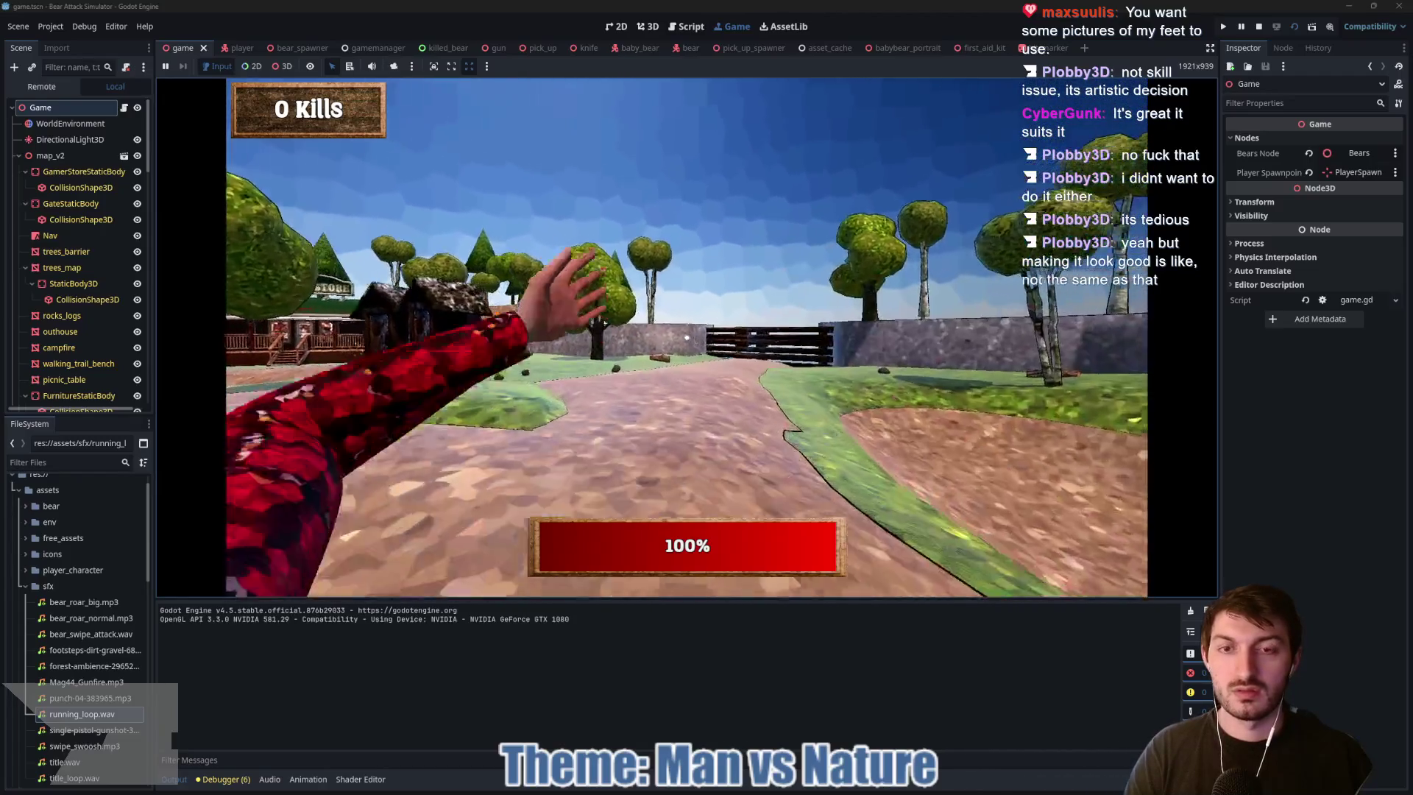
key(w)
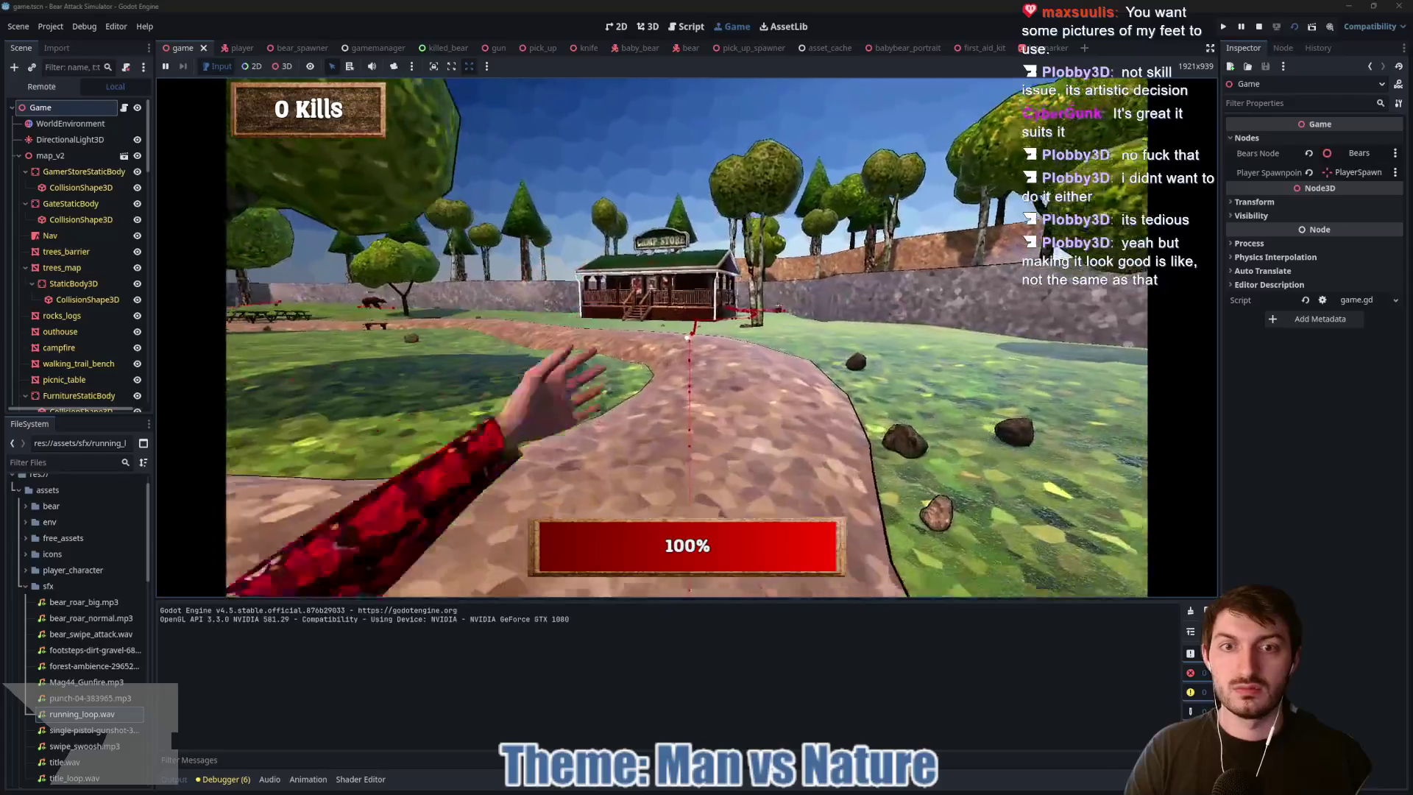
key(w)
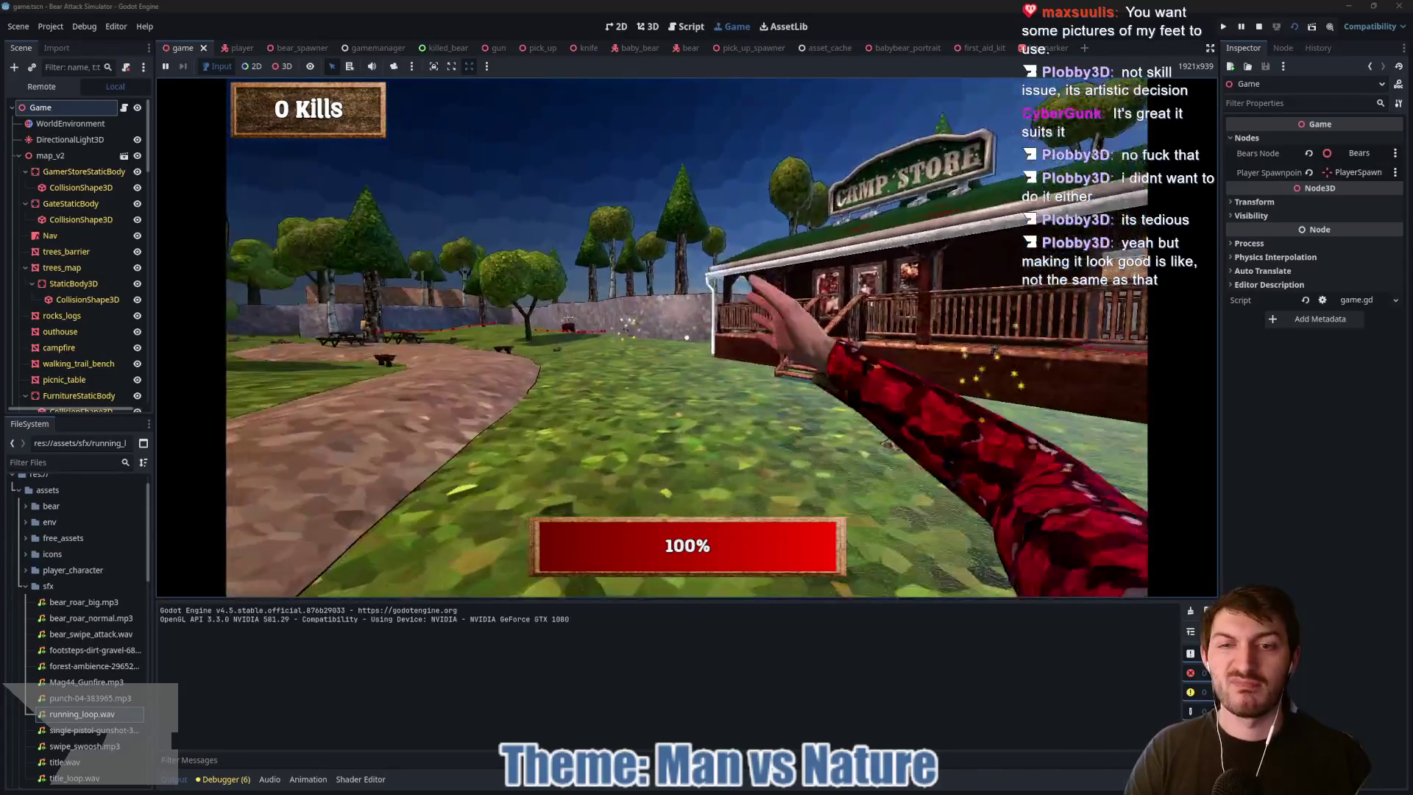
key(1)
key(w)
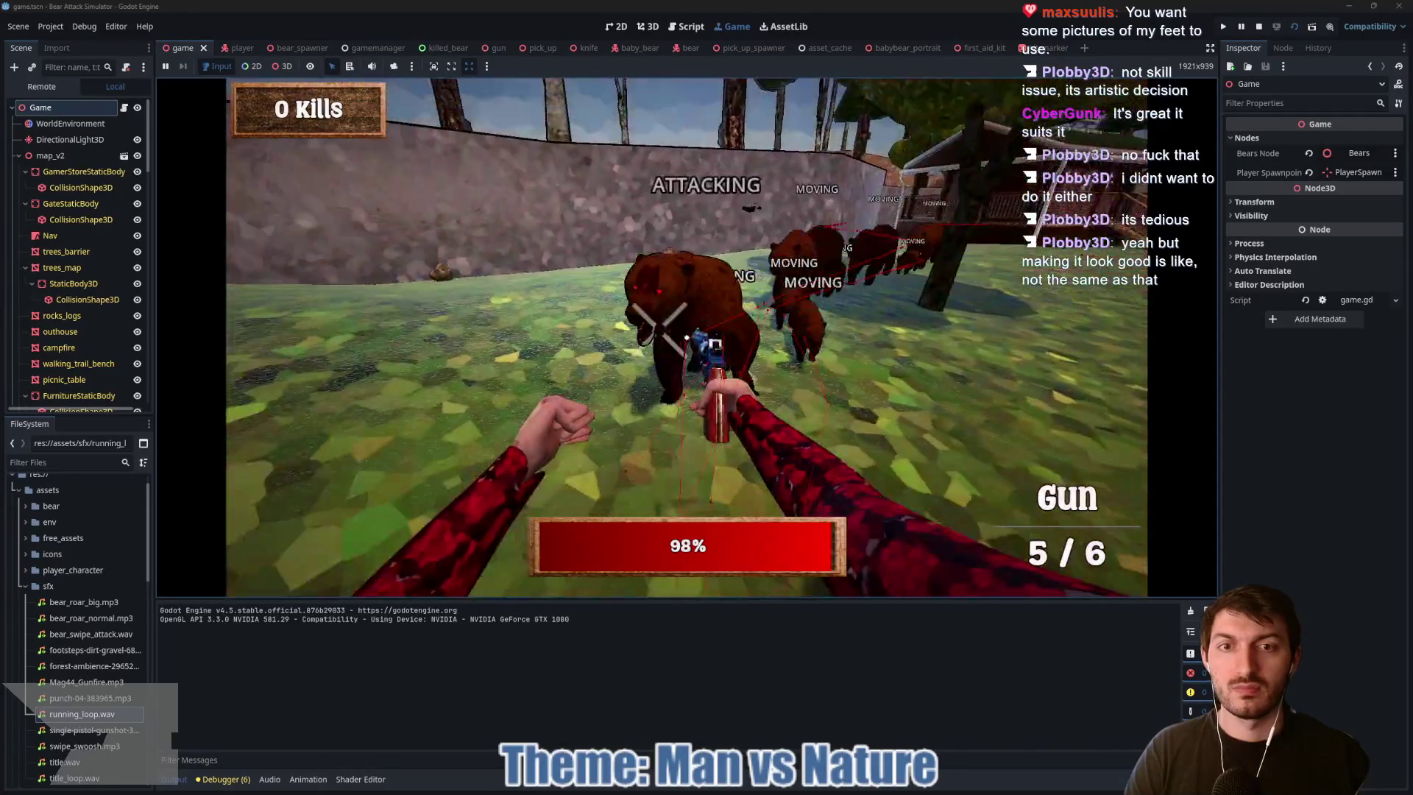
Step: Shoot and punch the attacking bears for 2 kills, grab the first-aid kit, then stop the game
click(687, 338)
click(686, 337)
click(686, 337)
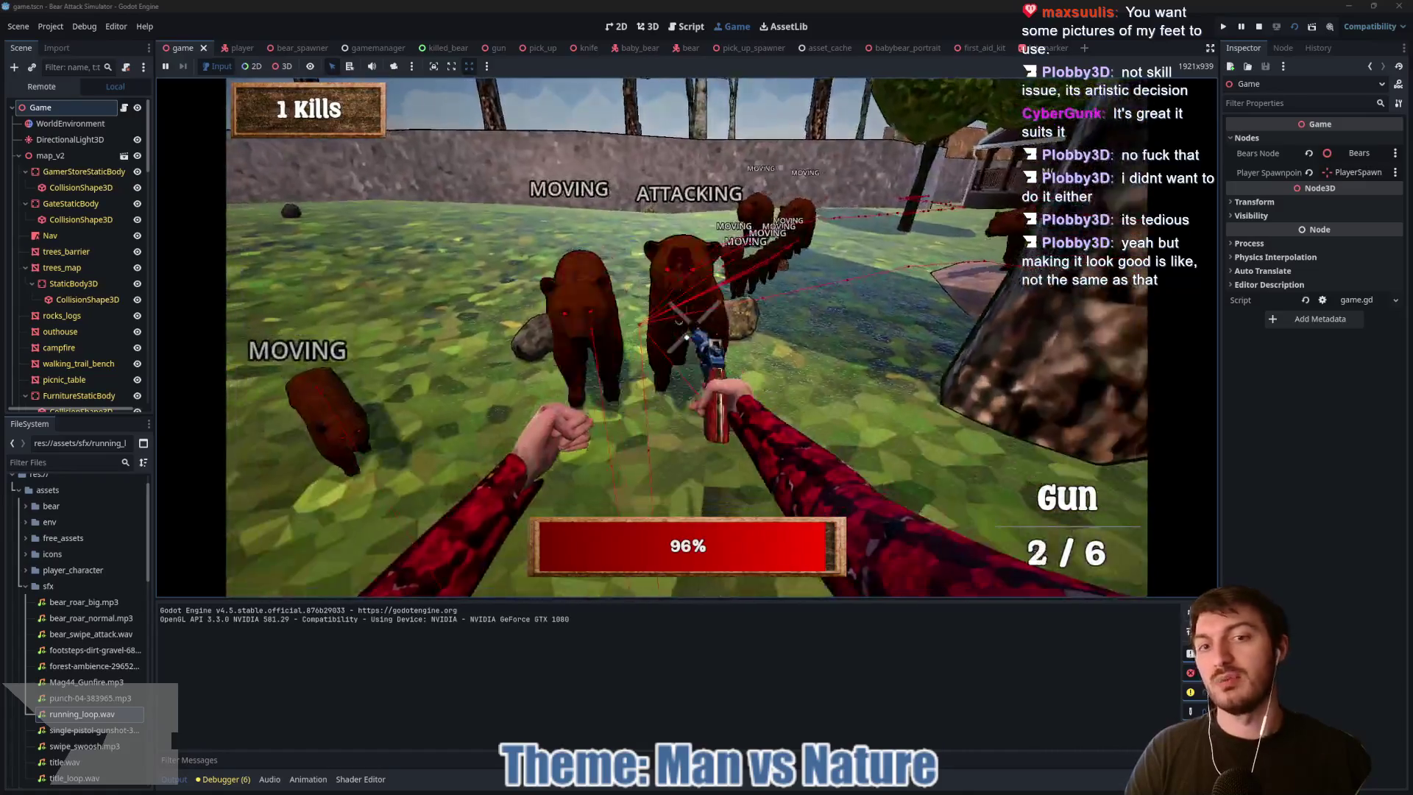
click(687, 337)
click(686, 337)
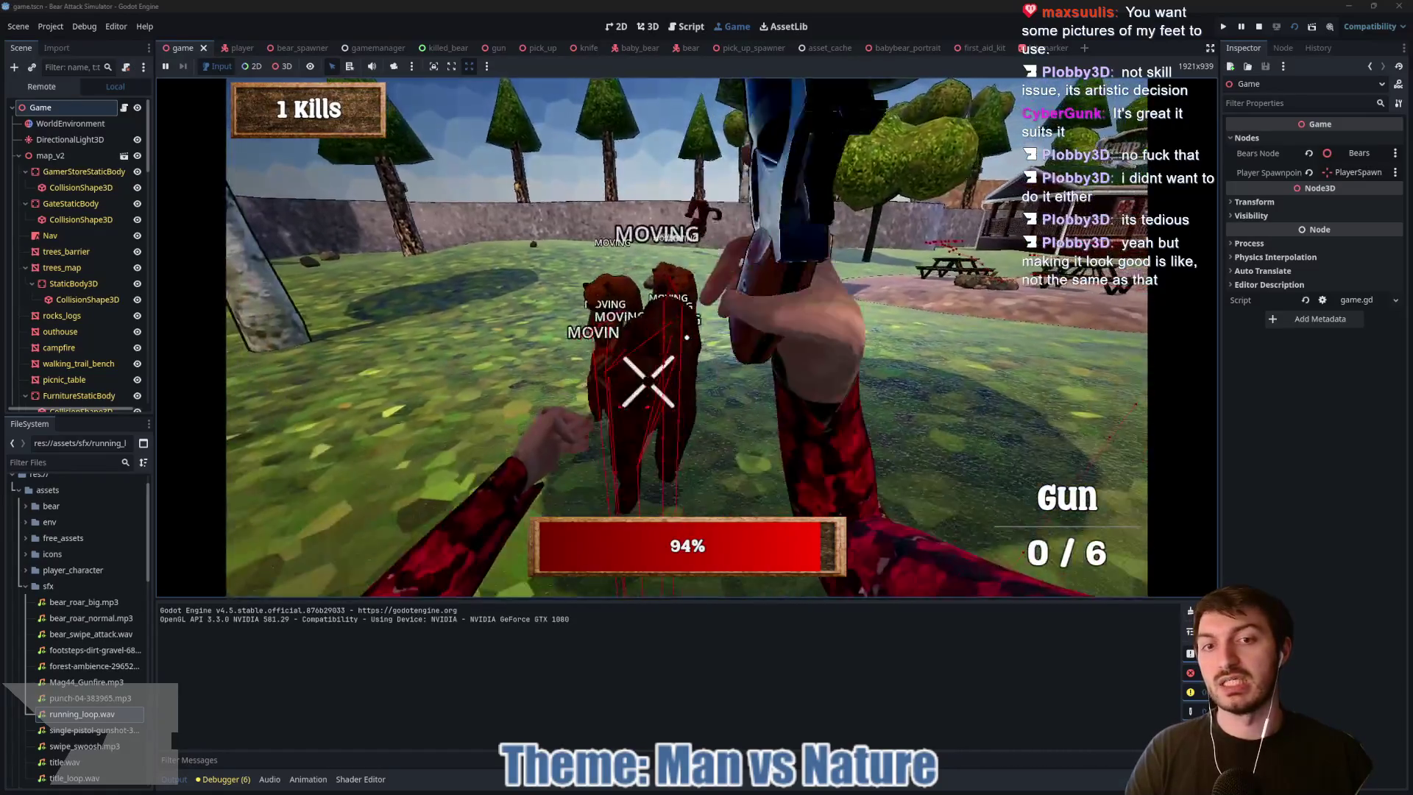
click(687, 337)
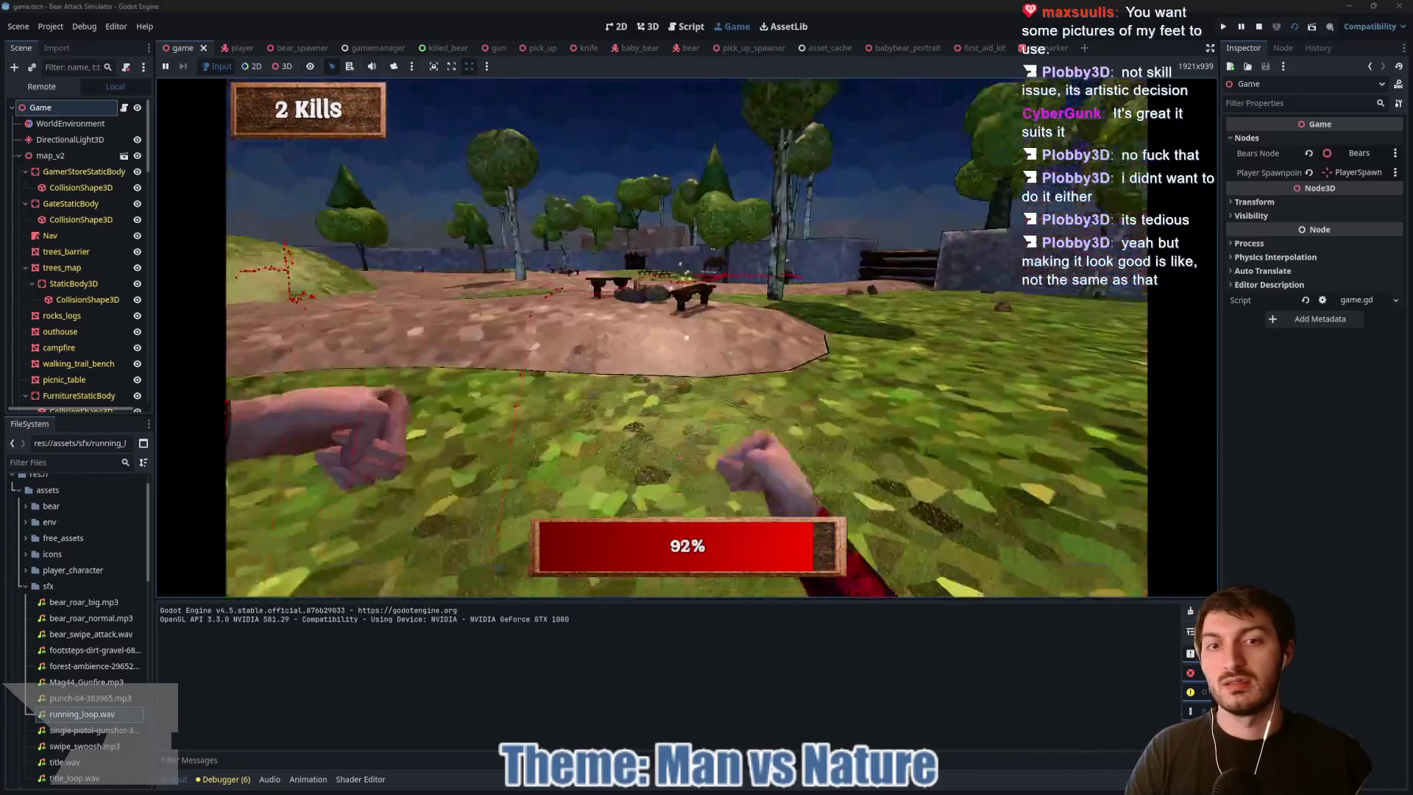
click(686, 337)
click(687, 337)
key(w)
click(686, 337)
click(687, 338)
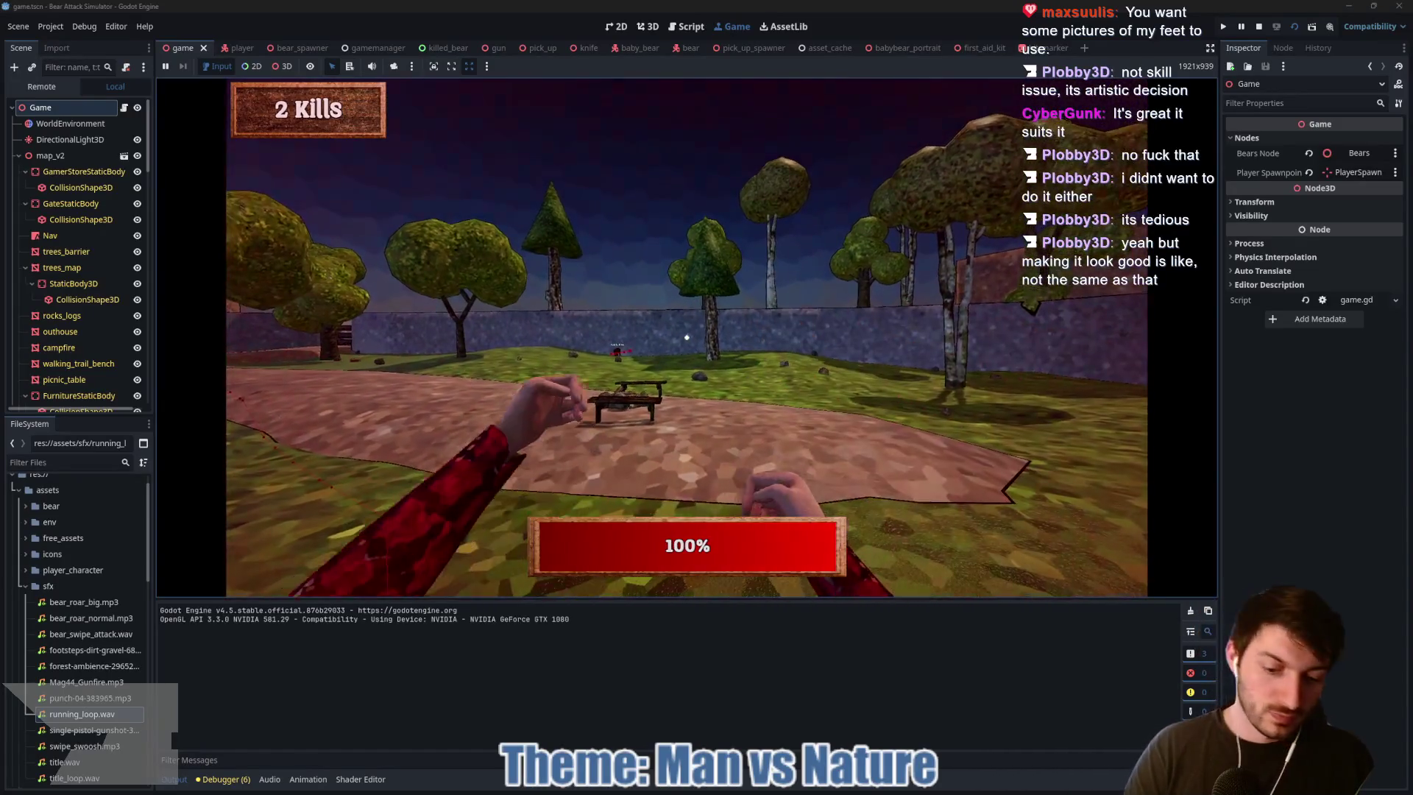
key(F8)
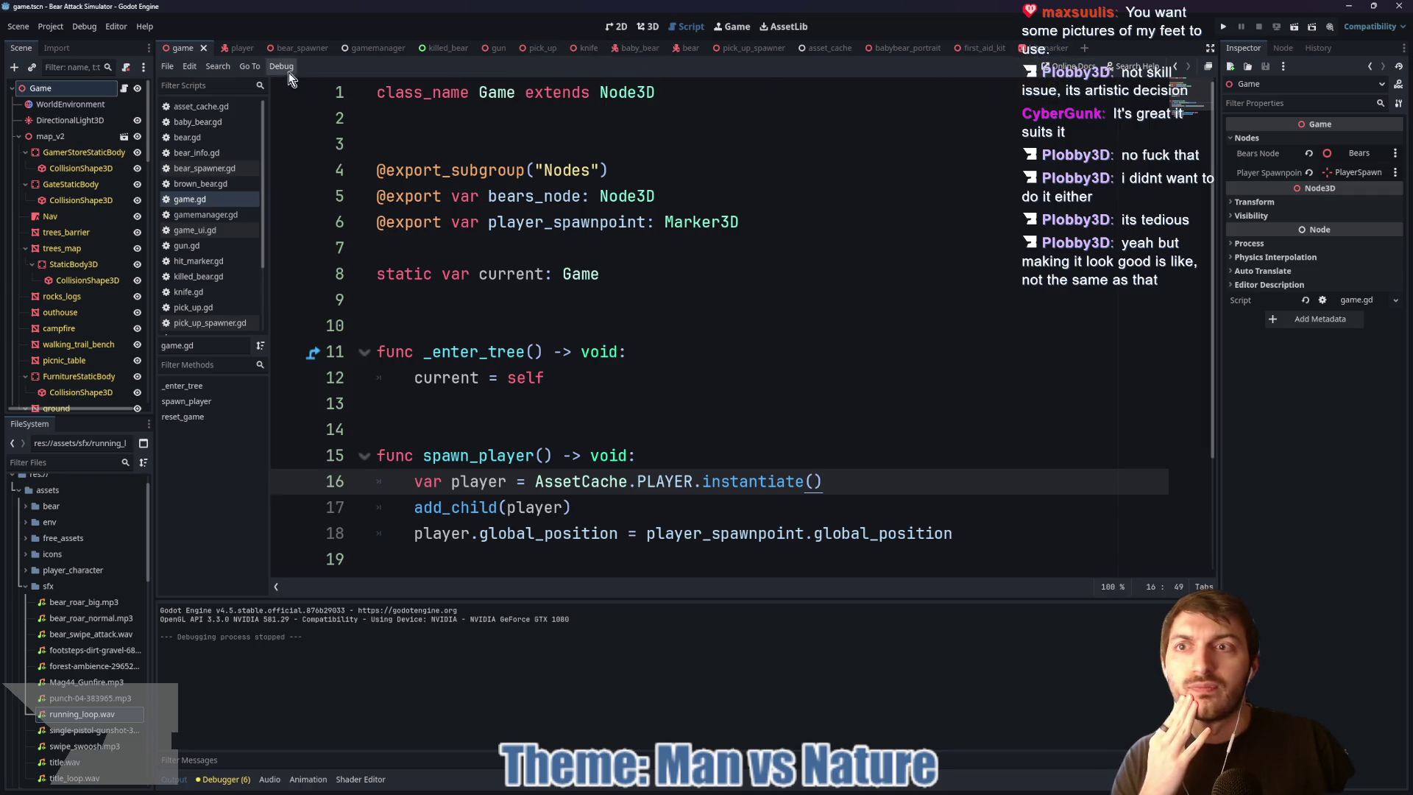
Step: Insert 'if sfx.playing: return' below the StaticBody3D check on line 204, save, and switch to the game scene
click(243, 47)
scroll(805, 398, down, 3)
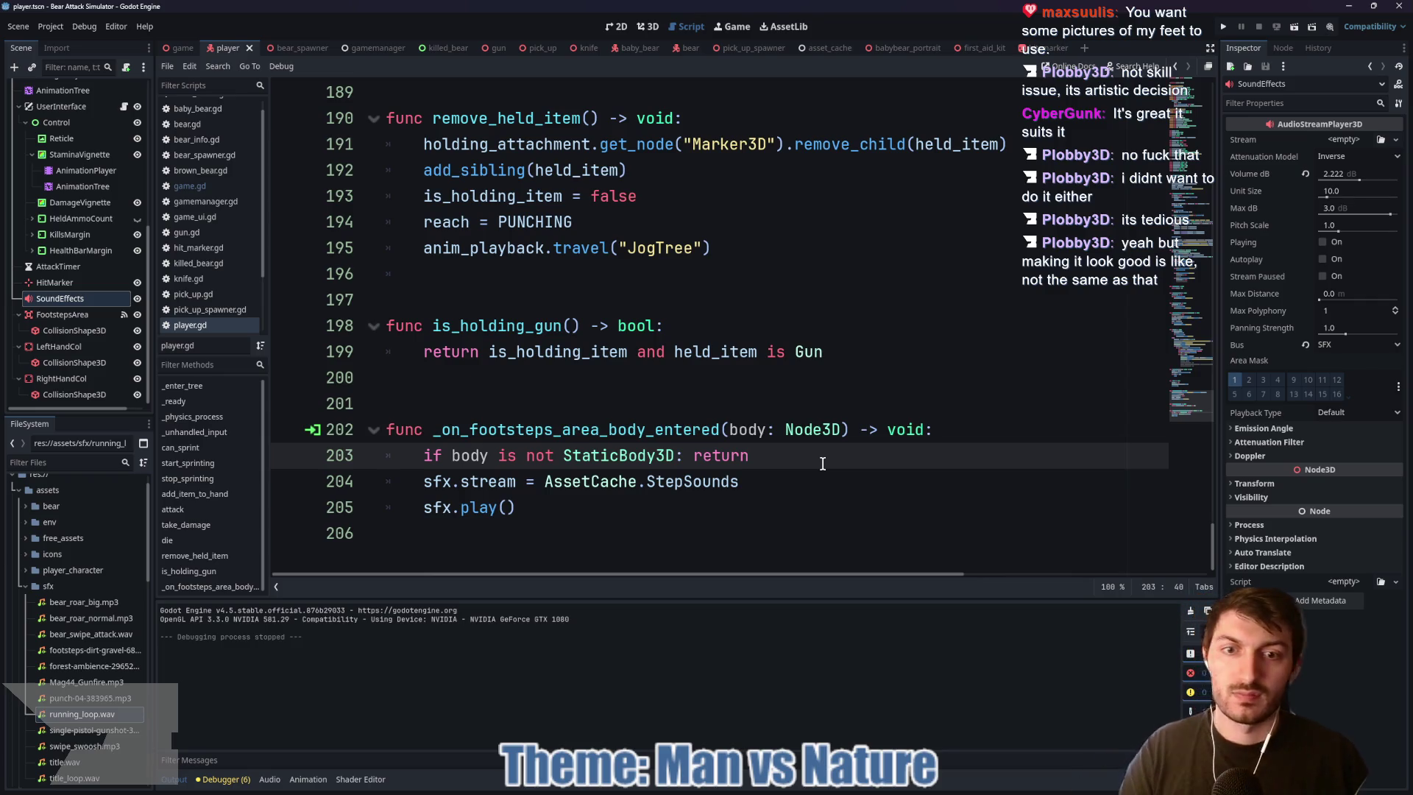
key(Return)
text(if sfx)
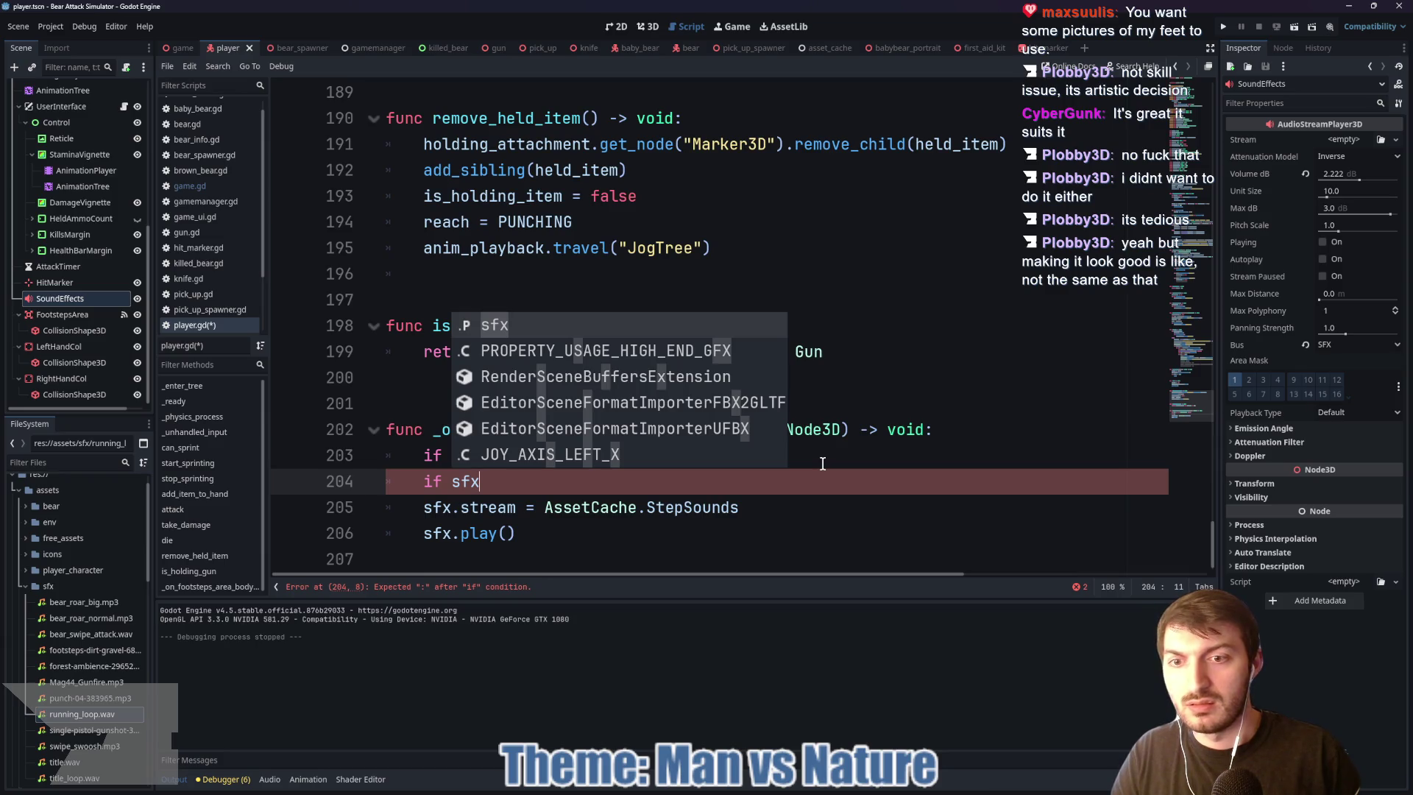
text(.is_stopp)
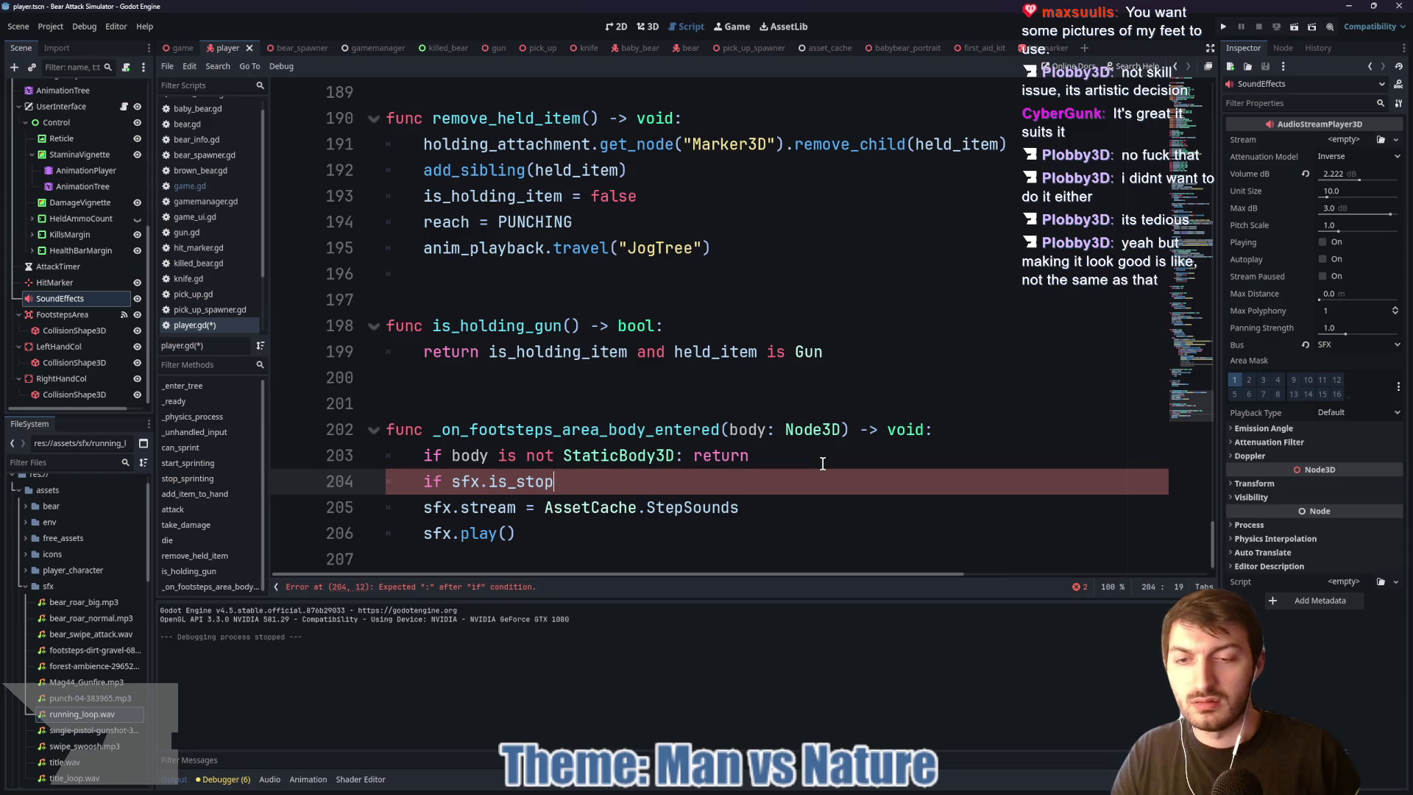
text(is)
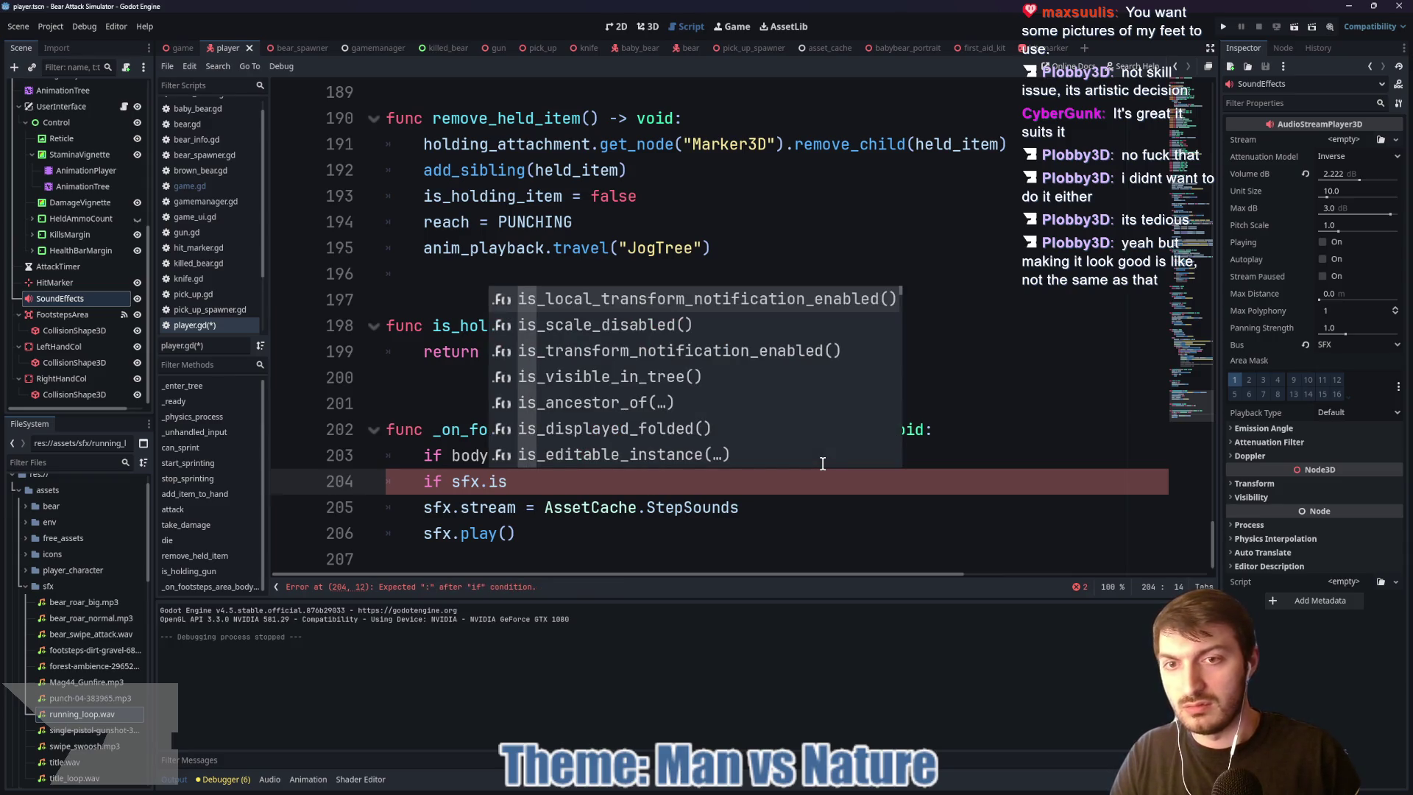
text(_pla)
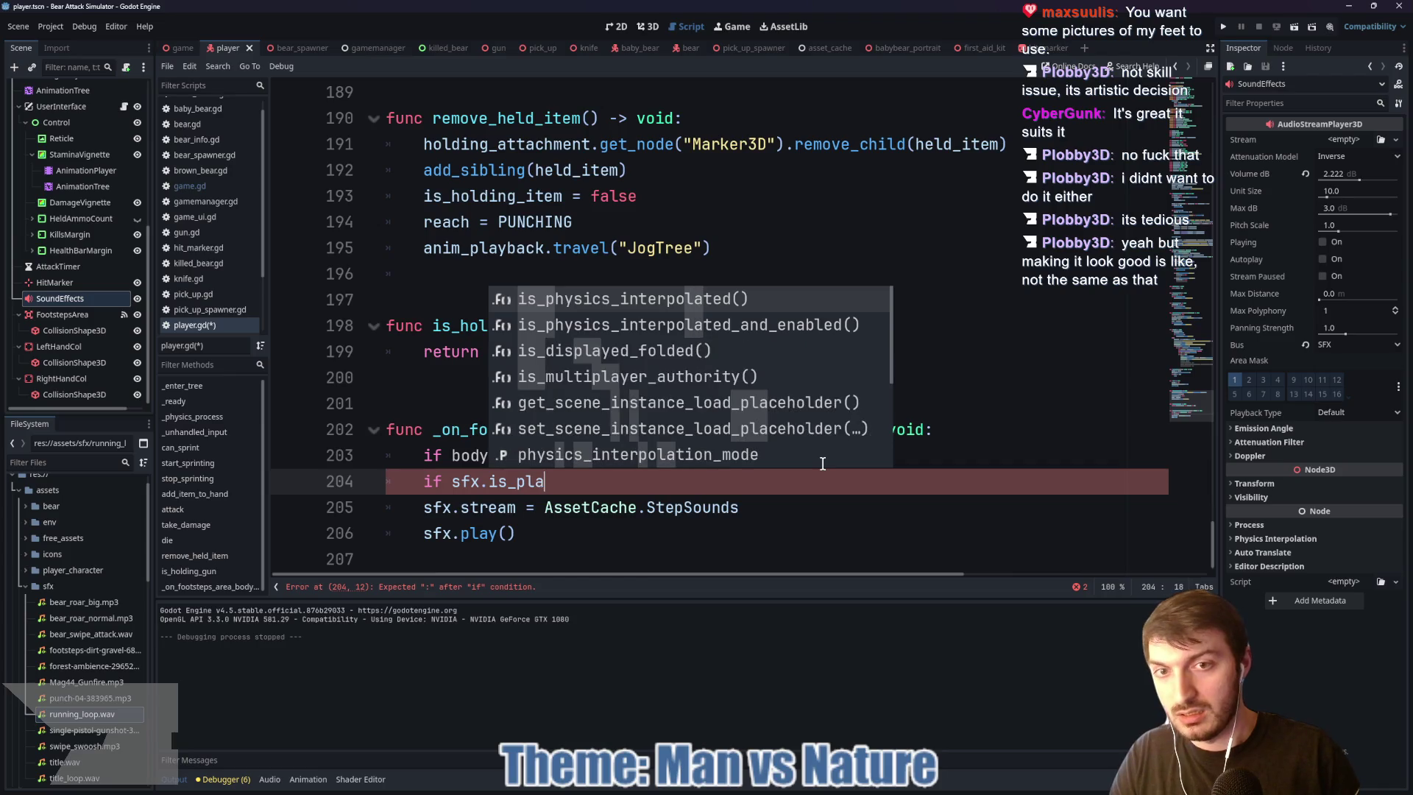
key(BackSpace)
key(BackSpace)
key(BackSpace)
text(pll)
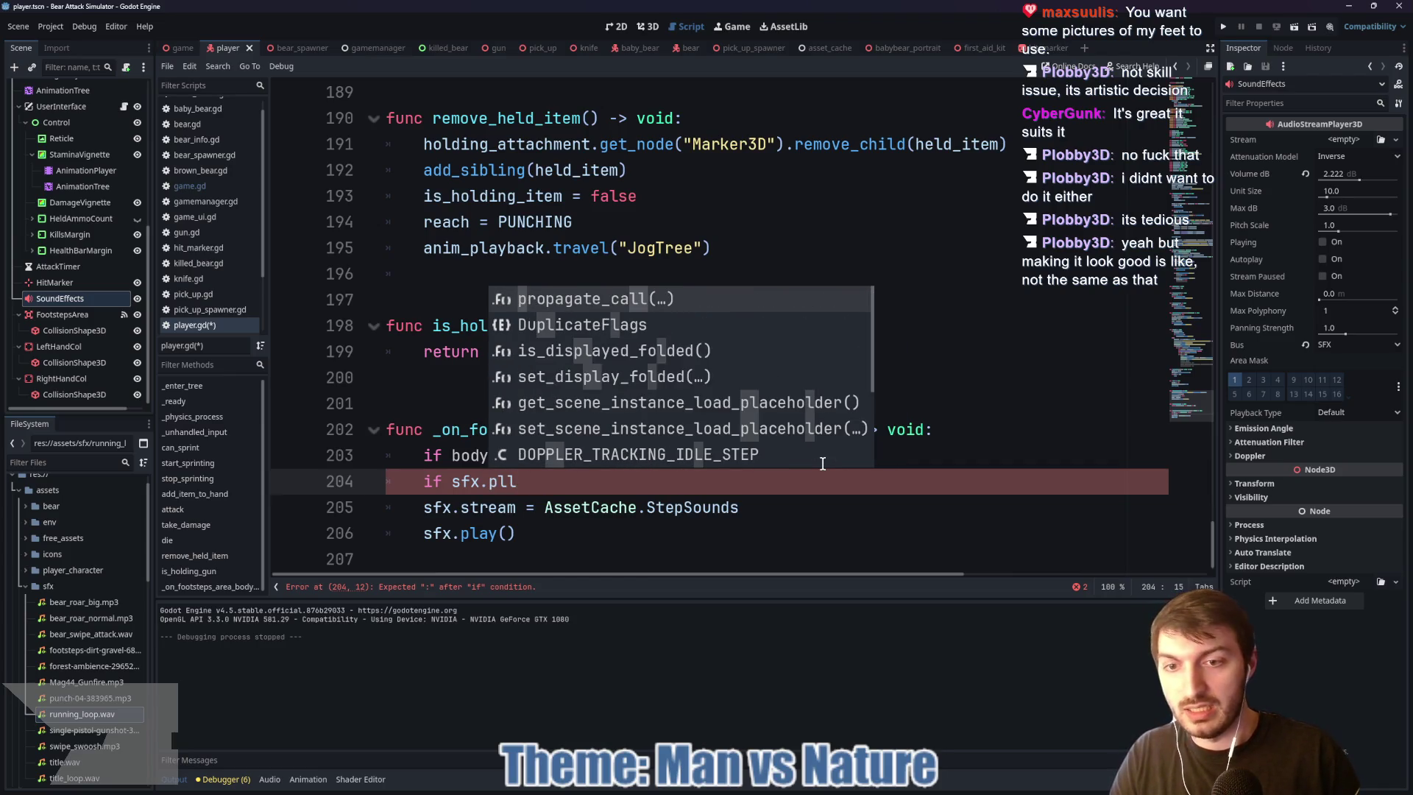
key(BackSpace)
text(ay)
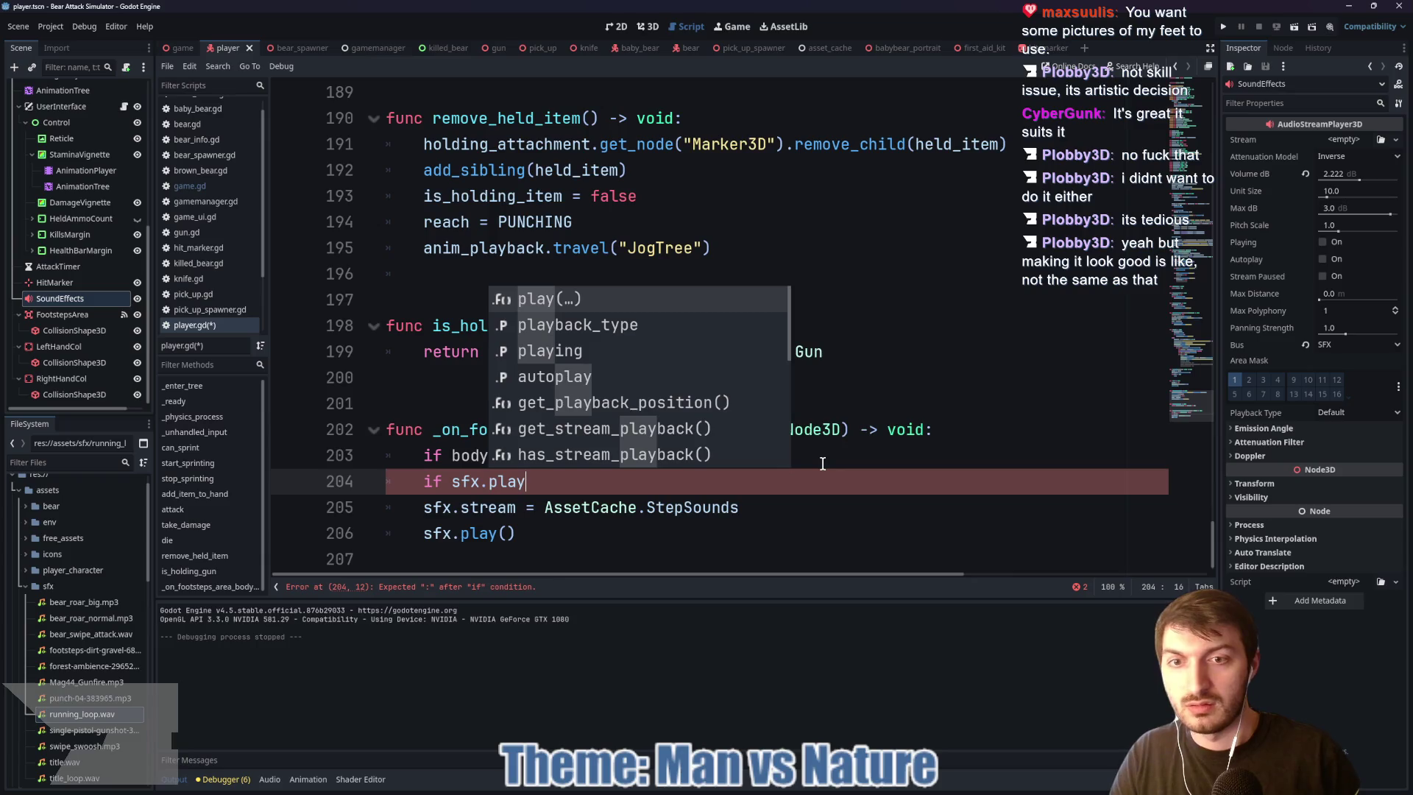
key(Down)
key(Return)
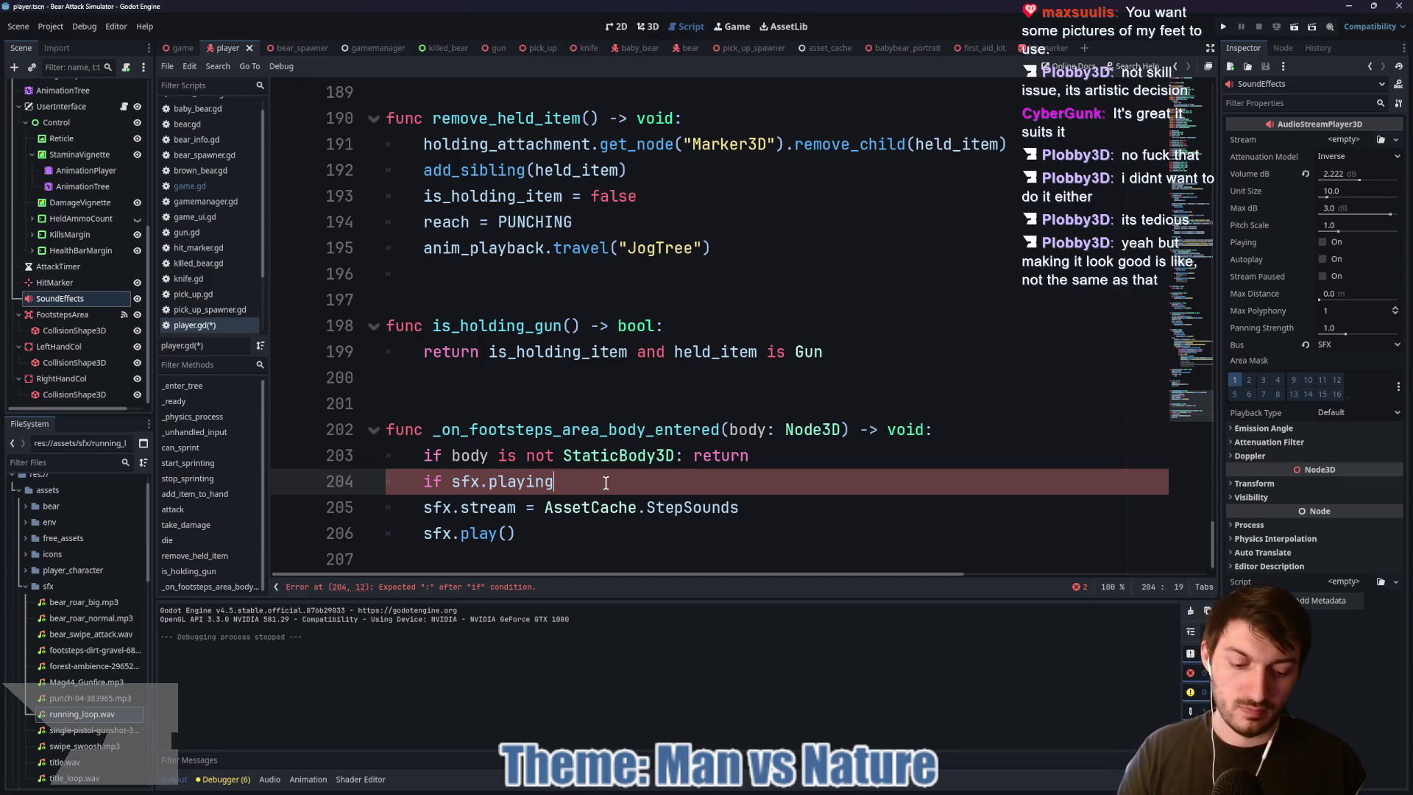
key(BackSpace)
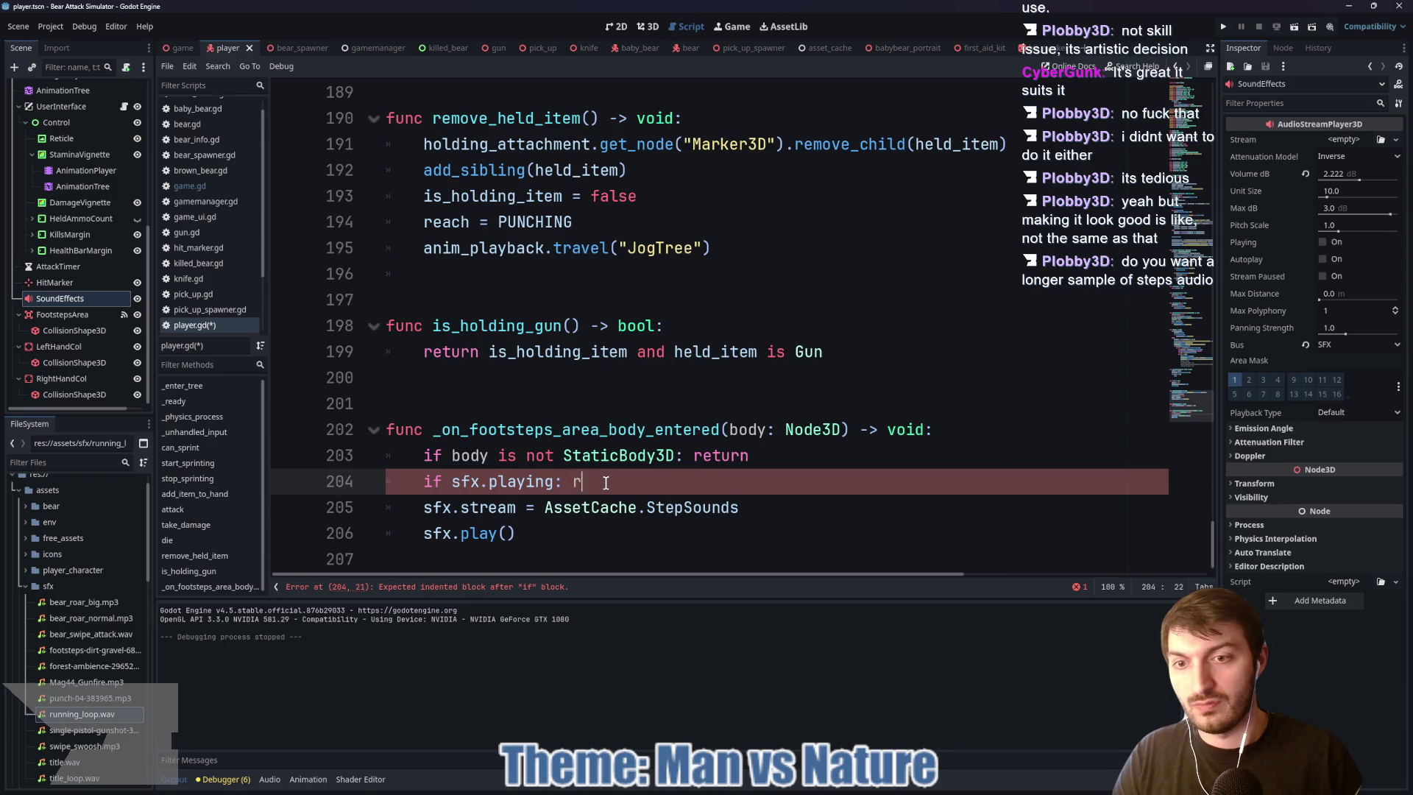
text(eturn)
key(ctrl+s)
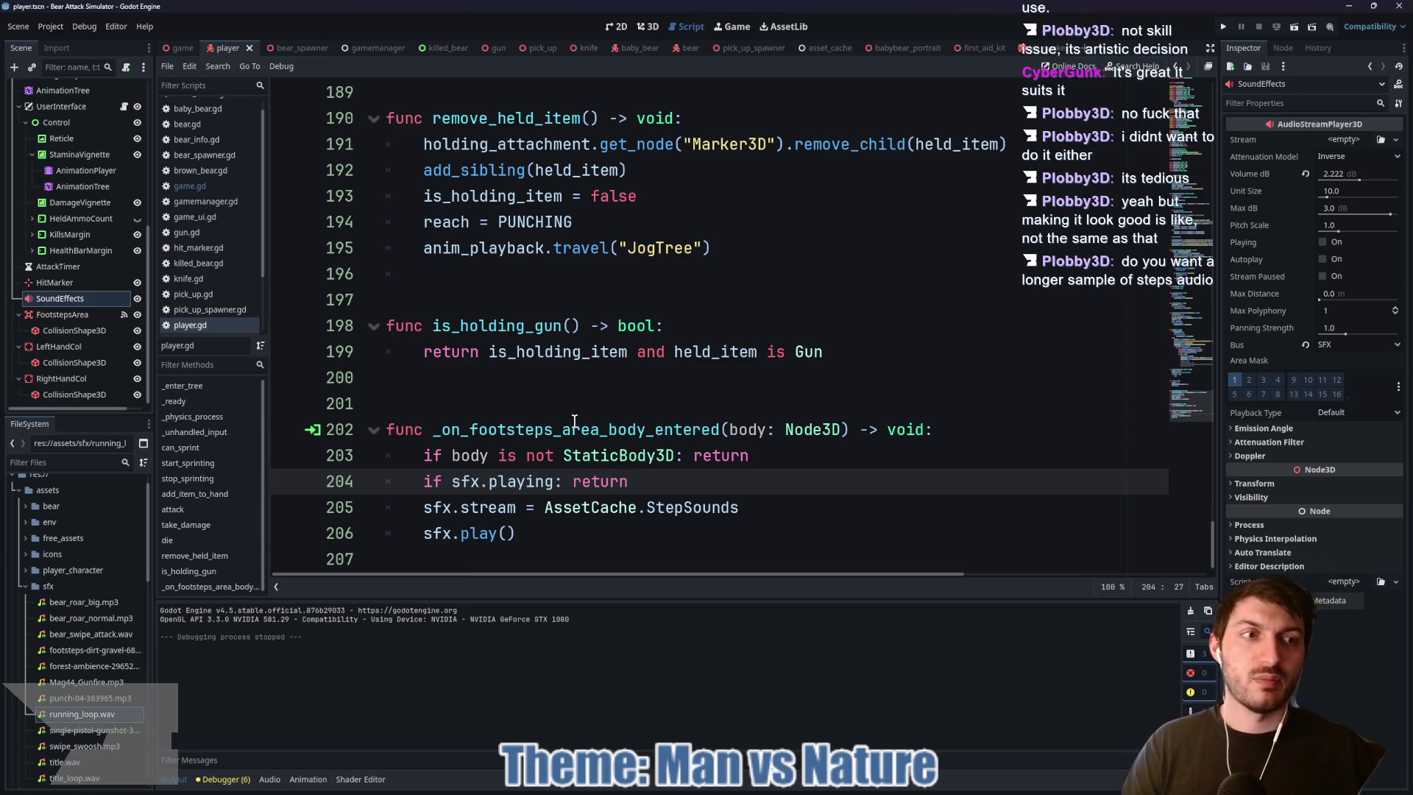
click(172, 49)
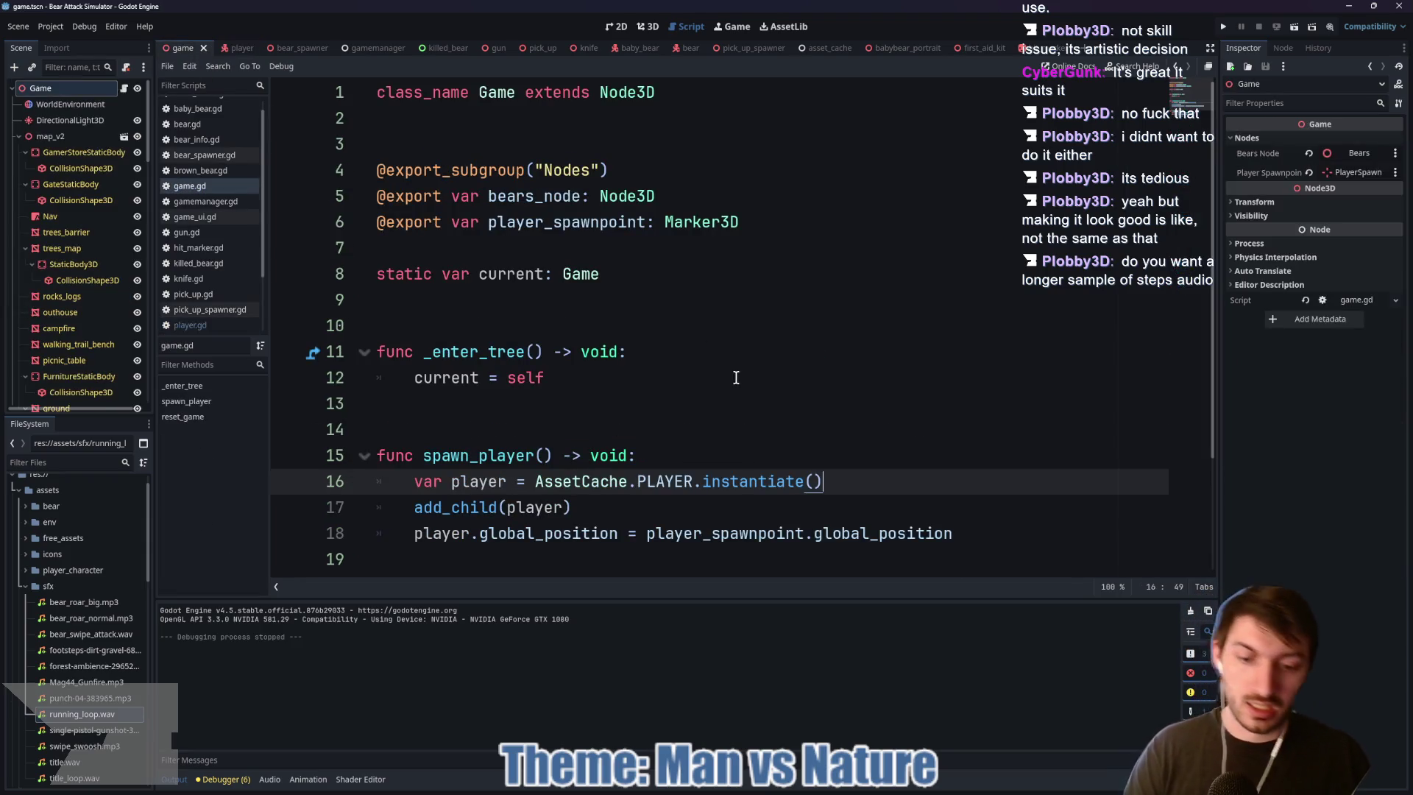
key(F5)
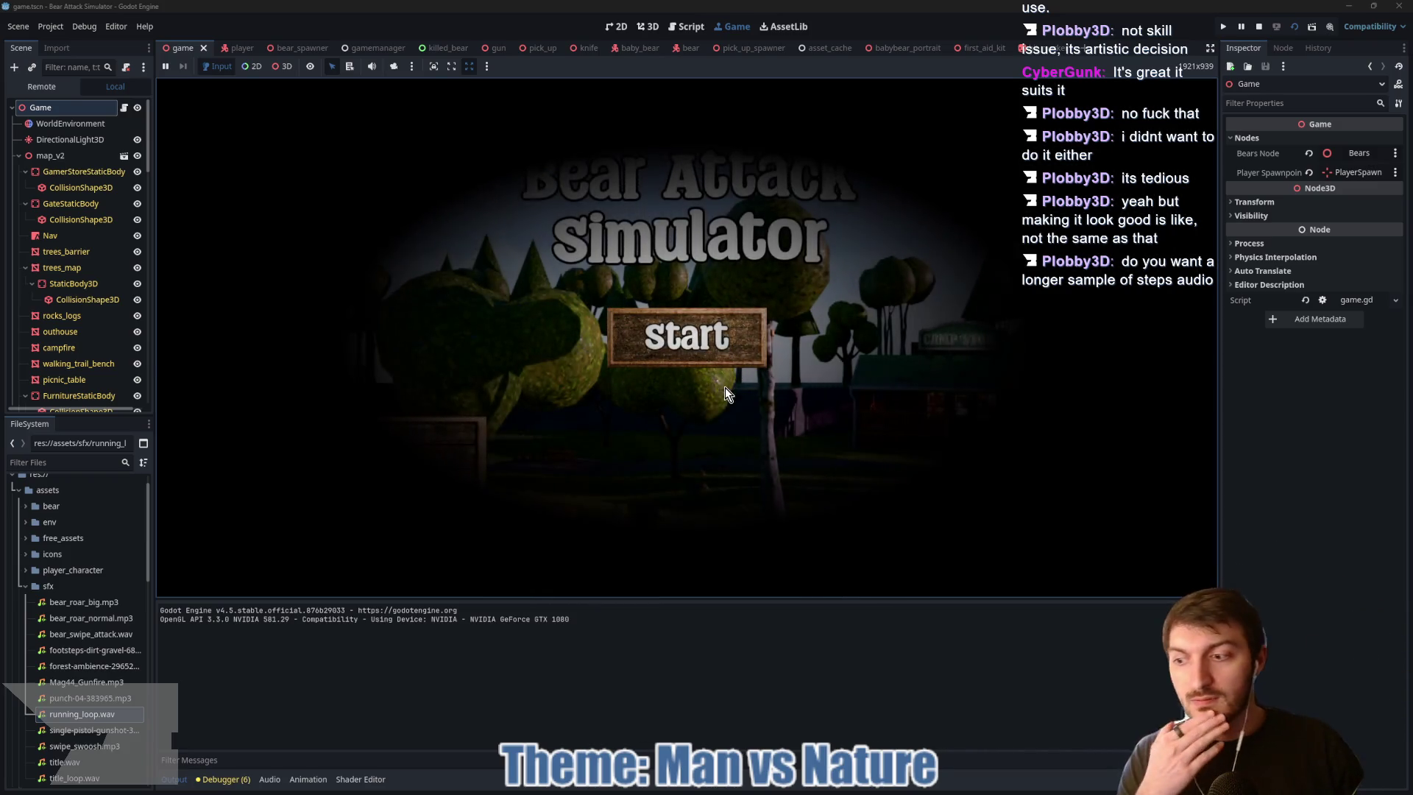
click(180, 780)
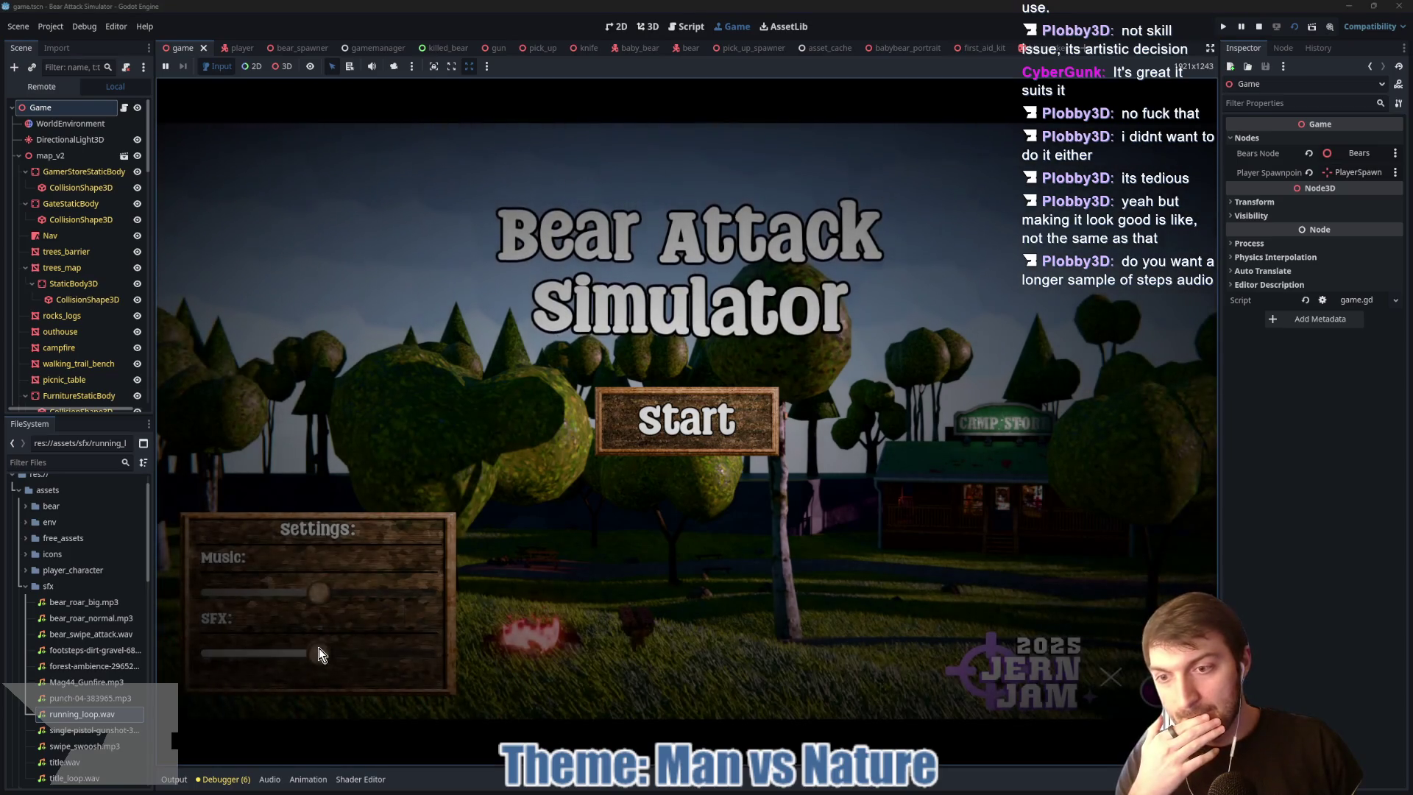
drag(320, 647, 423, 653)
drag(318, 591, 165, 582)
click(653, 421)
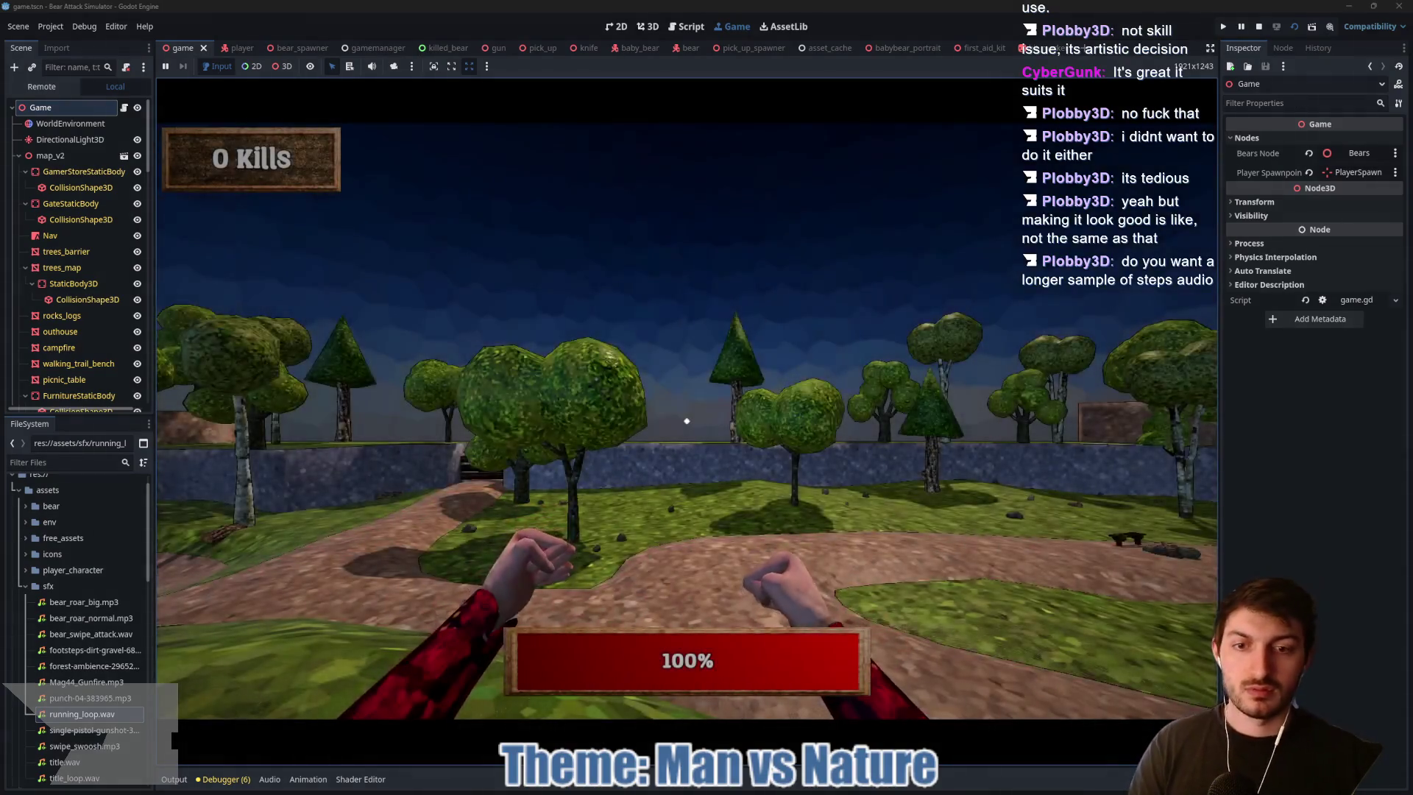
key(w)
key(w)
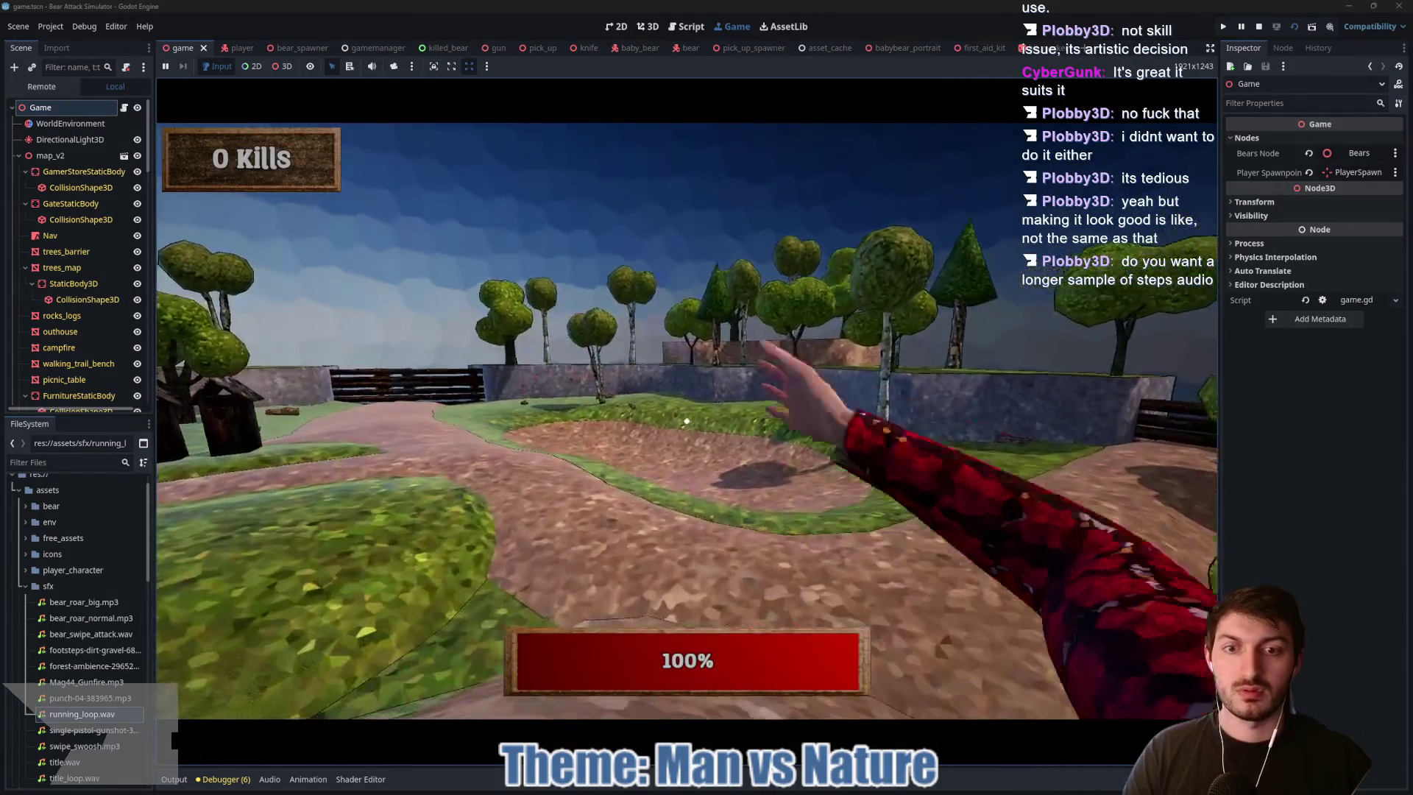
key(w)
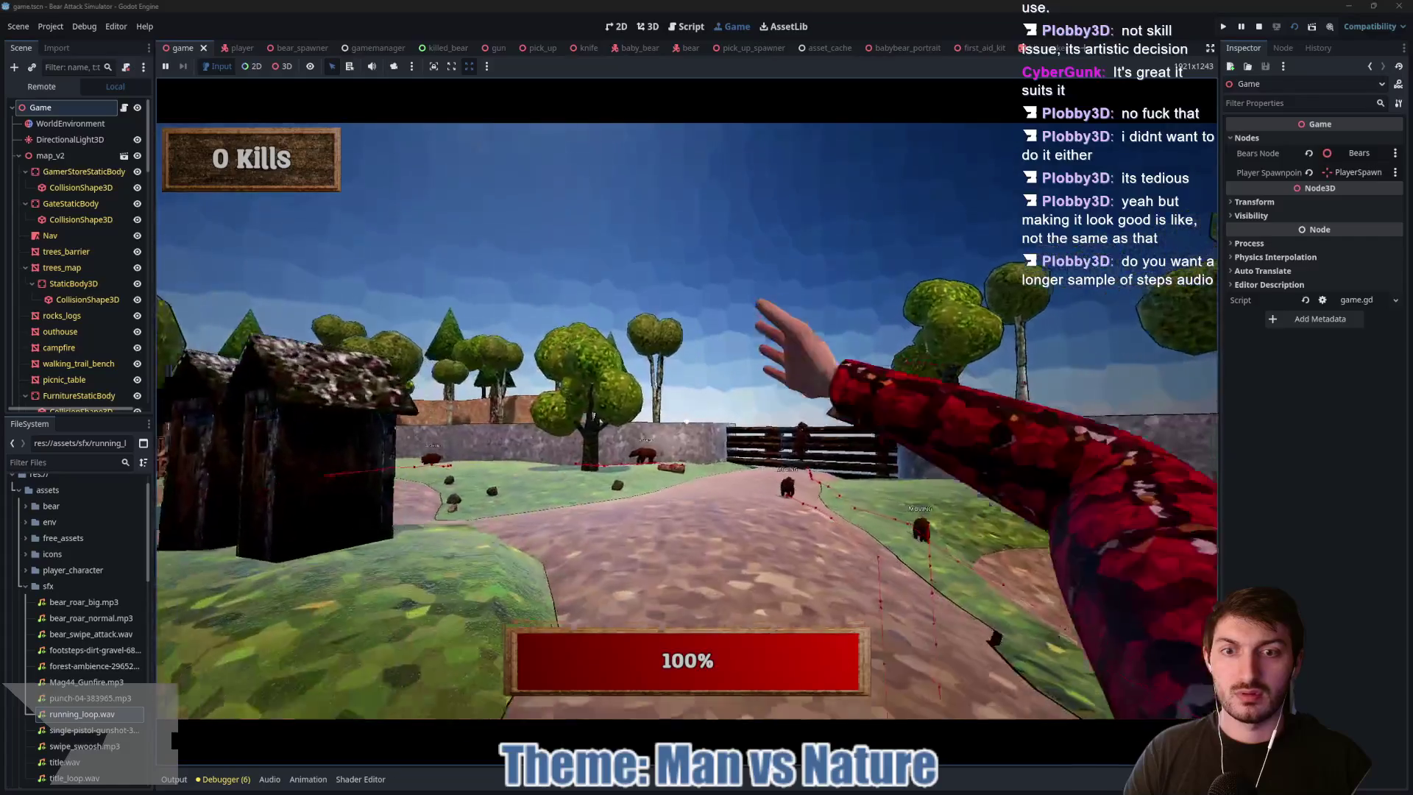
key(w)
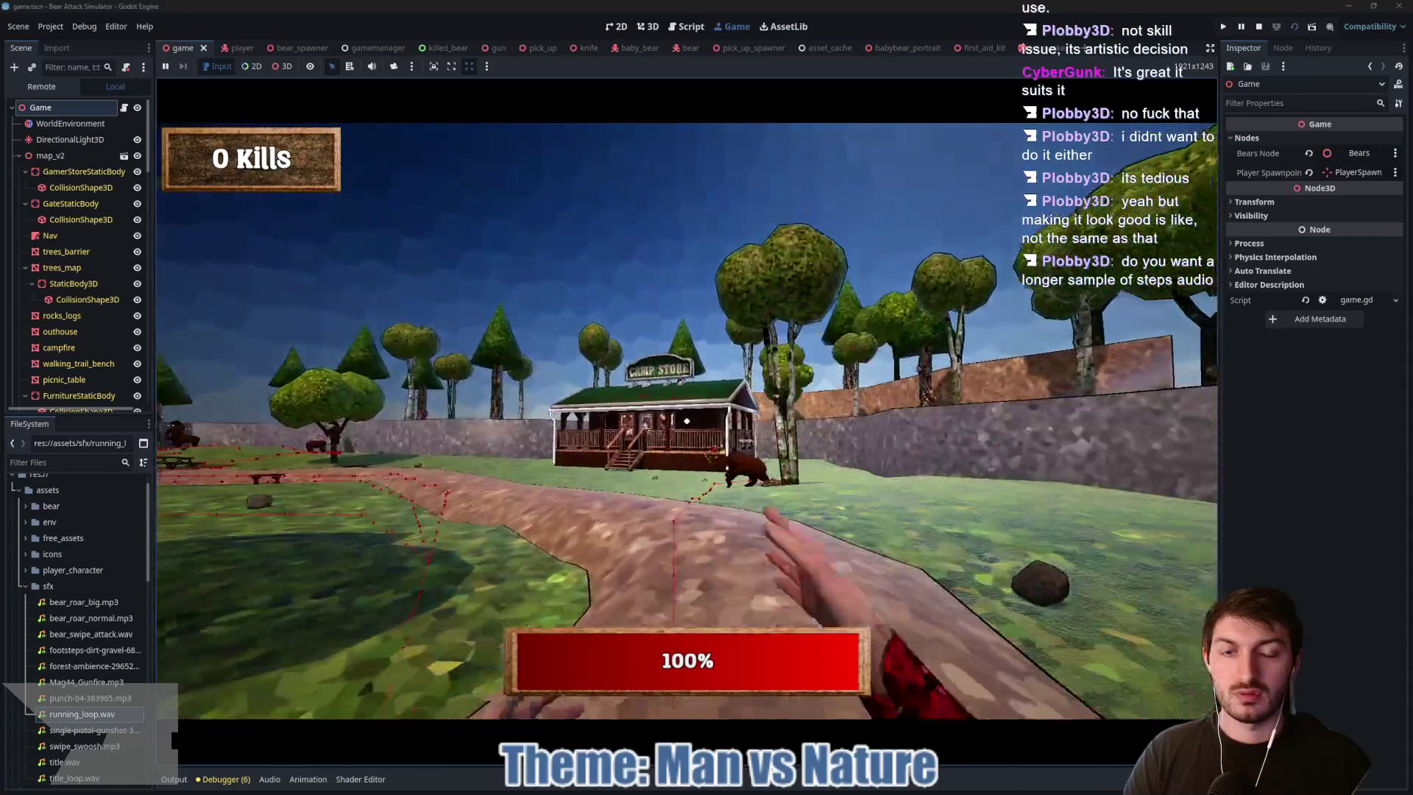
key(w)
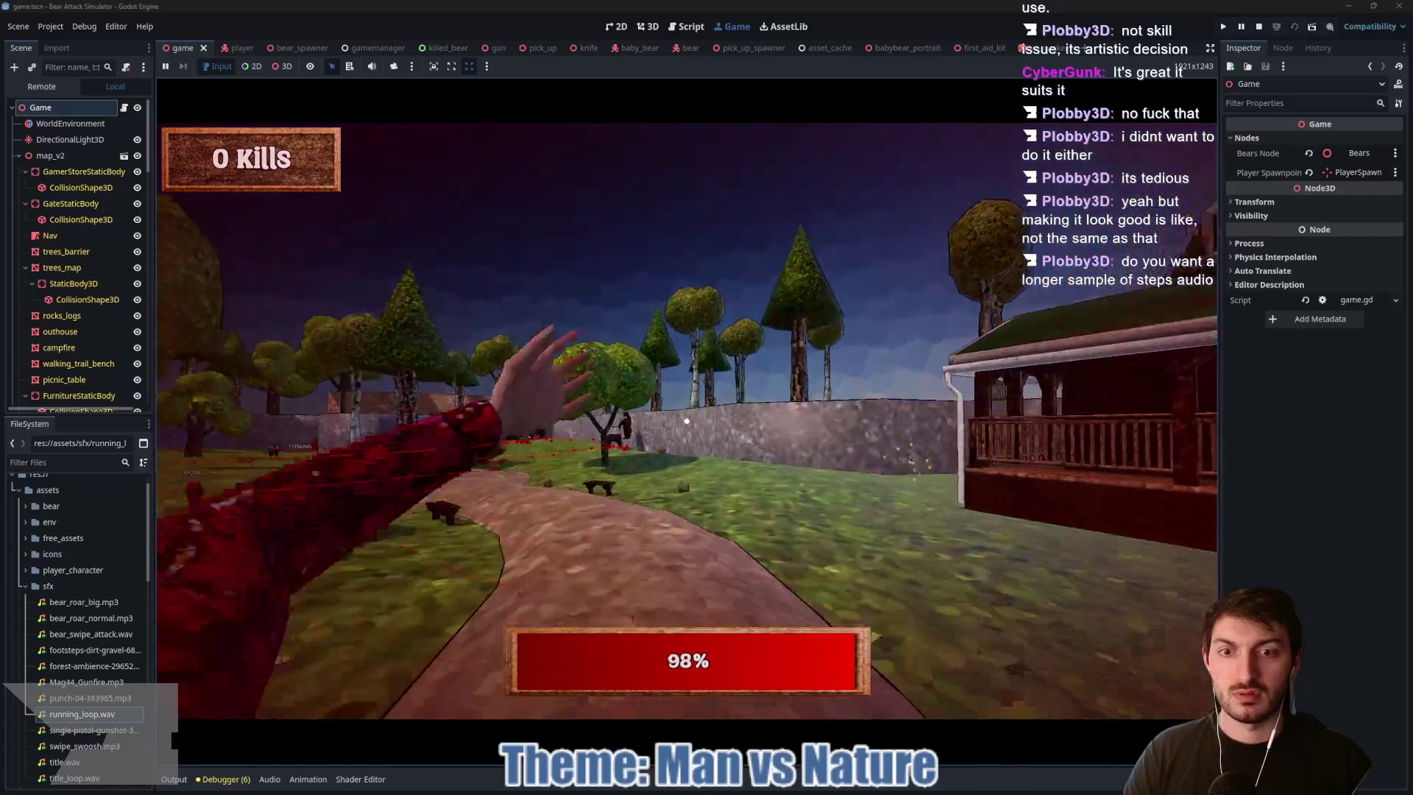
key(w)
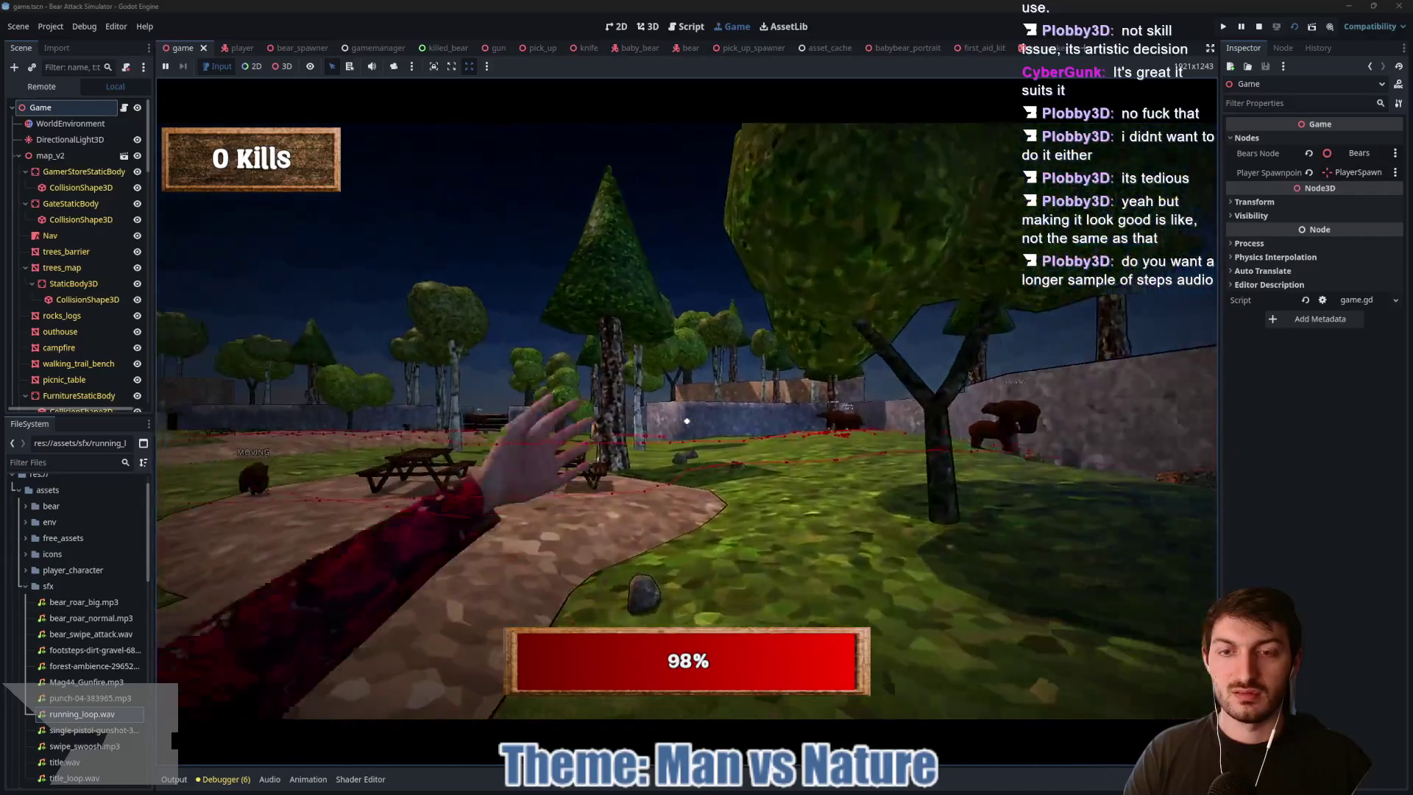
key(F8)
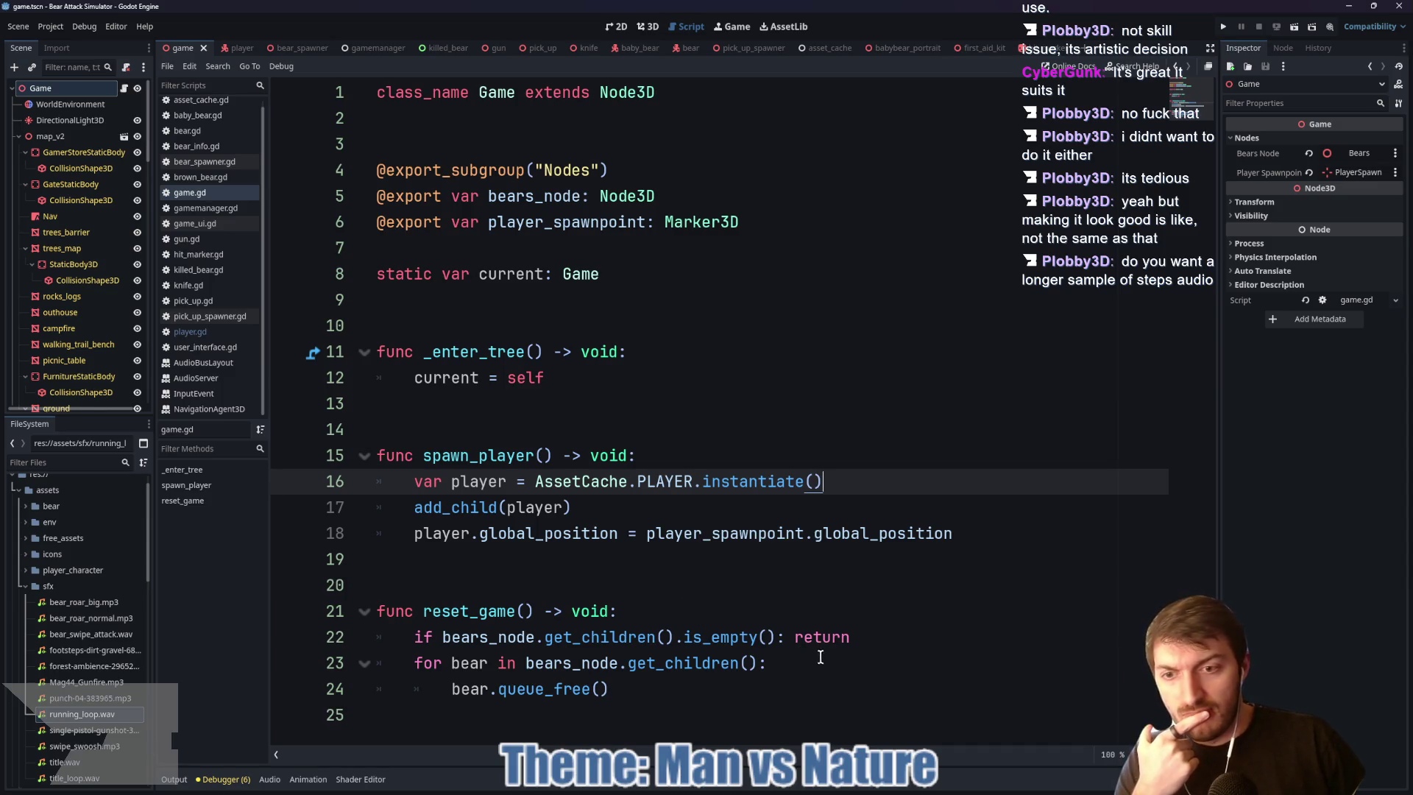
Step: Remove line 204 'if sfx.playing: return' from player.gd, save, and return to the game scene
click(234, 48)
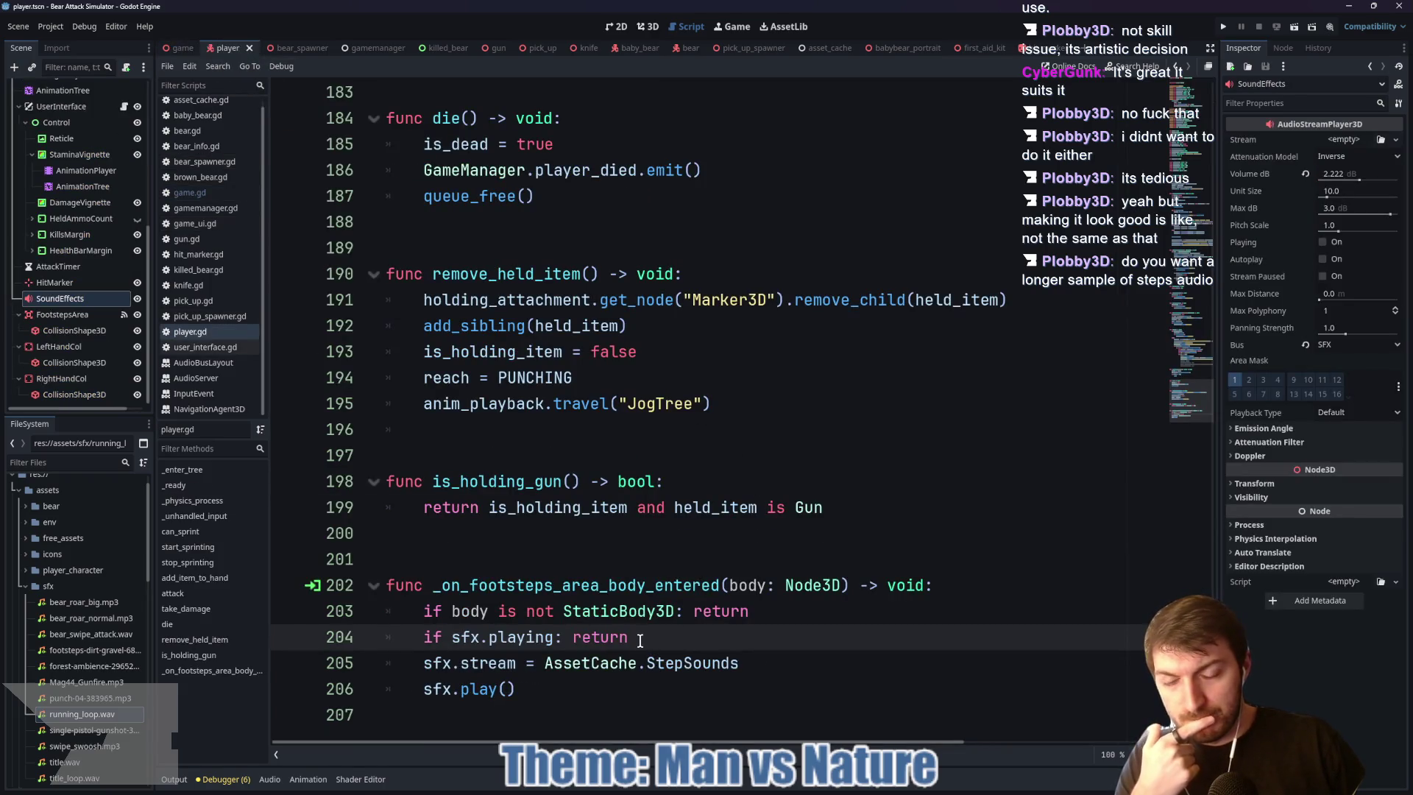
drag(641, 639, 425, 639)
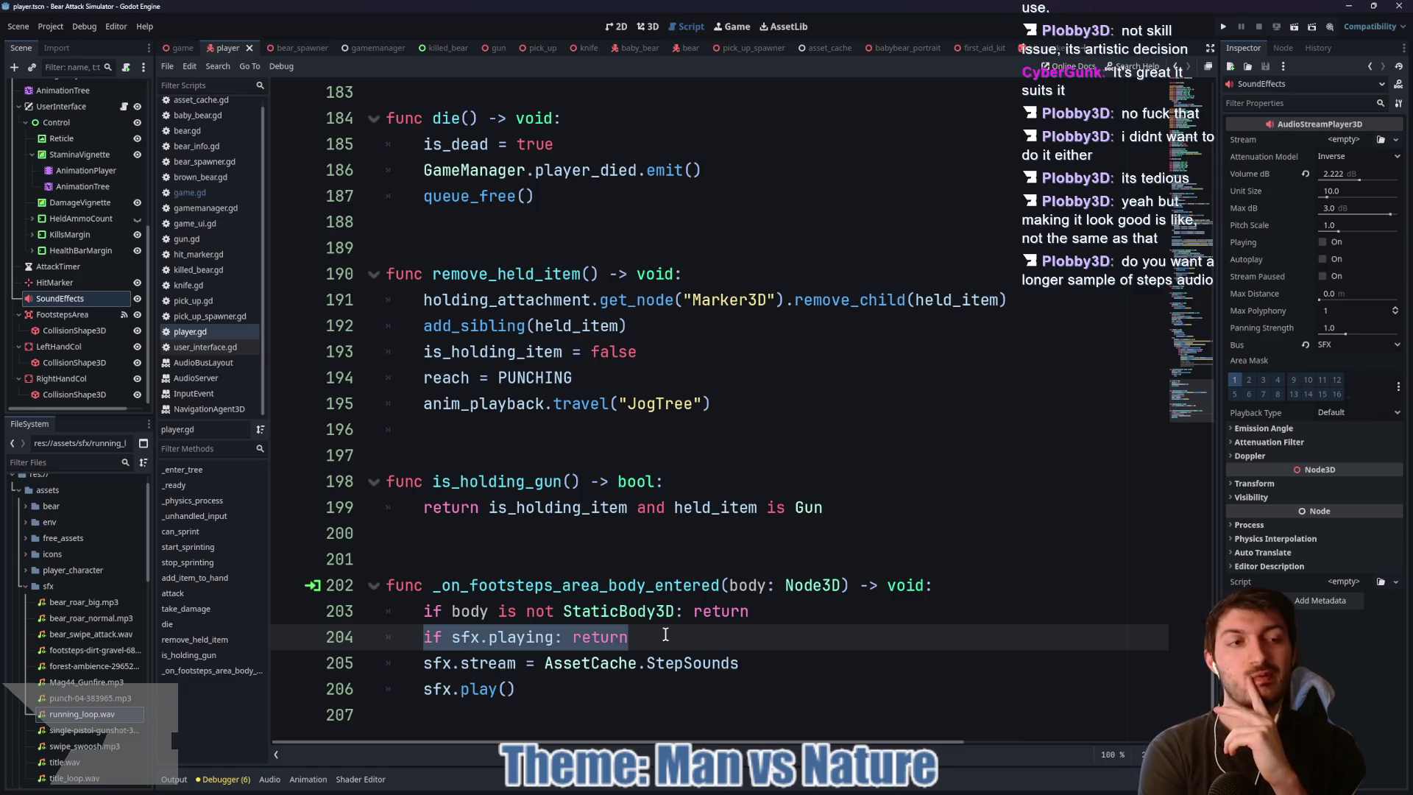
drag(647, 635, 399, 636)
key(BackSpace)
key(BackSpace)
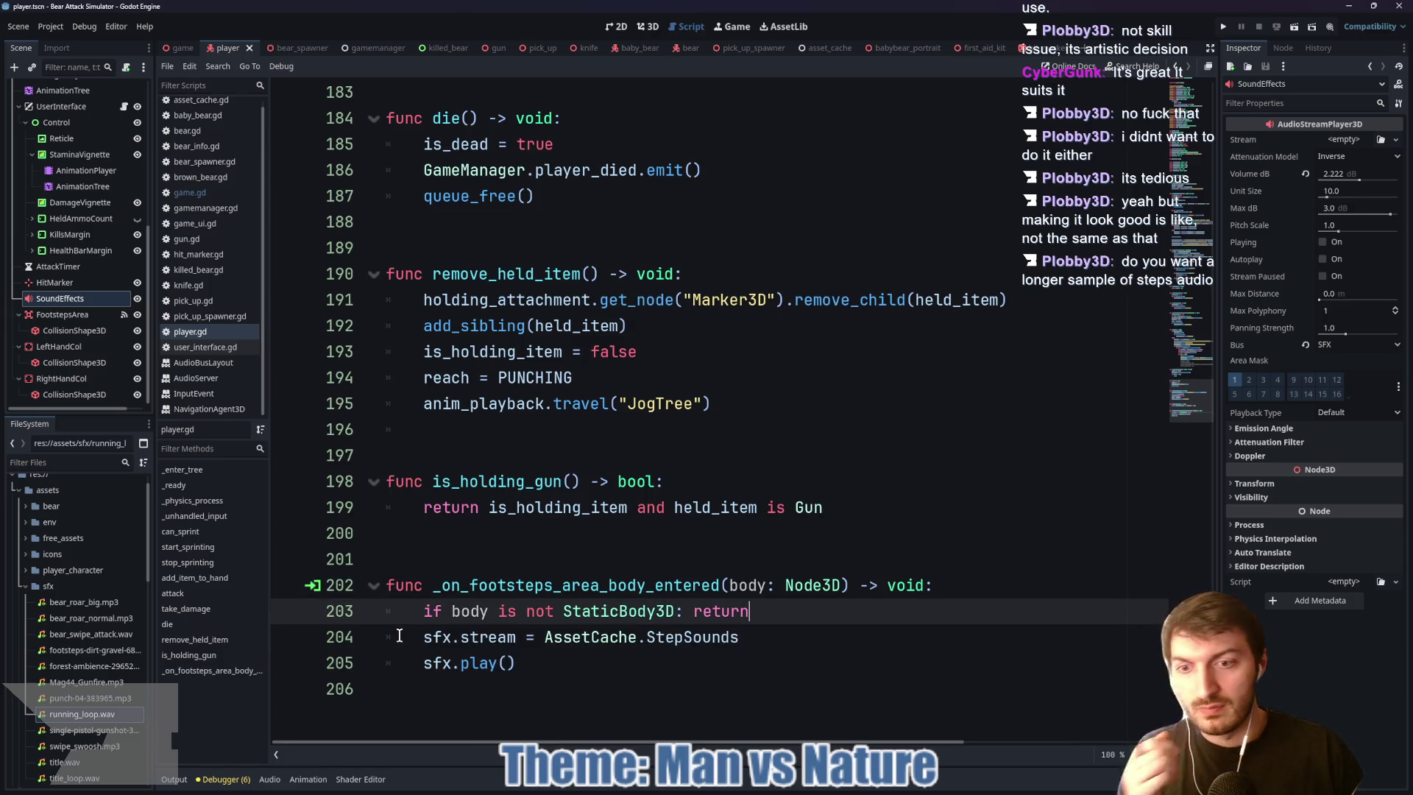
key(ctrl+s)
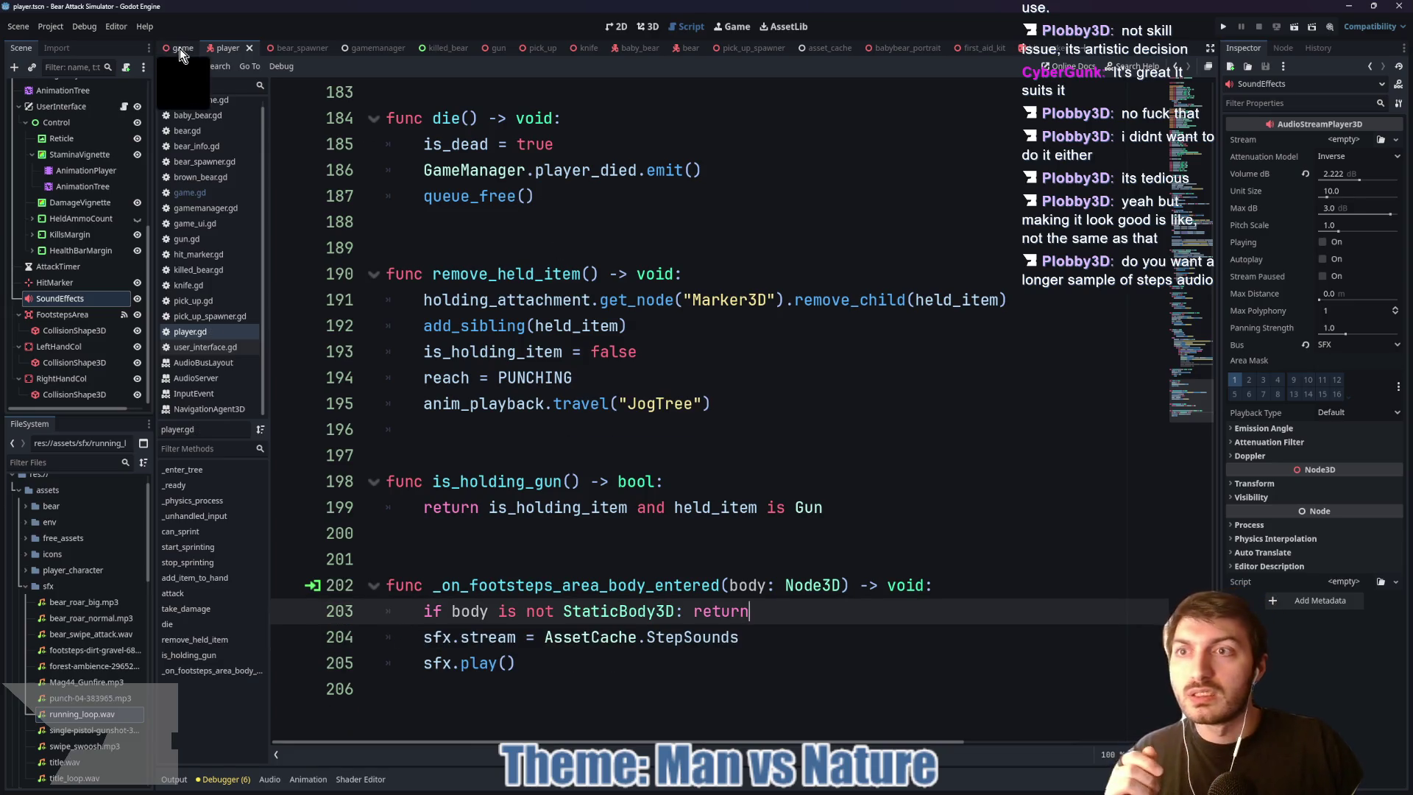
click(180, 49)
key(F5)
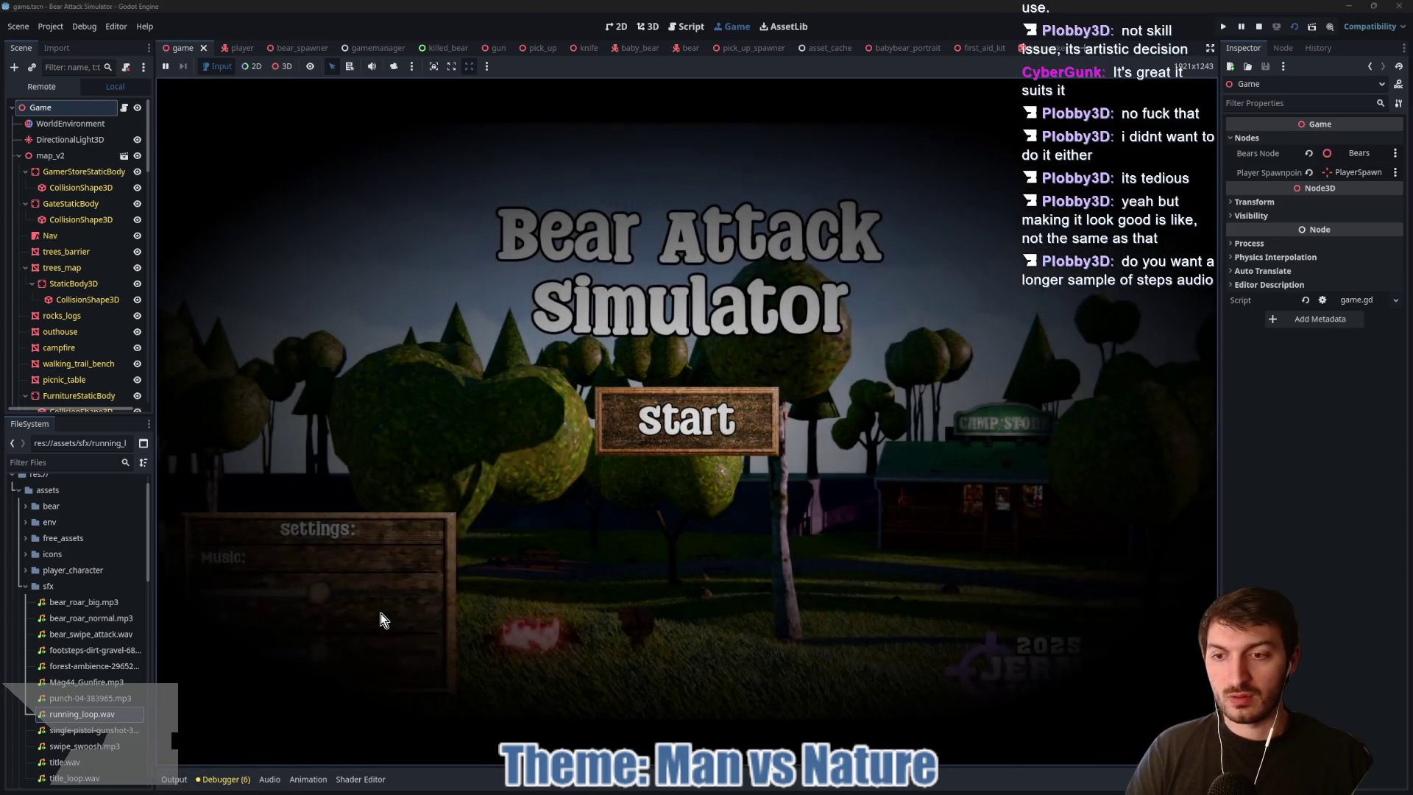
drag(317, 598, 210, 592)
click(686, 421)
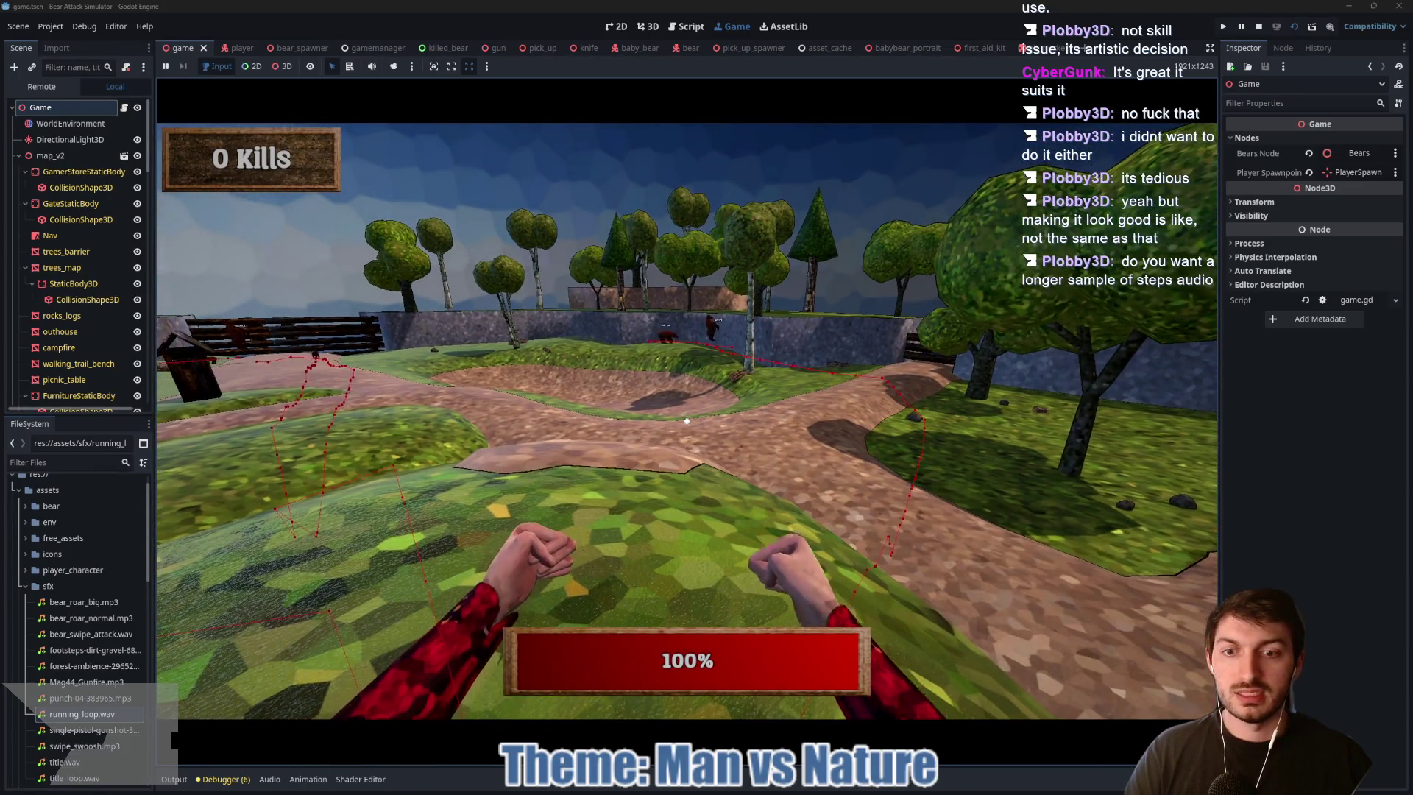
key(w)
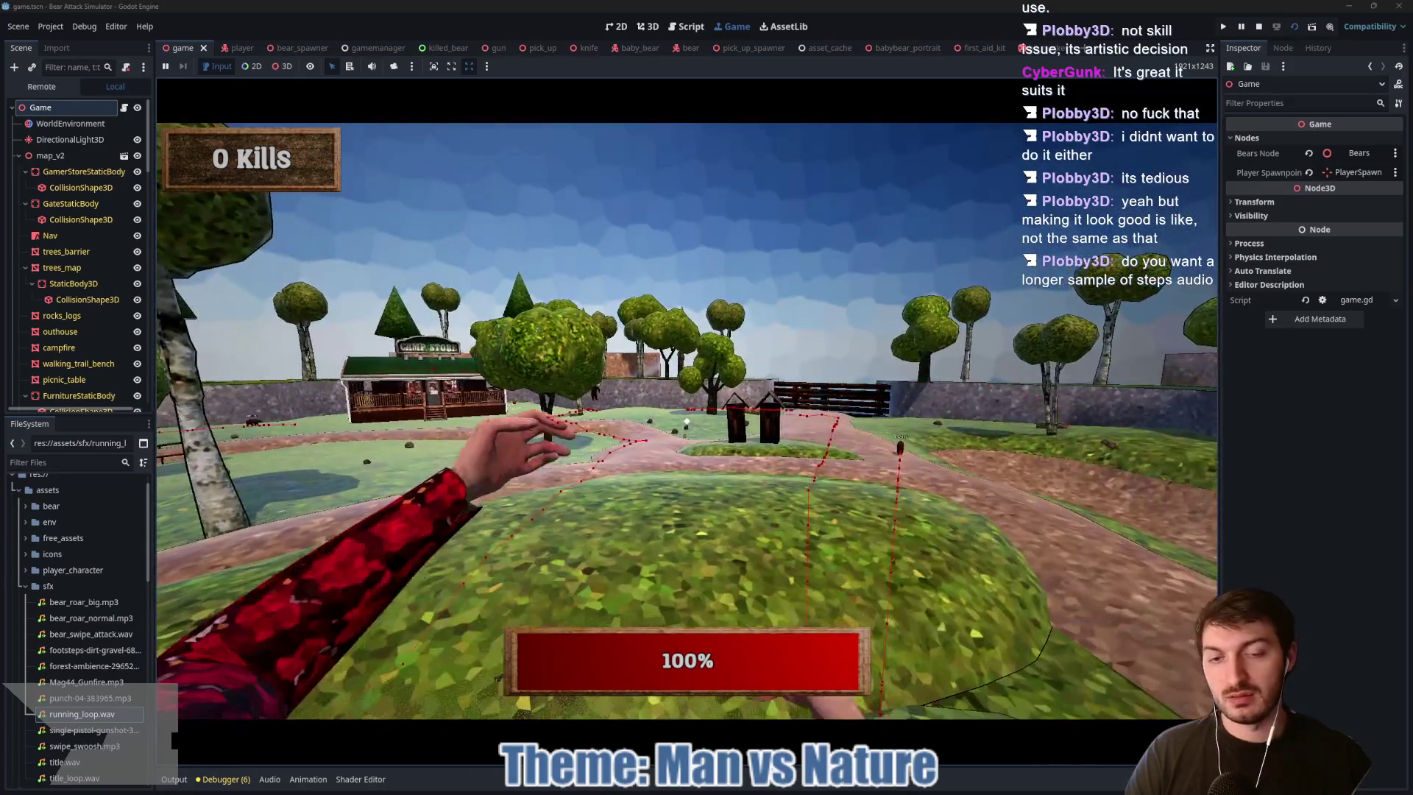
key(w)
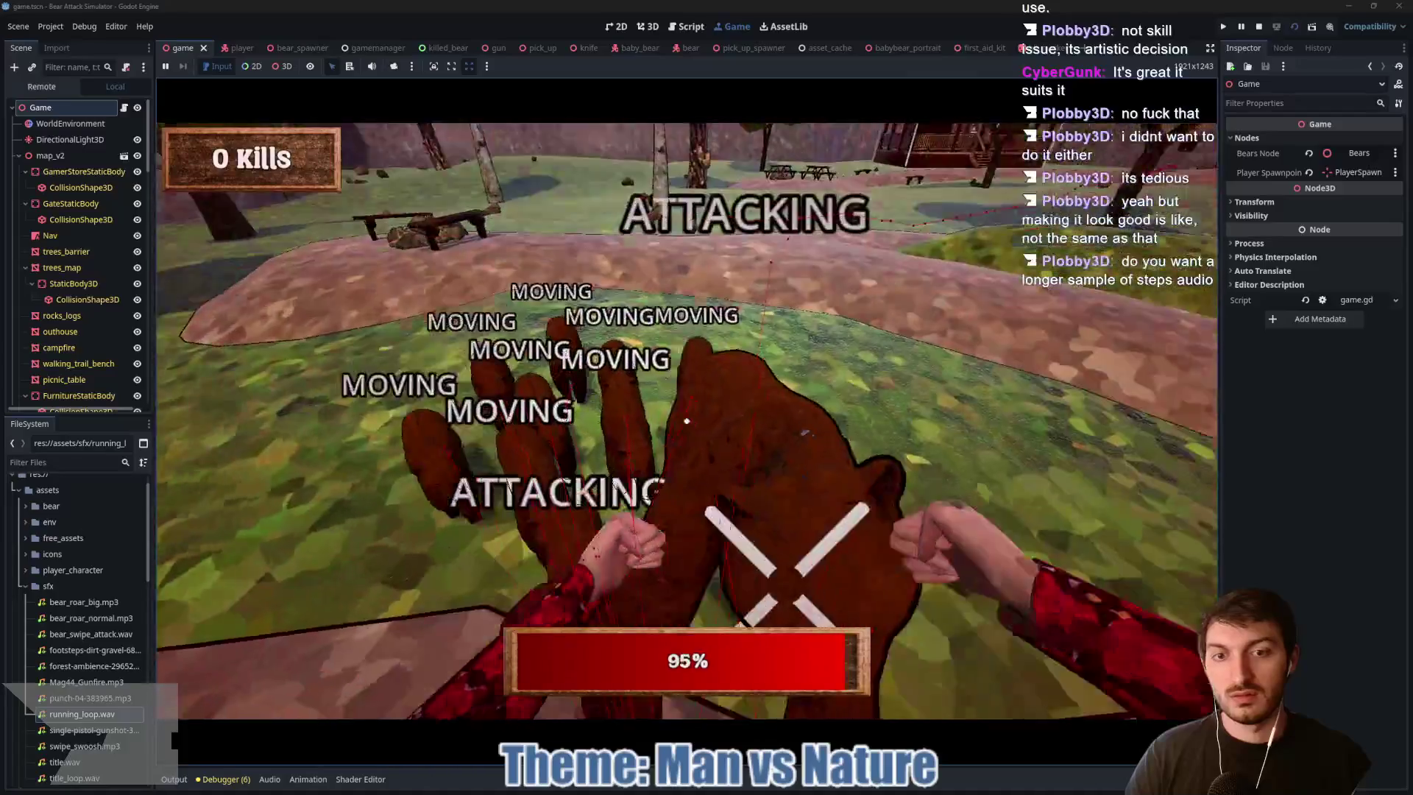
key(F8)
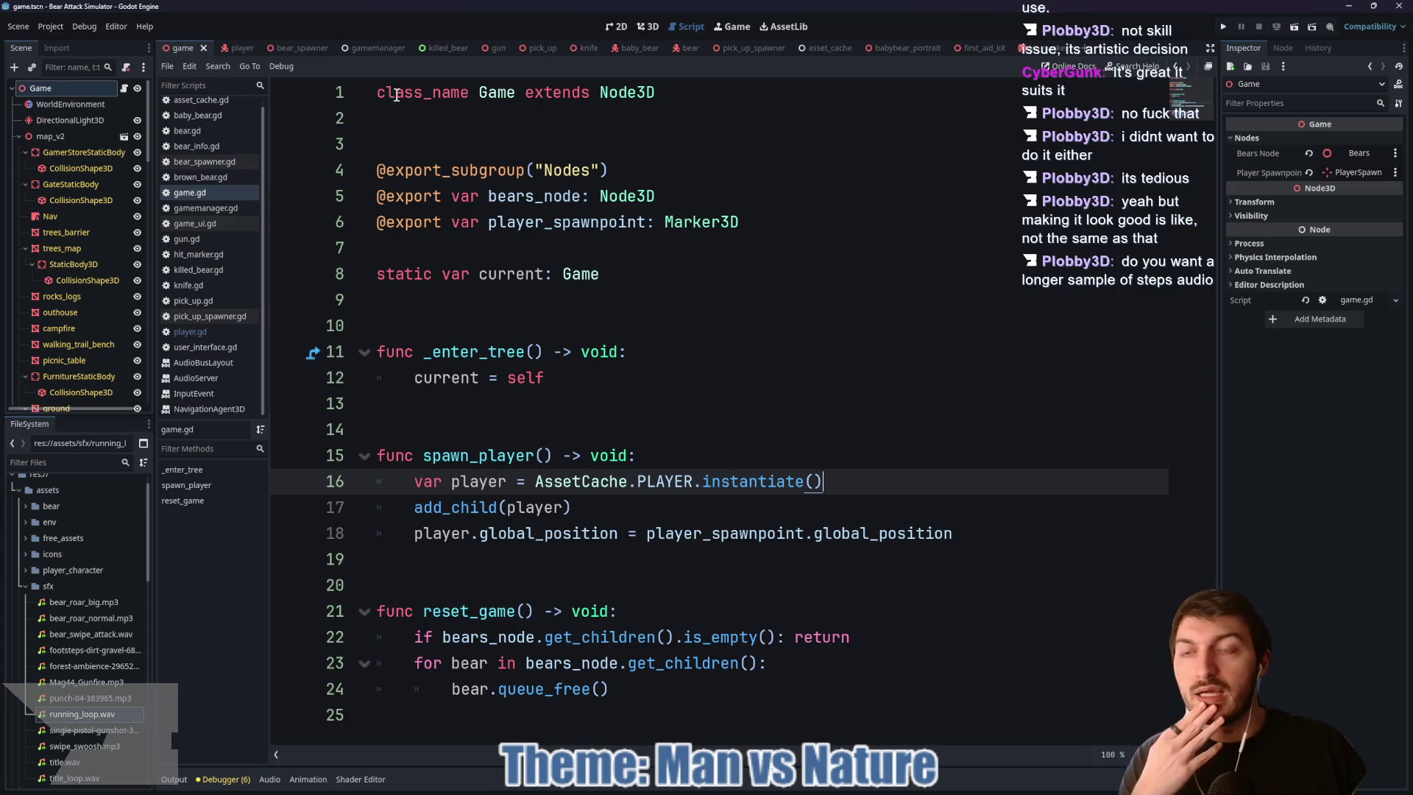
Step: Scroll player.gd to _physics_process, checking the velocity.z slowdown line and blank line 80
click(240, 48)
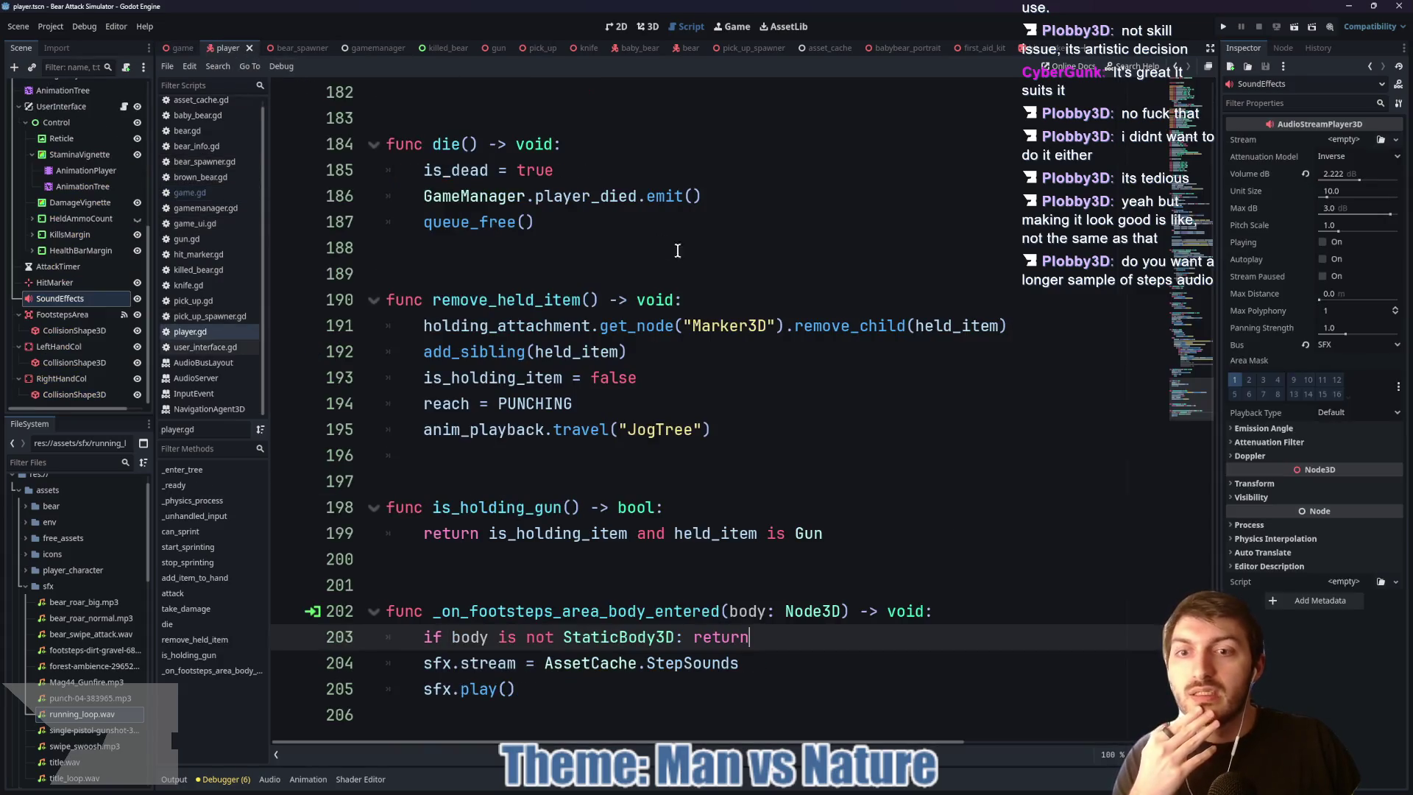
scroll(684, 428, up, 6)
scroll(684, 428, up, 19)
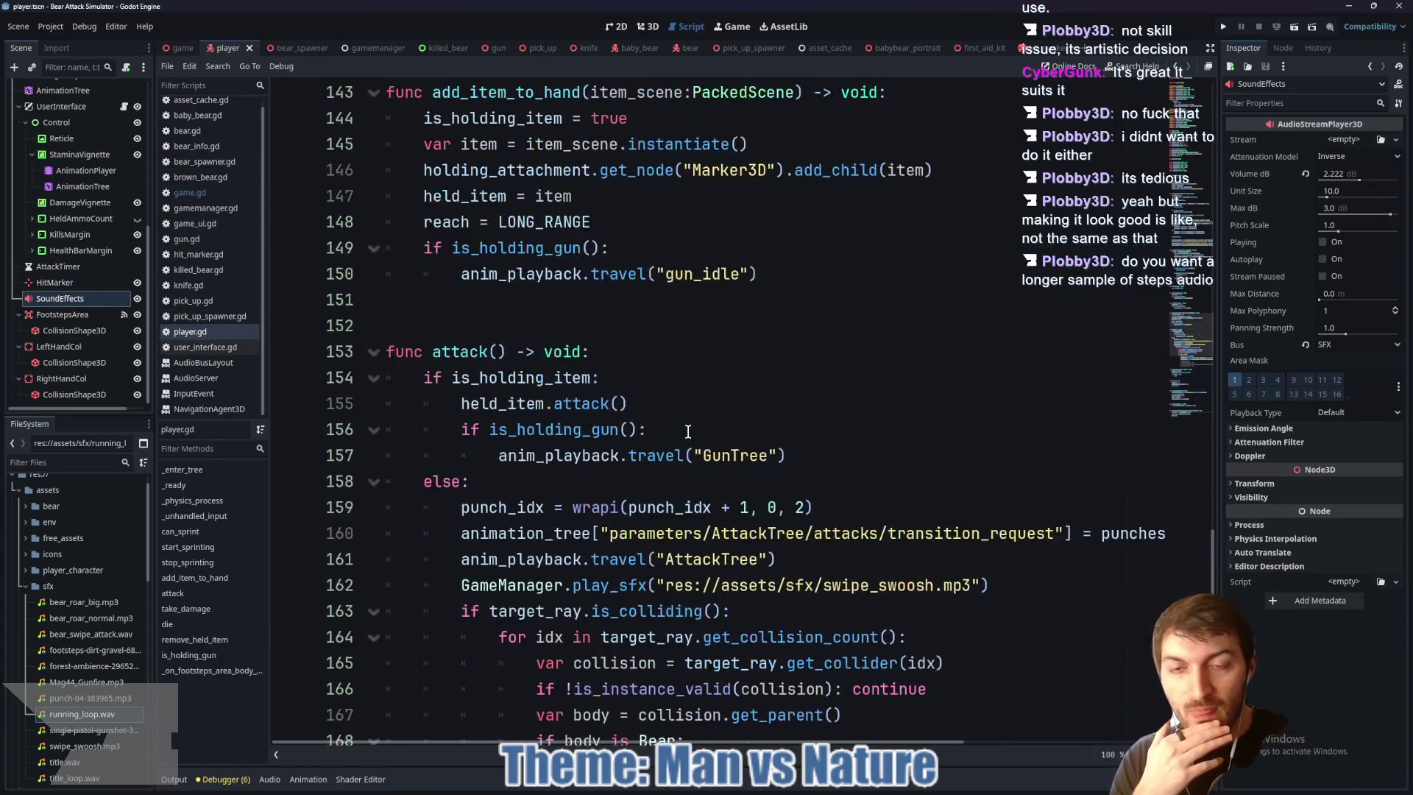
scroll(692, 437, up, 4)
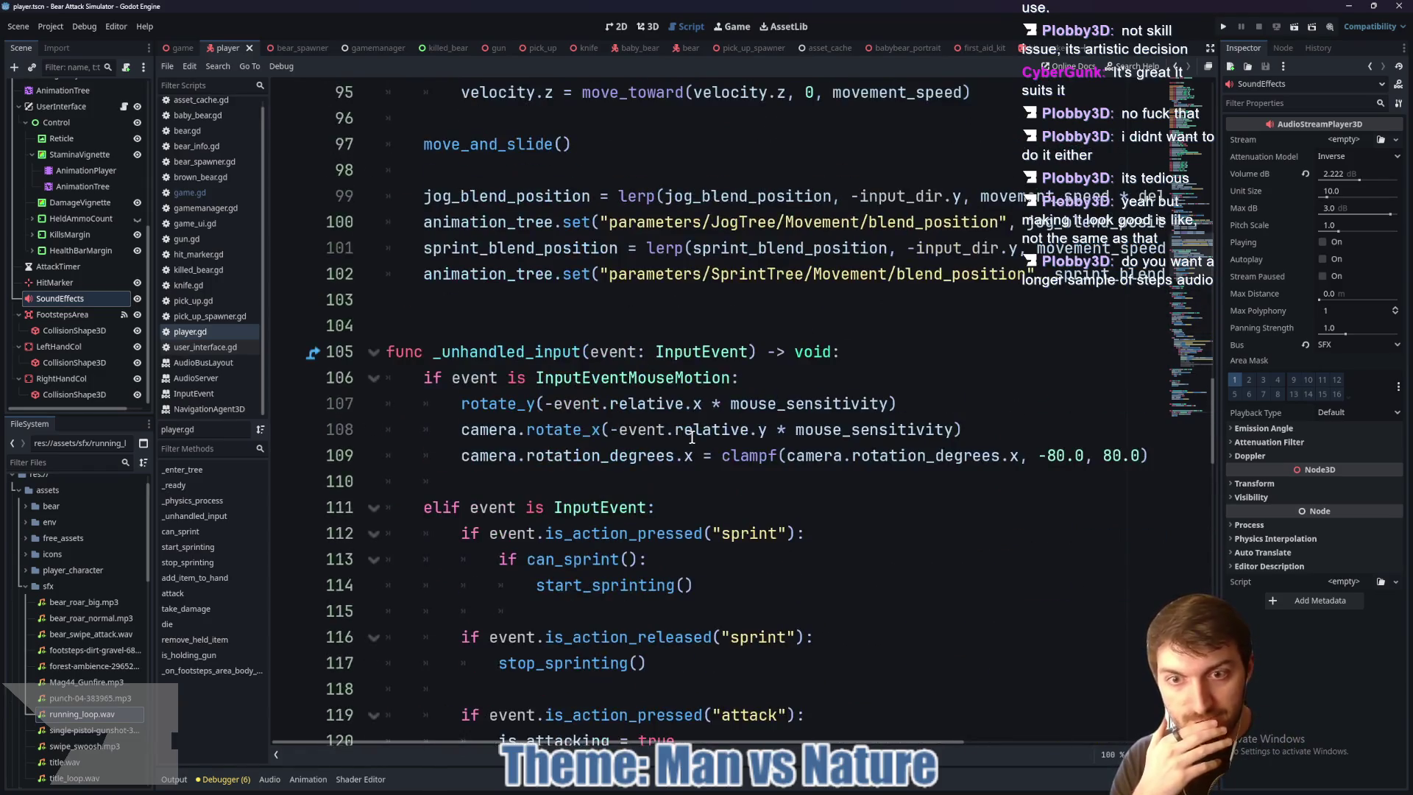
scroll(692, 451, up, 5)
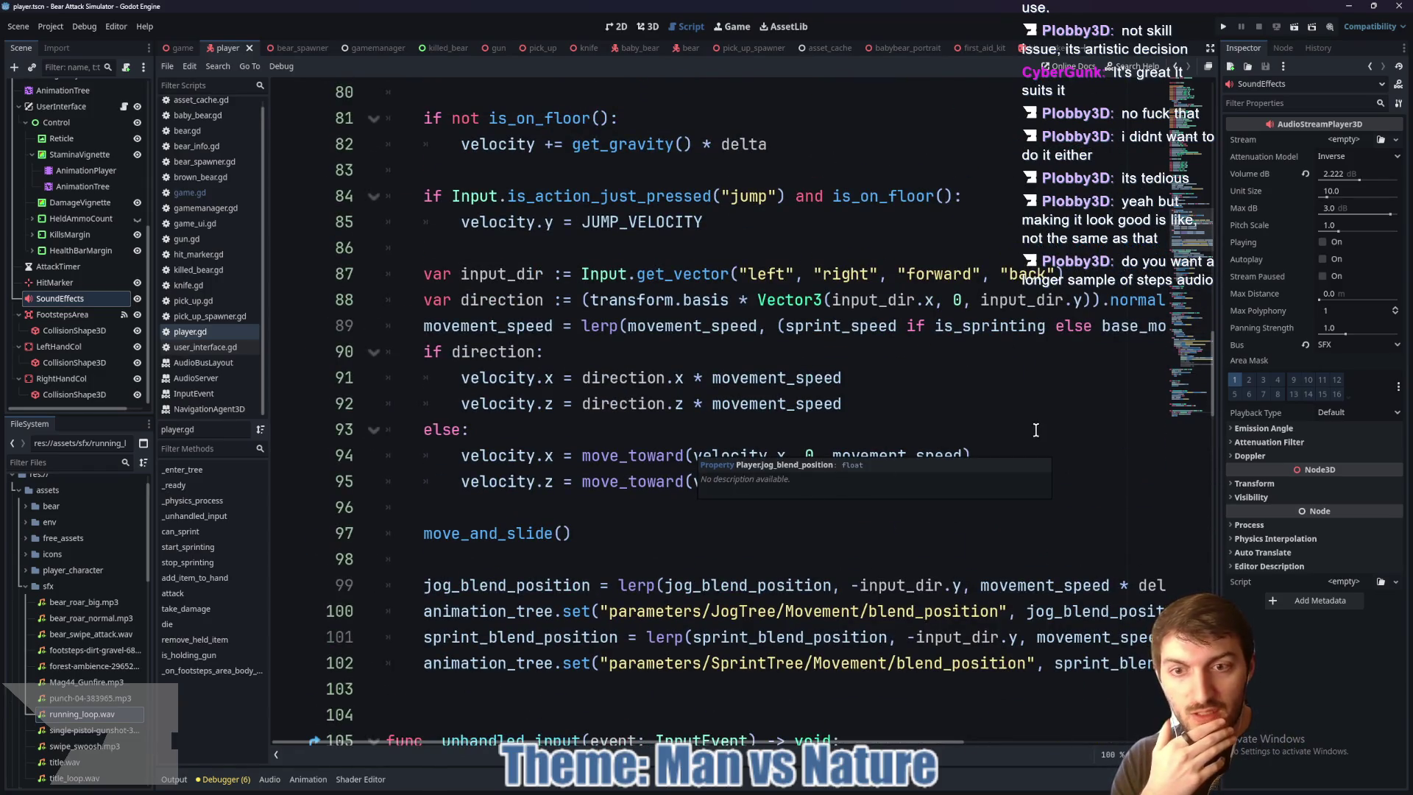
click(1010, 483)
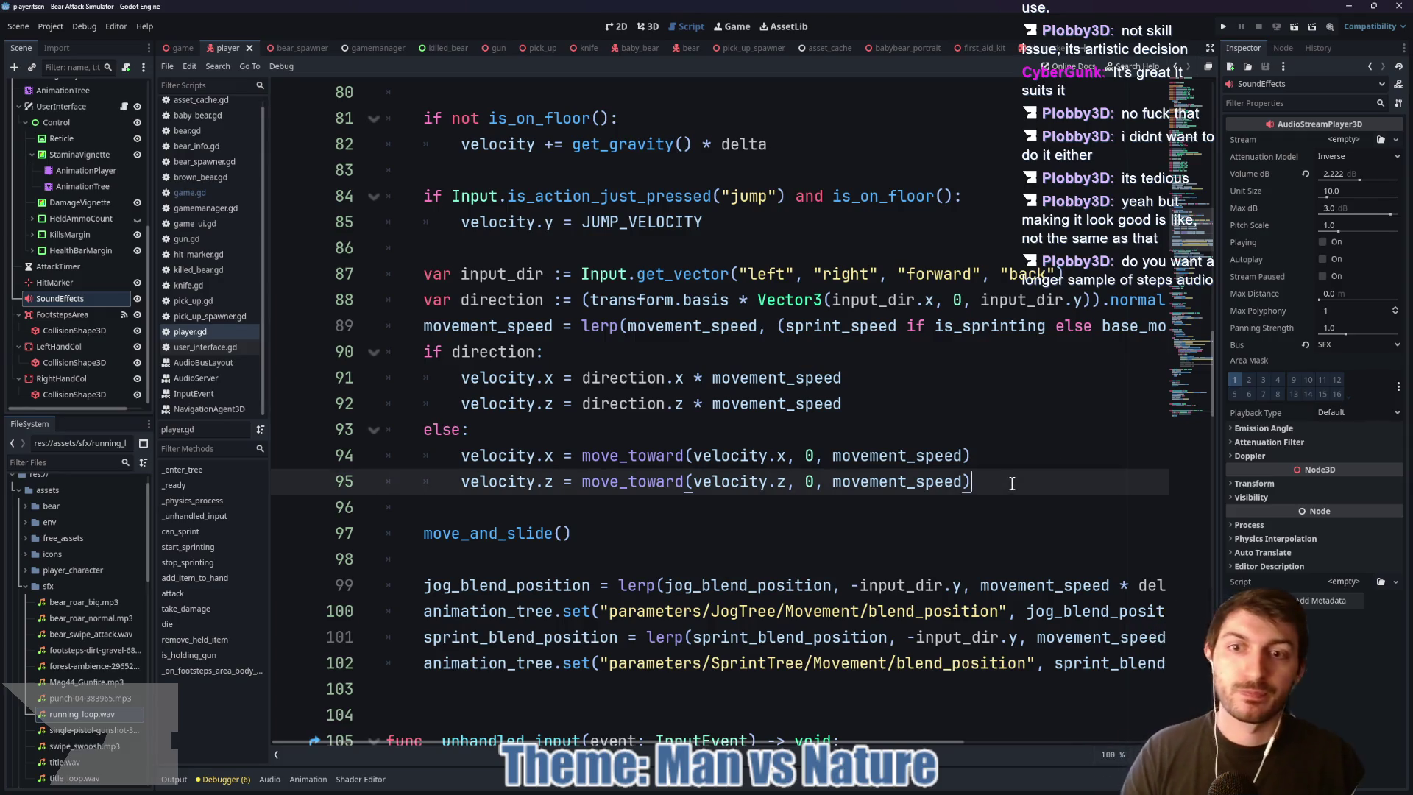
scroll(883, 501, down, 2)
scroll(722, 531, up, 12)
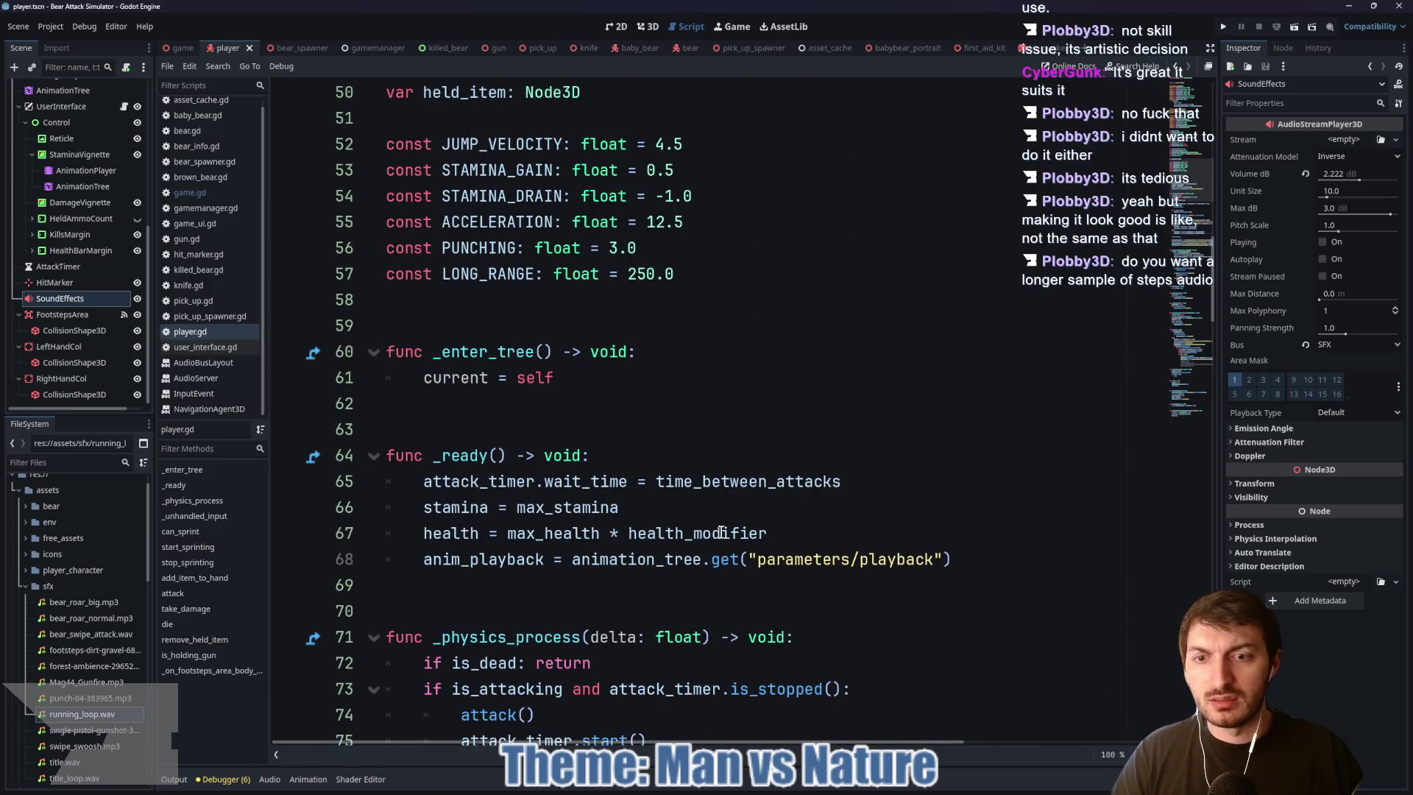
scroll(722, 531, down, 2)
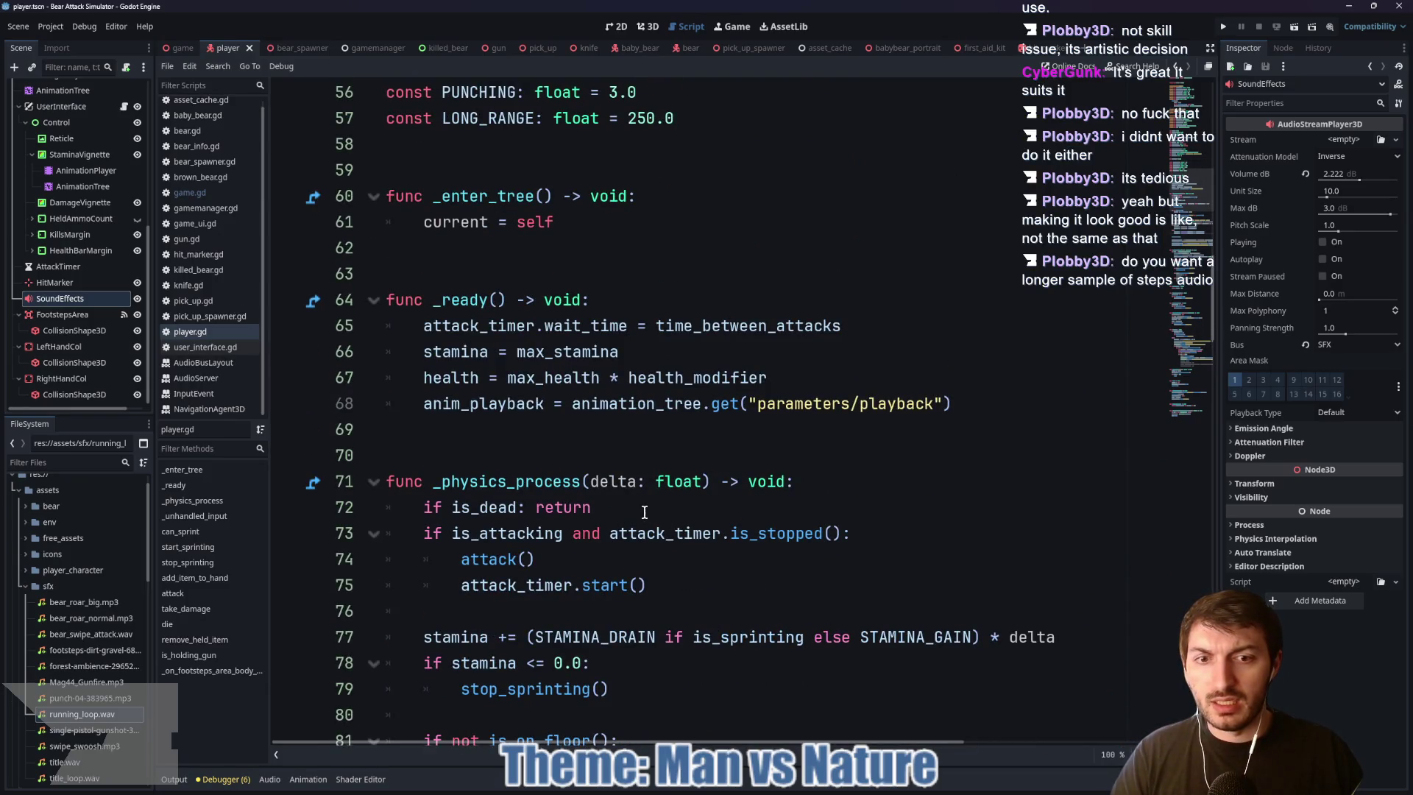
scroll(645, 512, down, 2)
scroll(508, 493, down, 1)
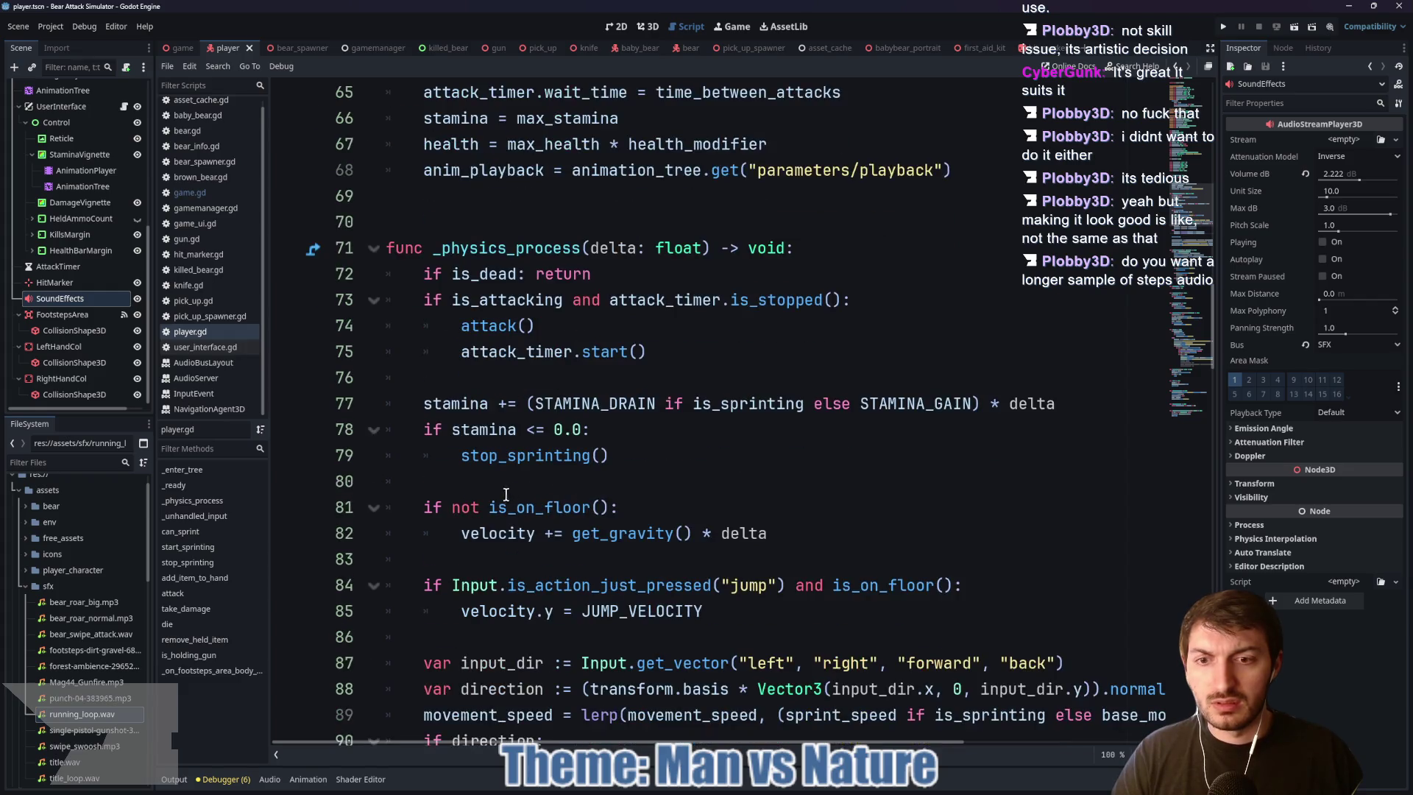
click(465, 478)
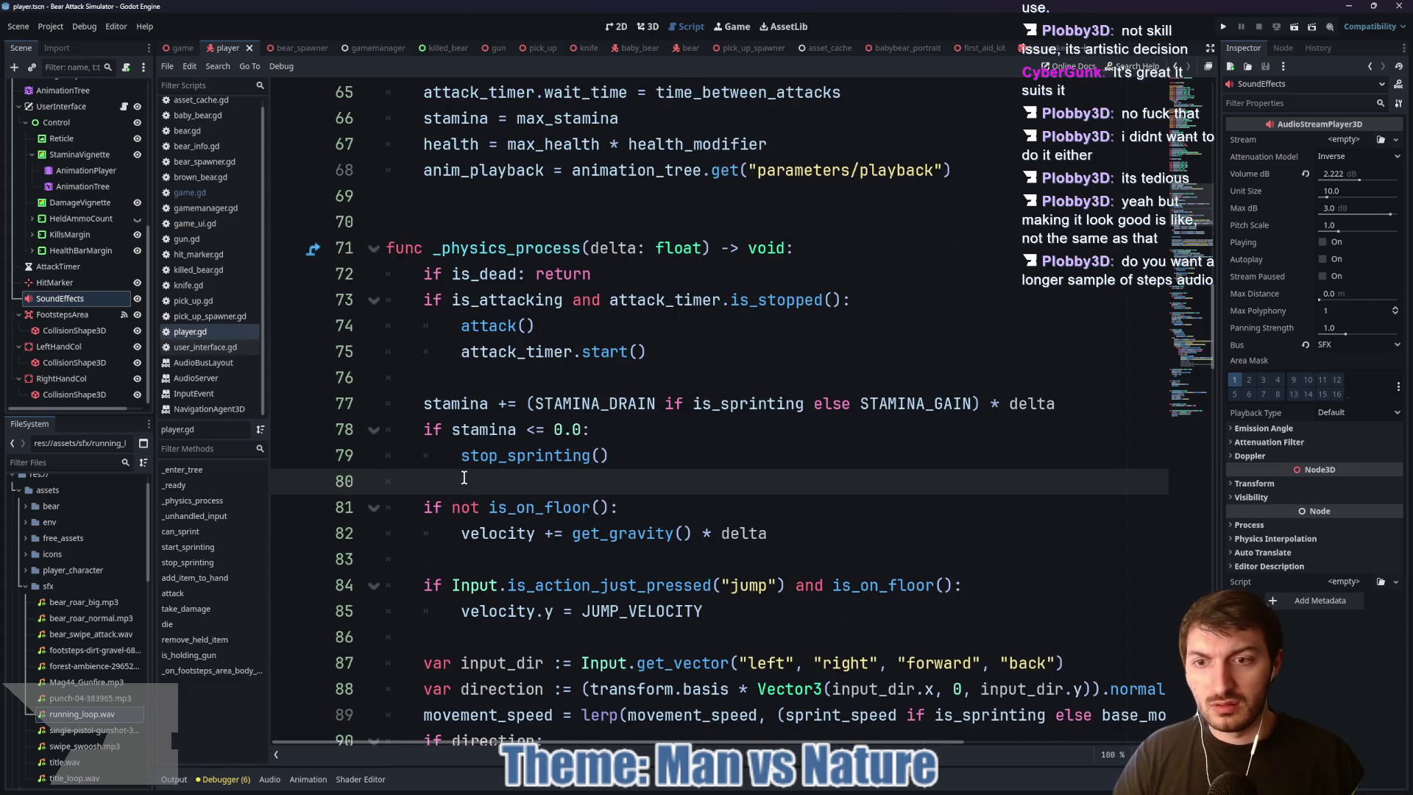
key(Return)
key(Return)
key(Up)
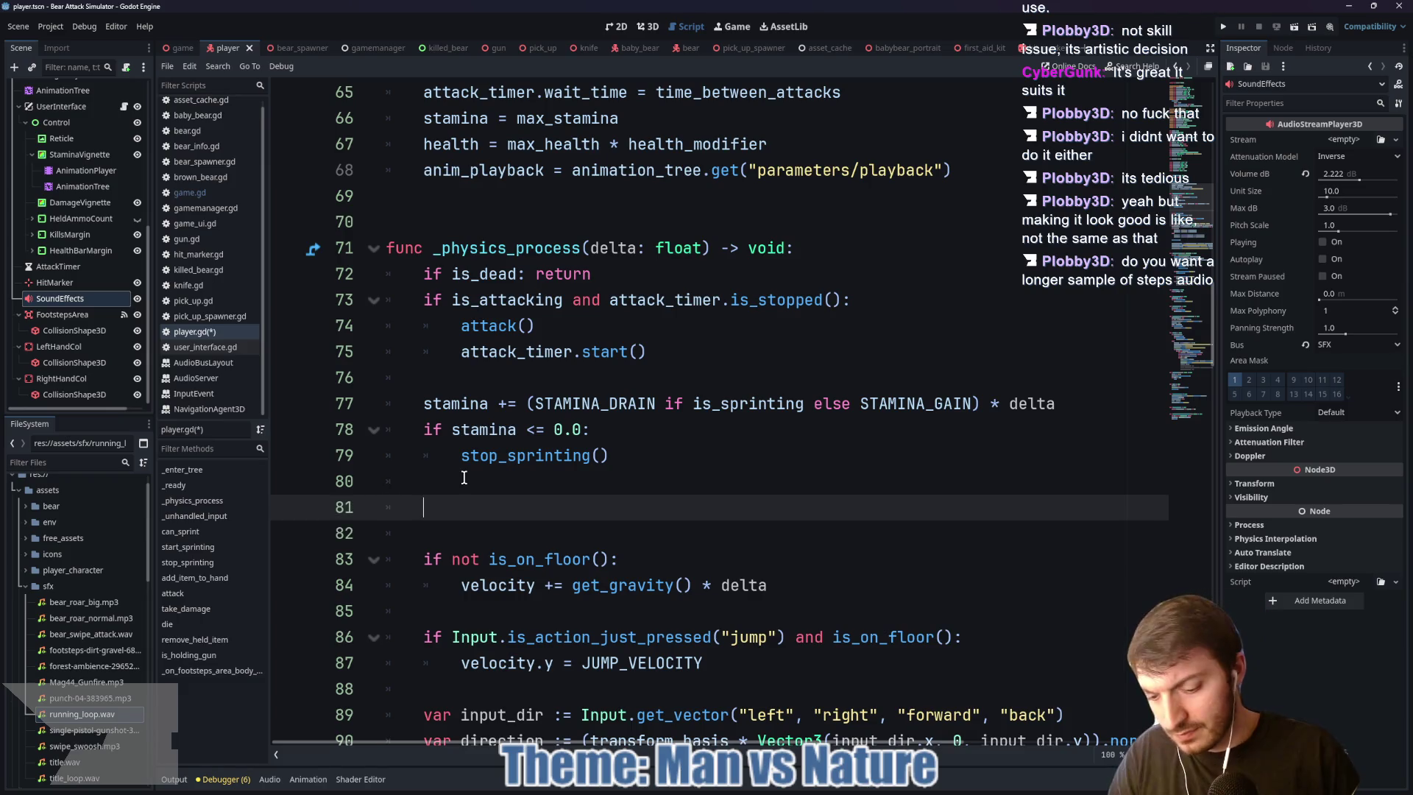
text(if veloc)
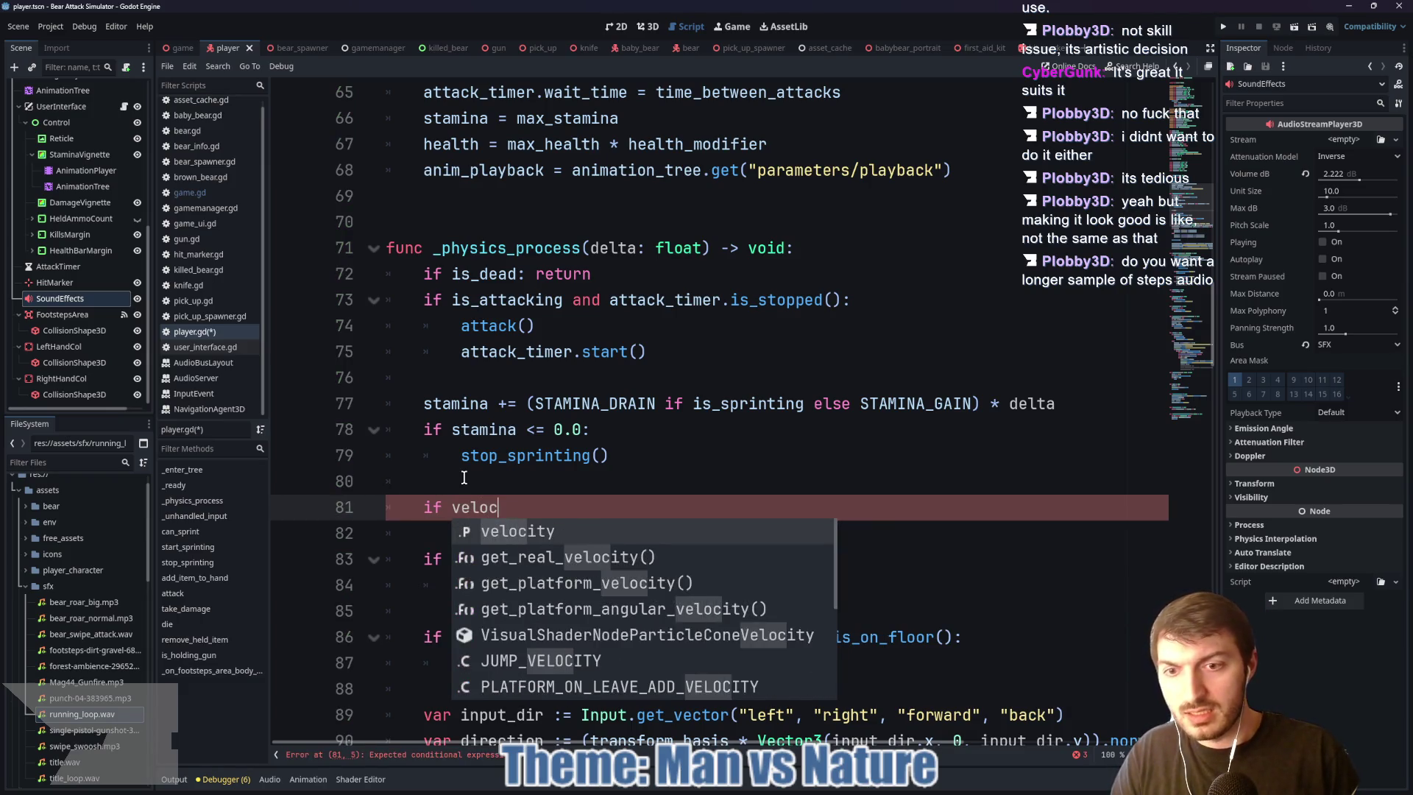
key(Return)
key(BackSpace)
key(BackSpace)
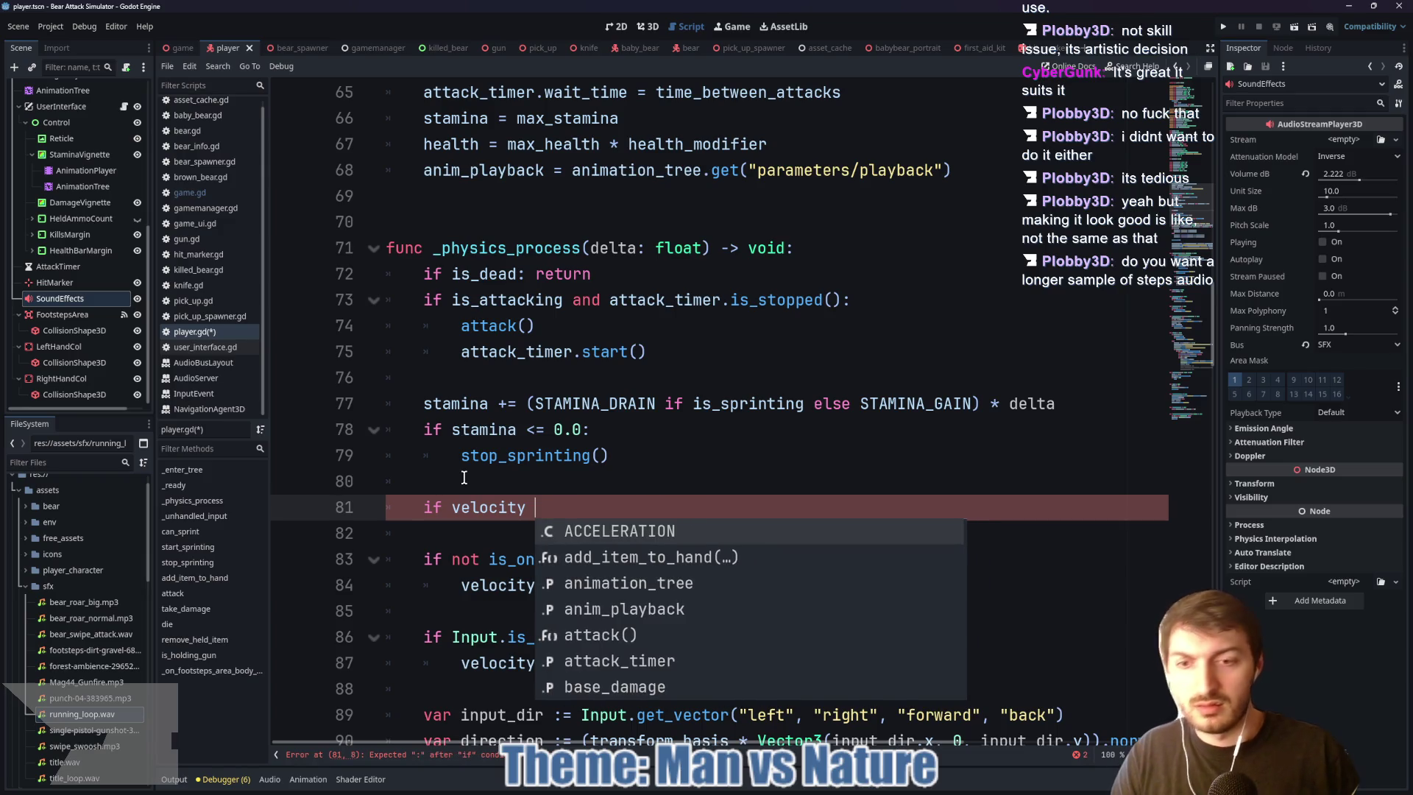
text(=)
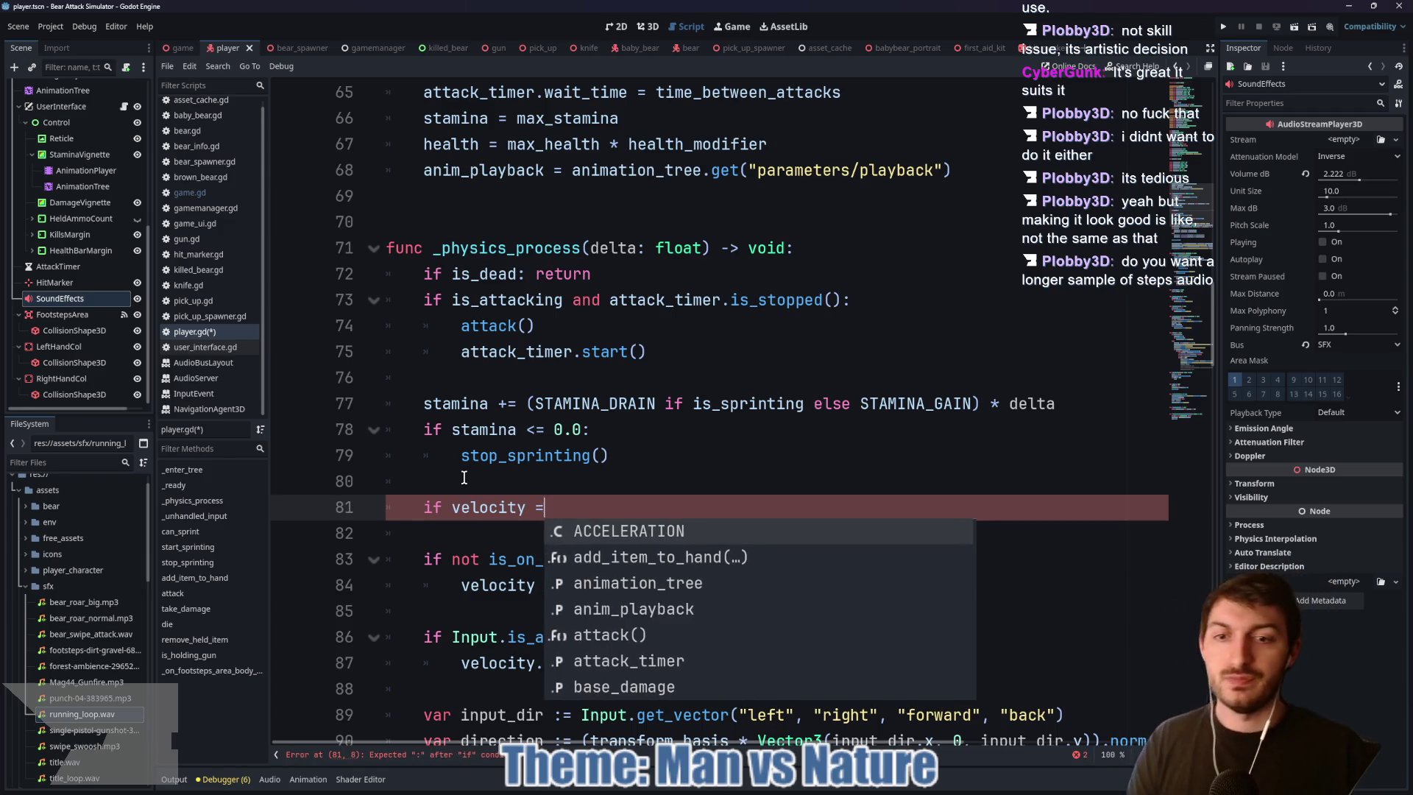
text(= Vector3)
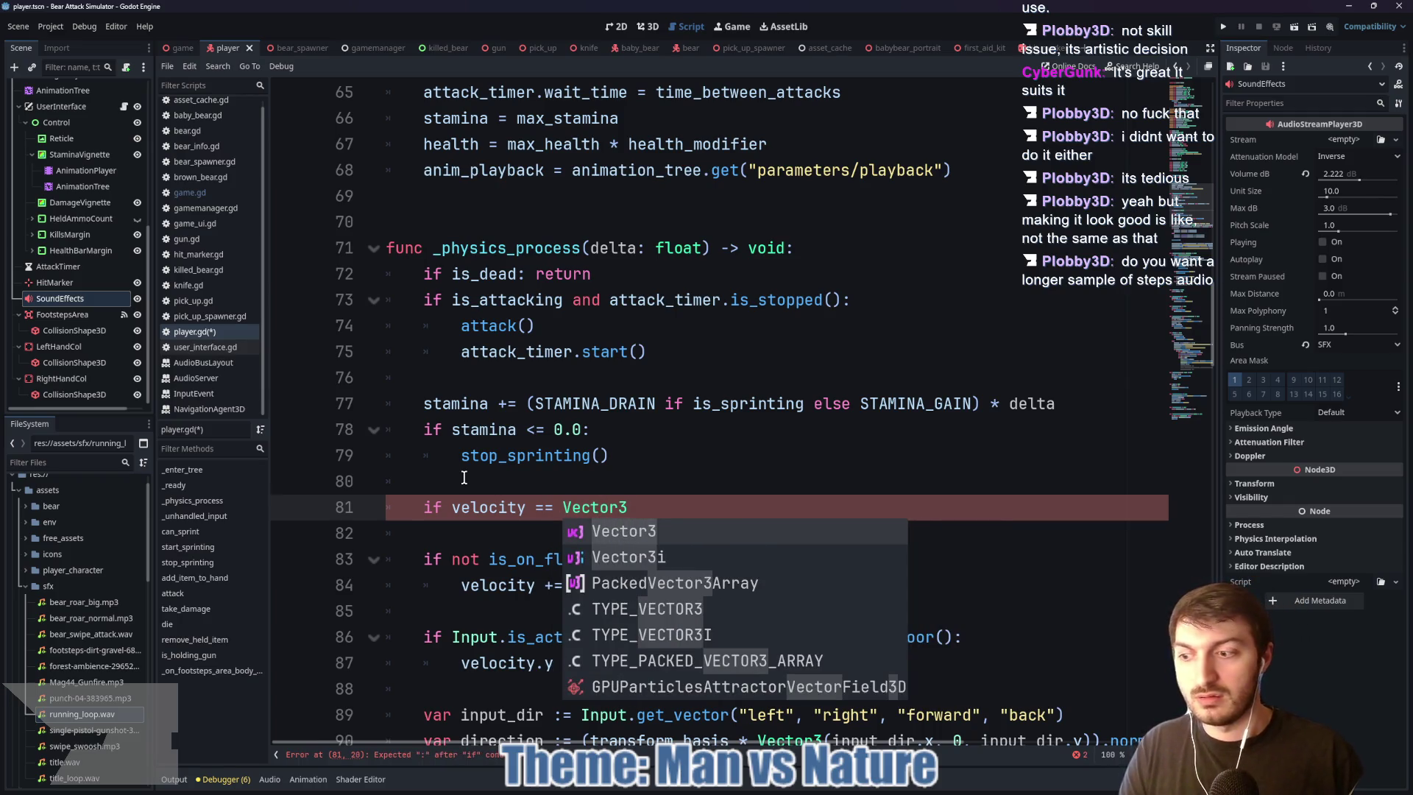
text(.Z)
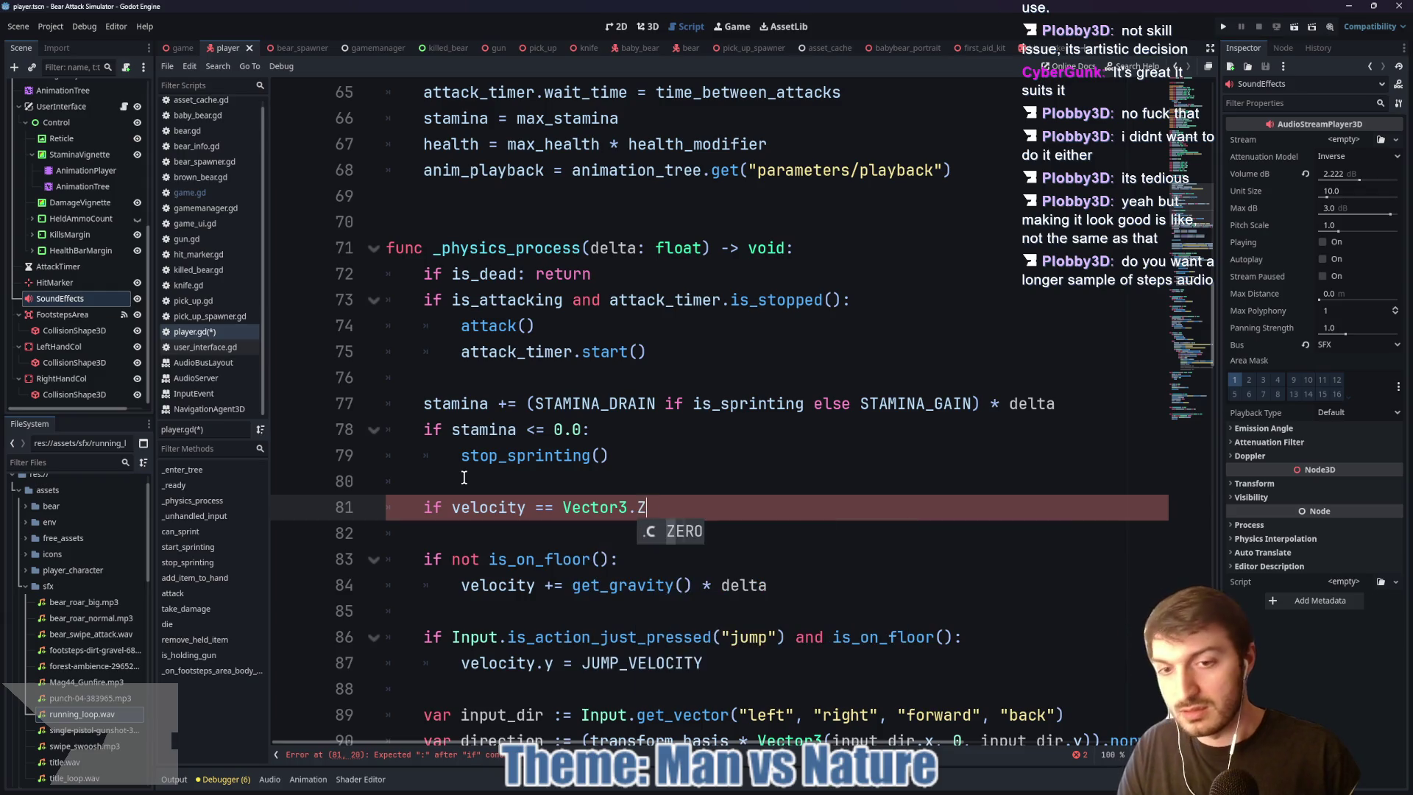
key(Return)
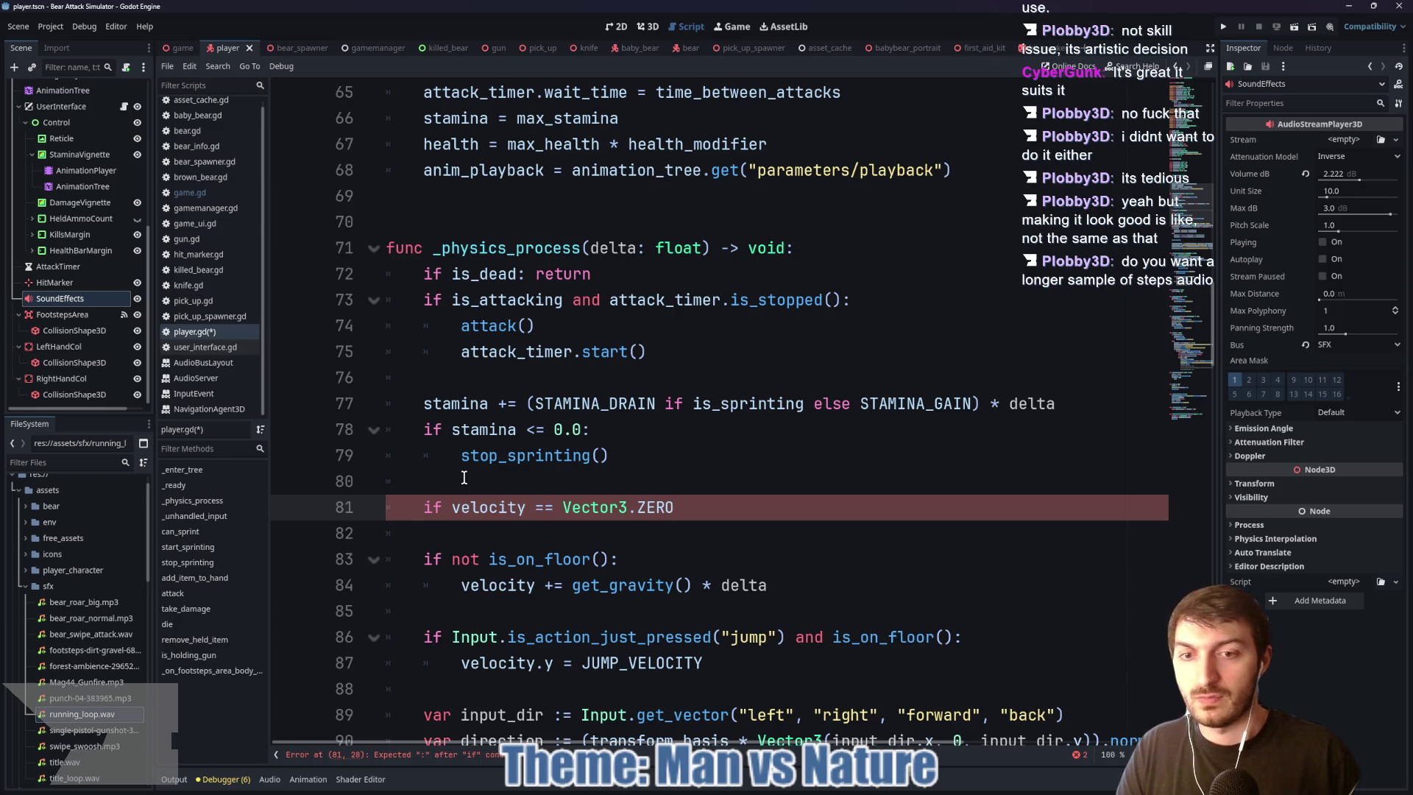
drag(676, 507, 387, 507)
key(BackSpace)
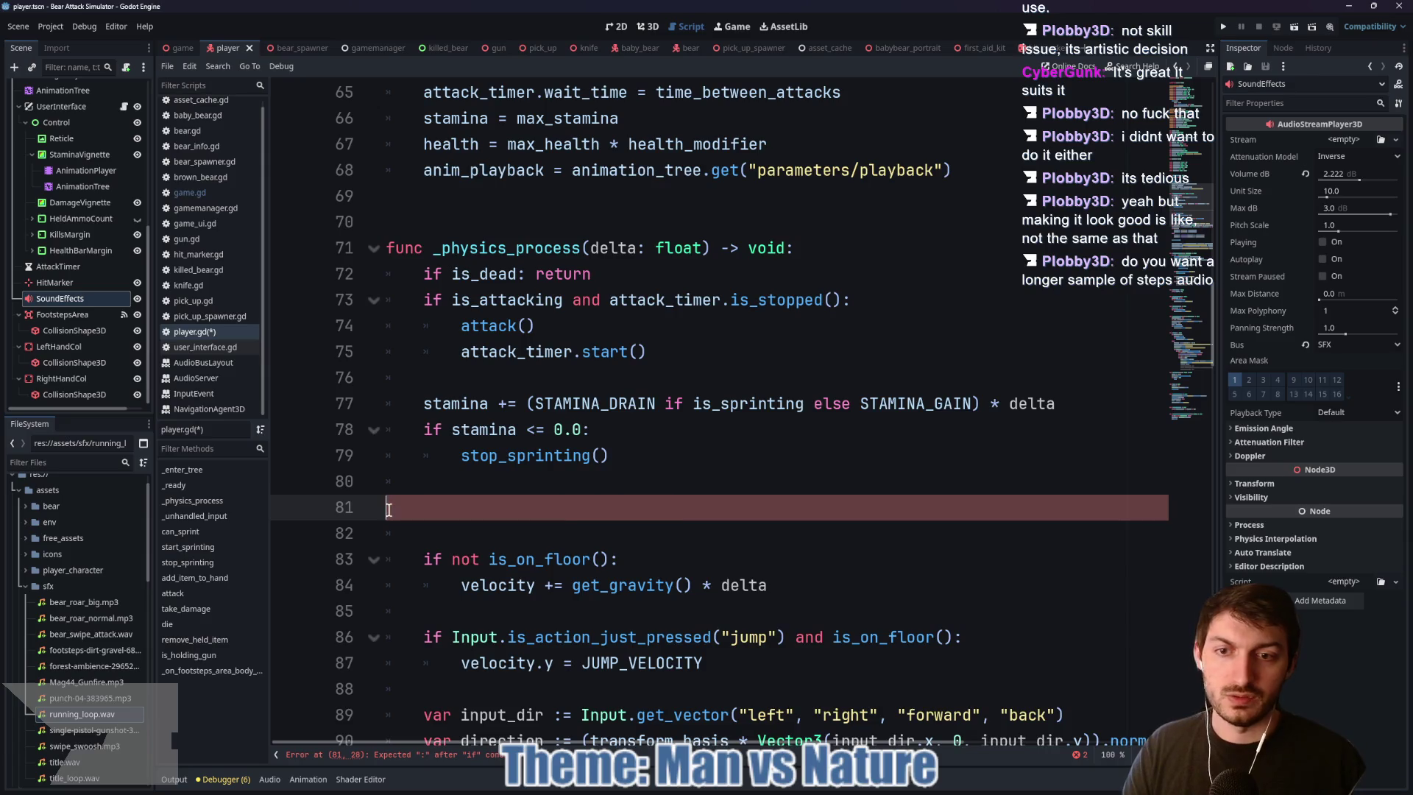
key(BackSpace)
key(BackSpace)
Step: Add 'if sfx.playing: sfx.stop()' in the no-input else branch, save player.gd, and run the game
scroll(480, 523, down, 5)
scroll(601, 409, up, 2)
click(550, 482)
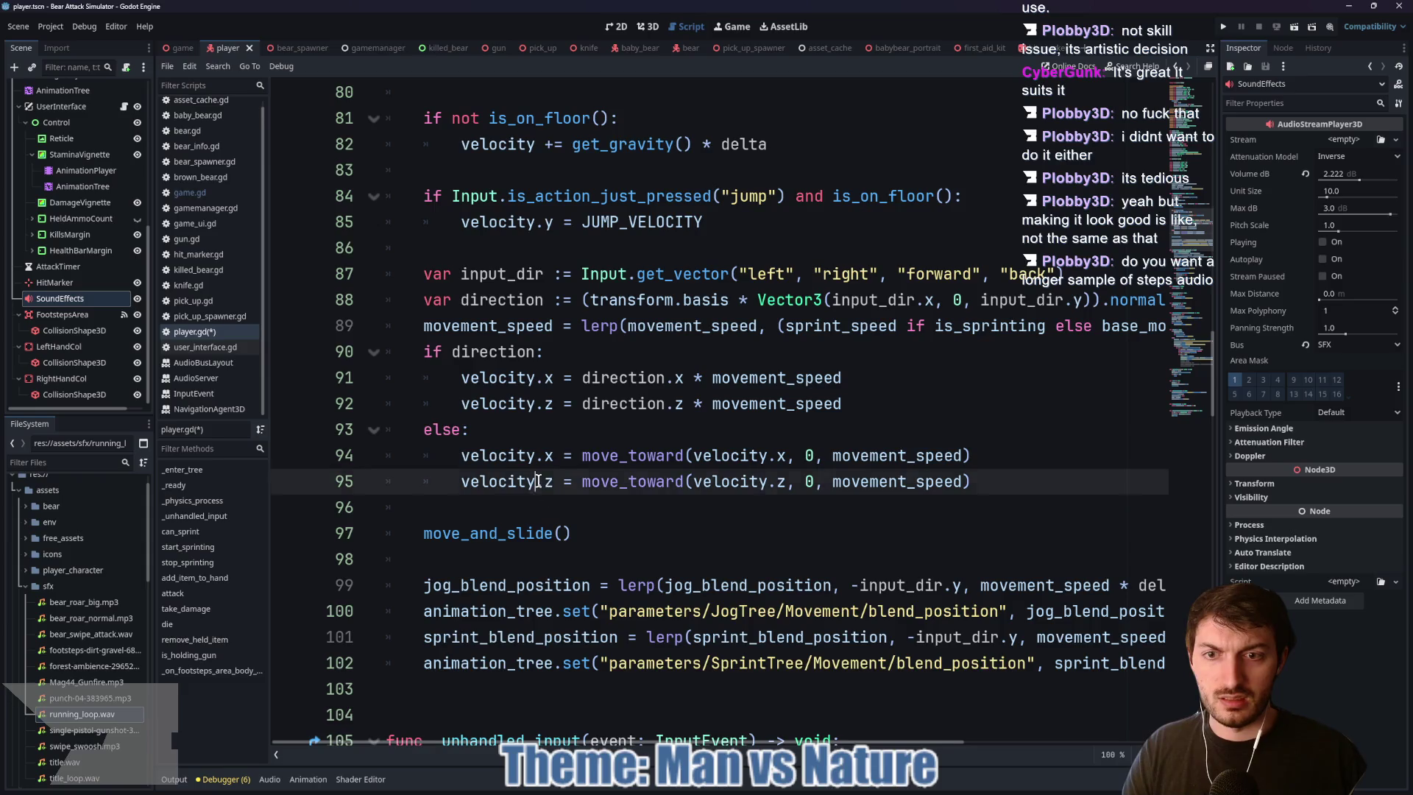
scroll(550, 481, up, 6)
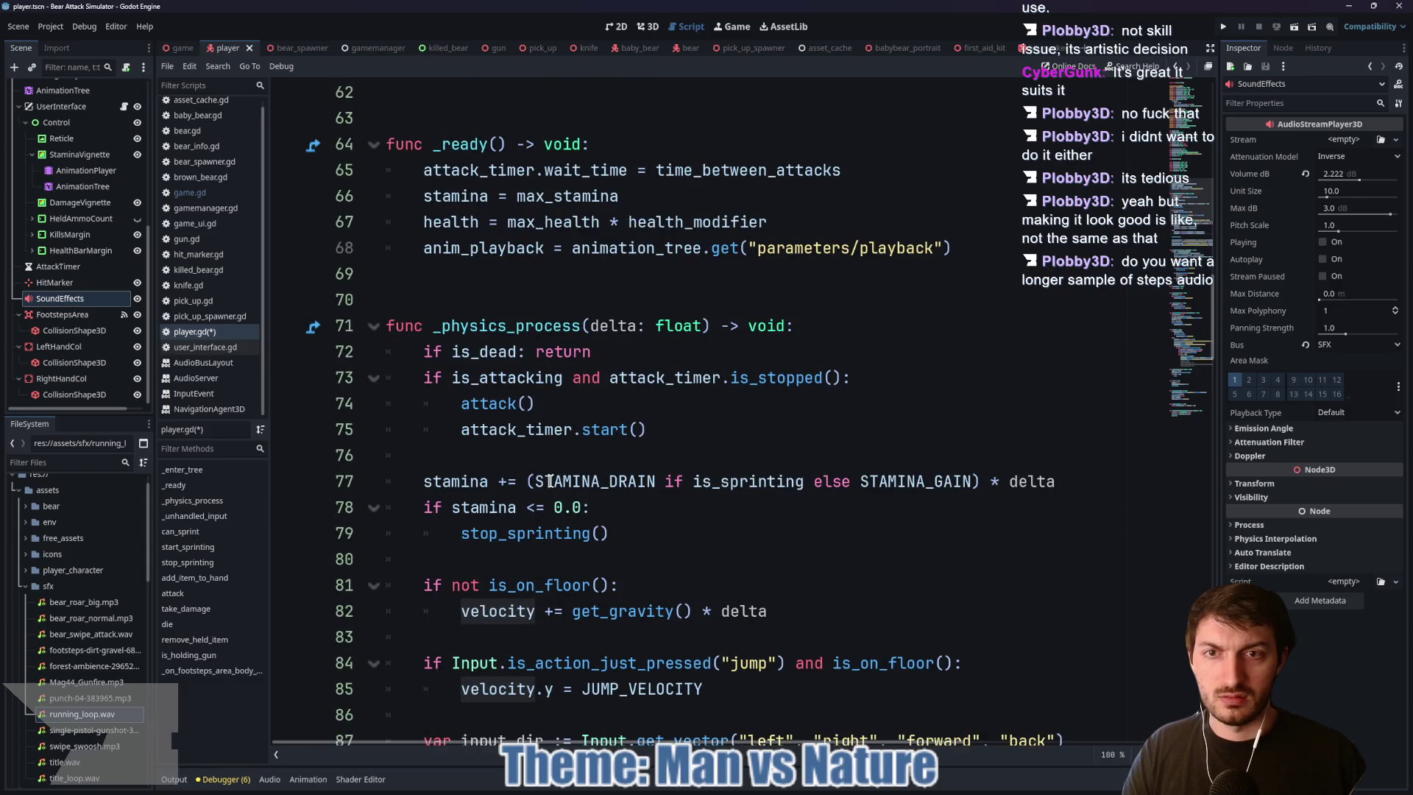
scroll(550, 481, down, 6)
click(600, 508)
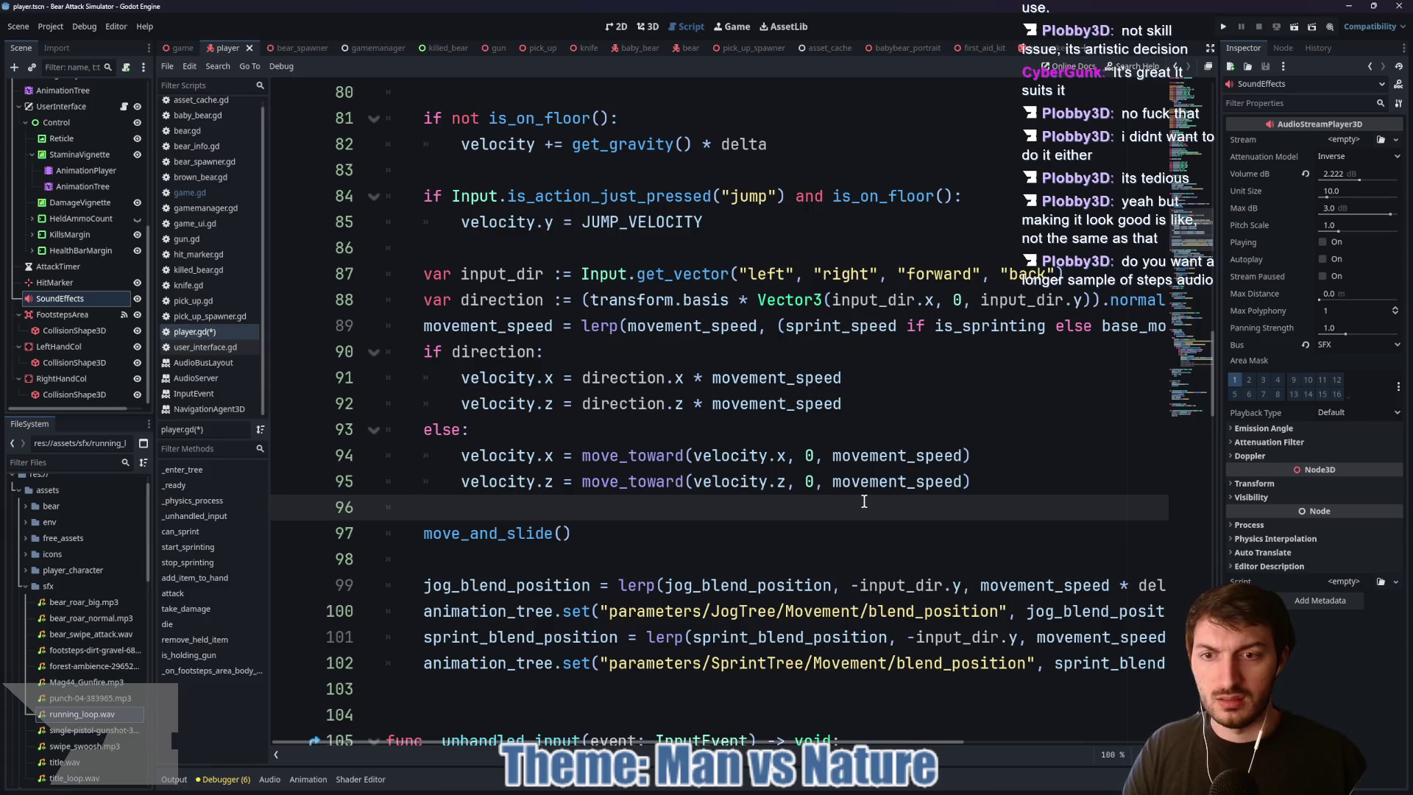
text(if )
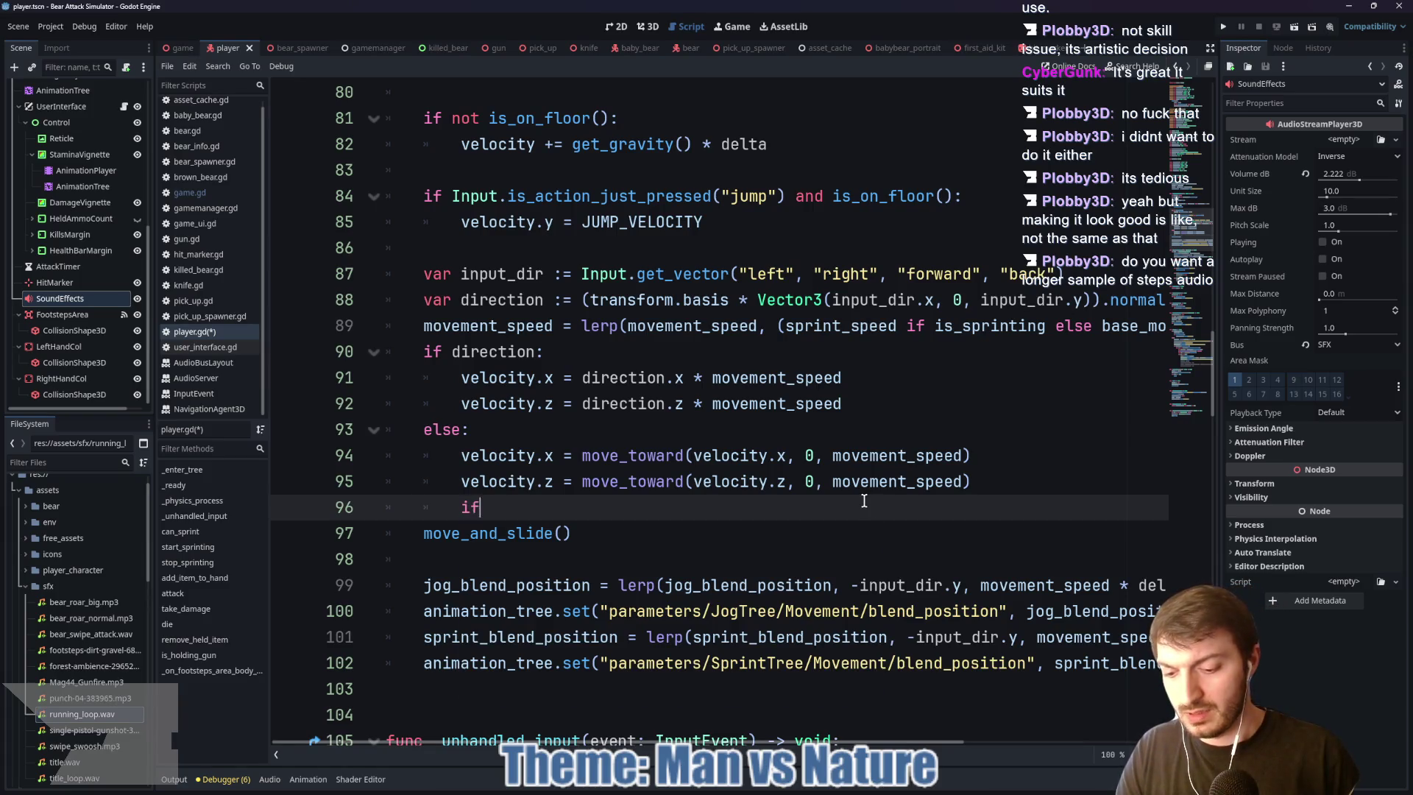
text(sfx.pla)
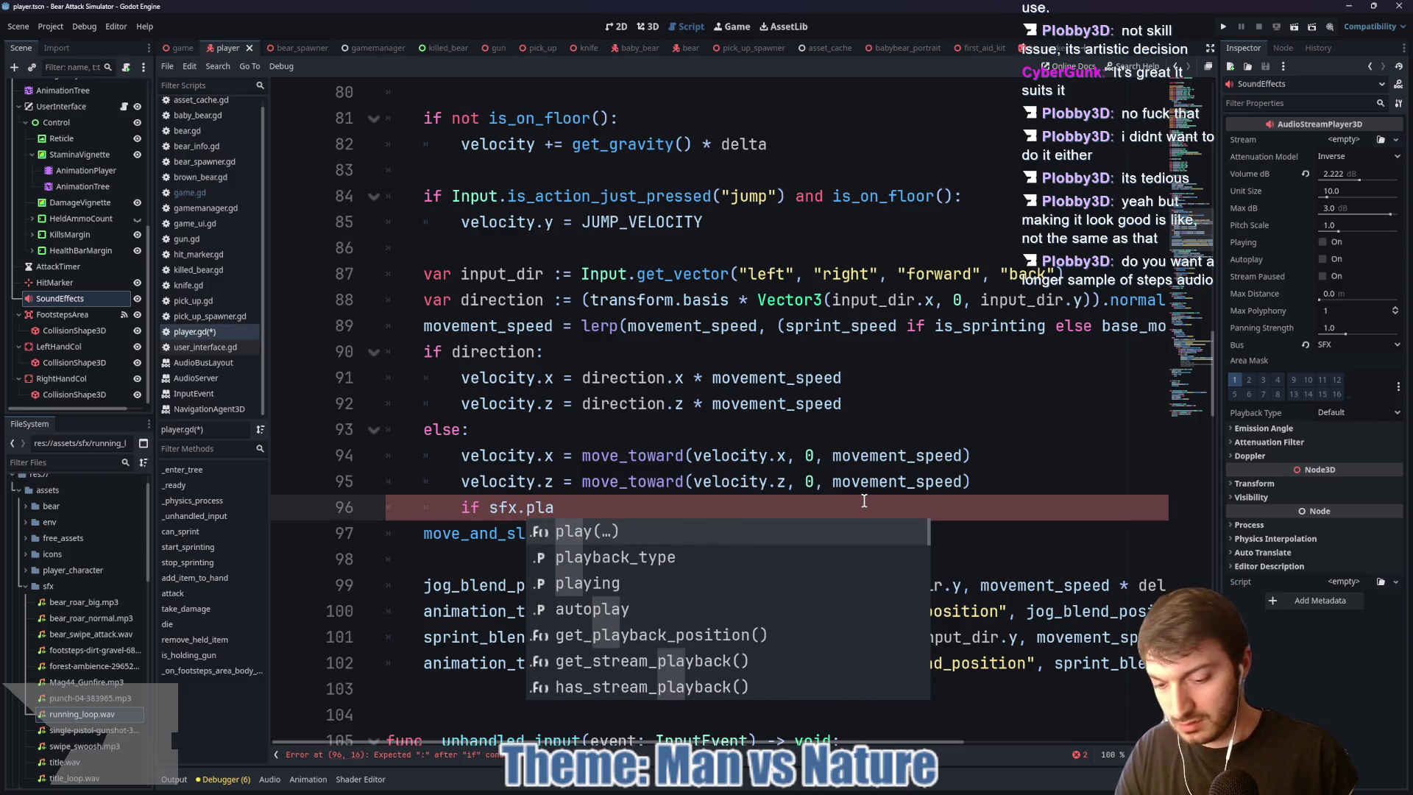
text(ying:)
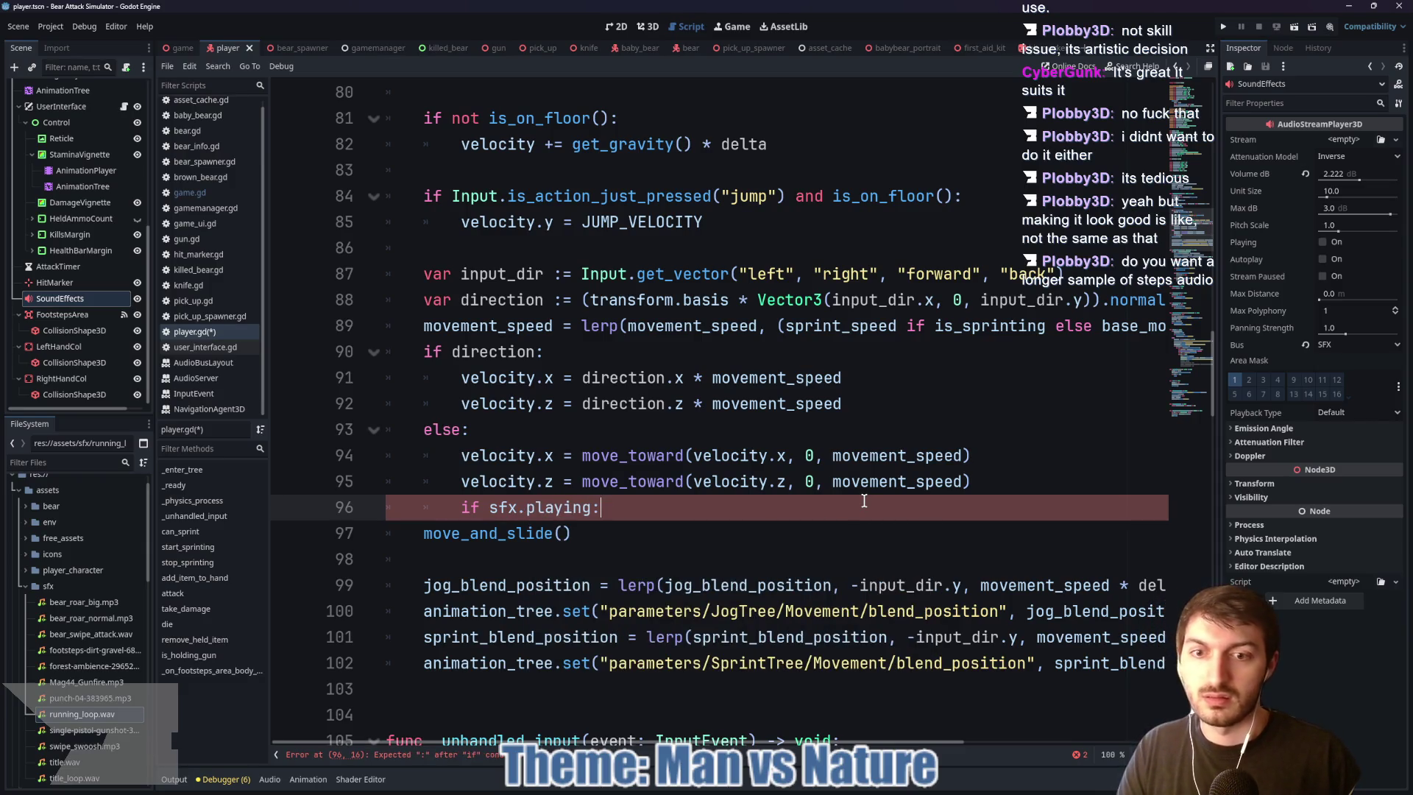
text( sfx.st)
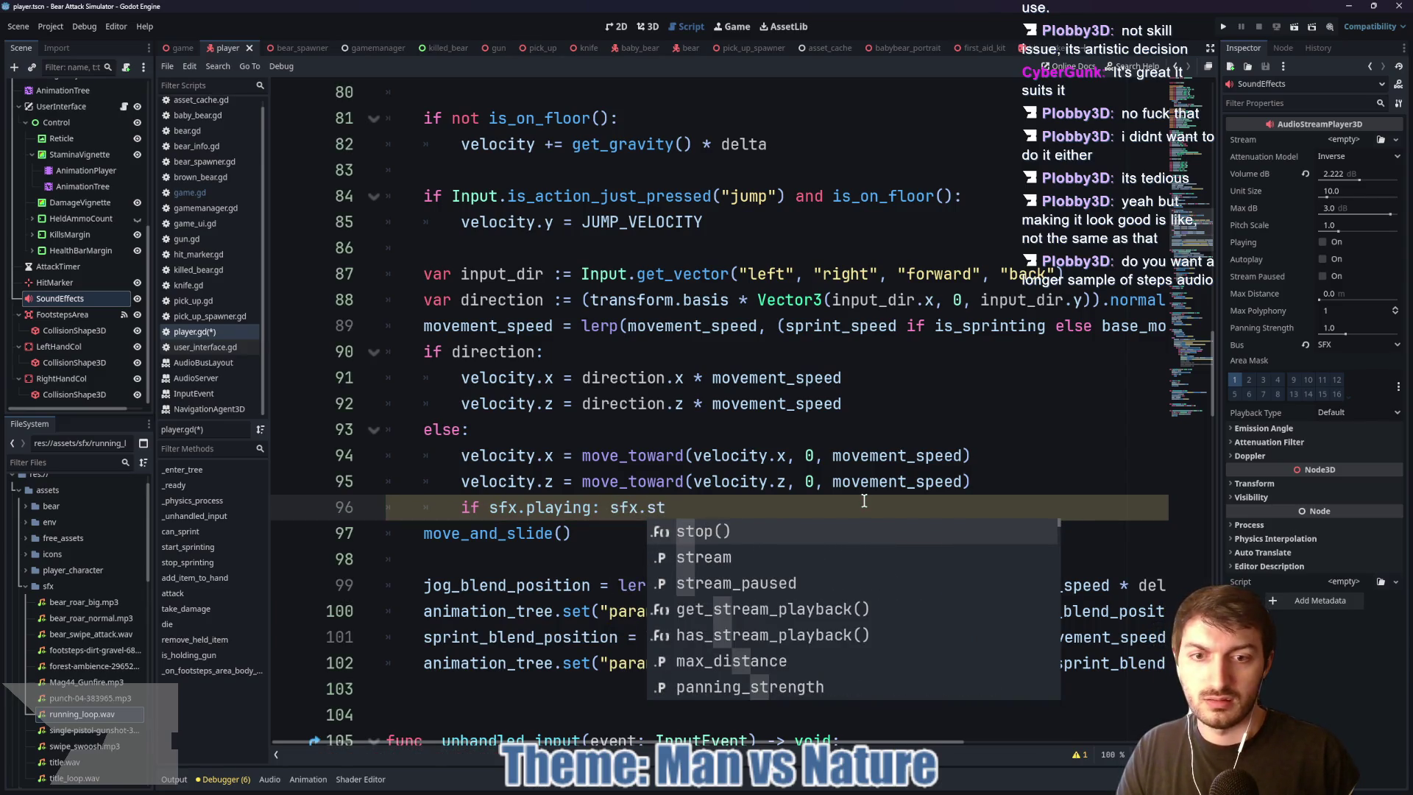
key(Return)
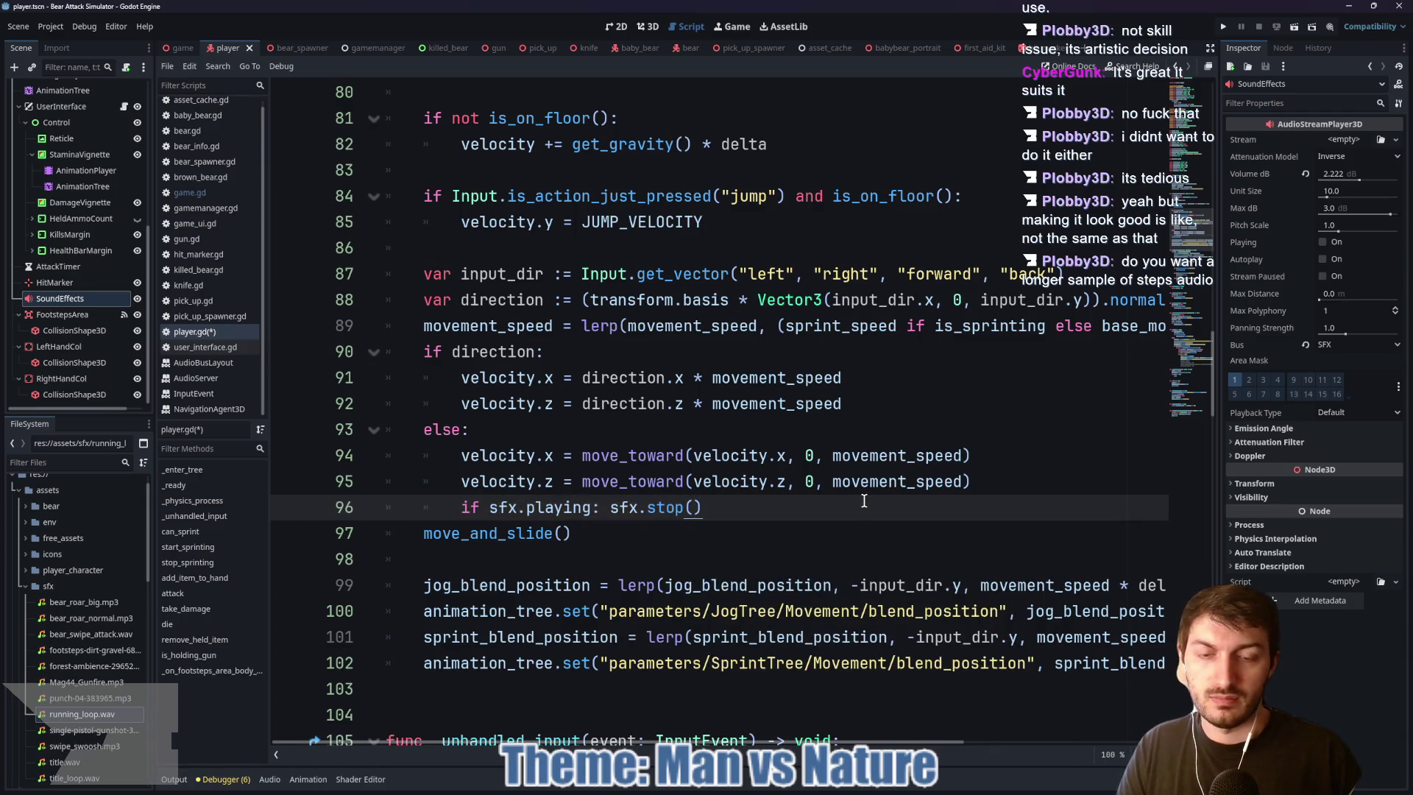
click(812, 499)
key(ctrl+s)
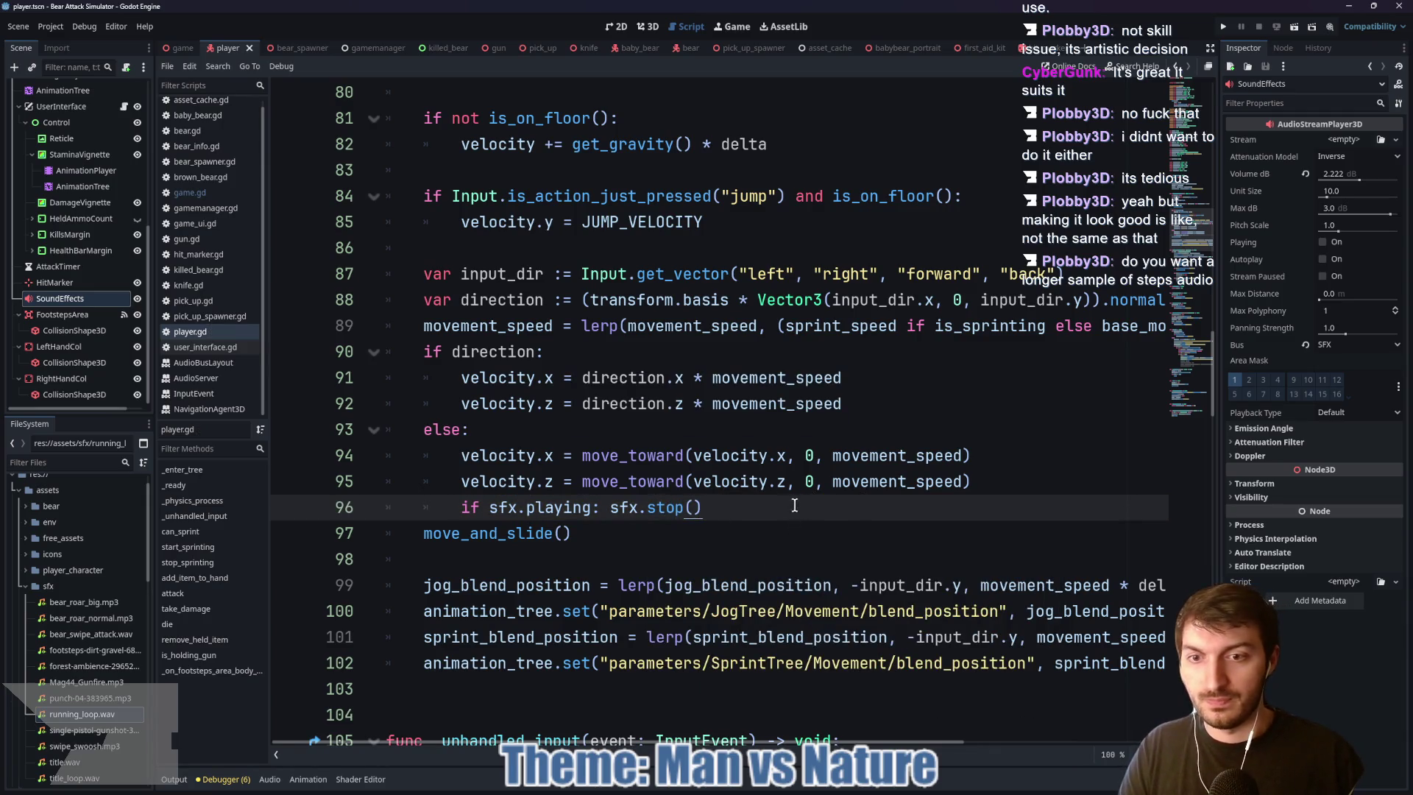
click(193, 47)
key(F5)
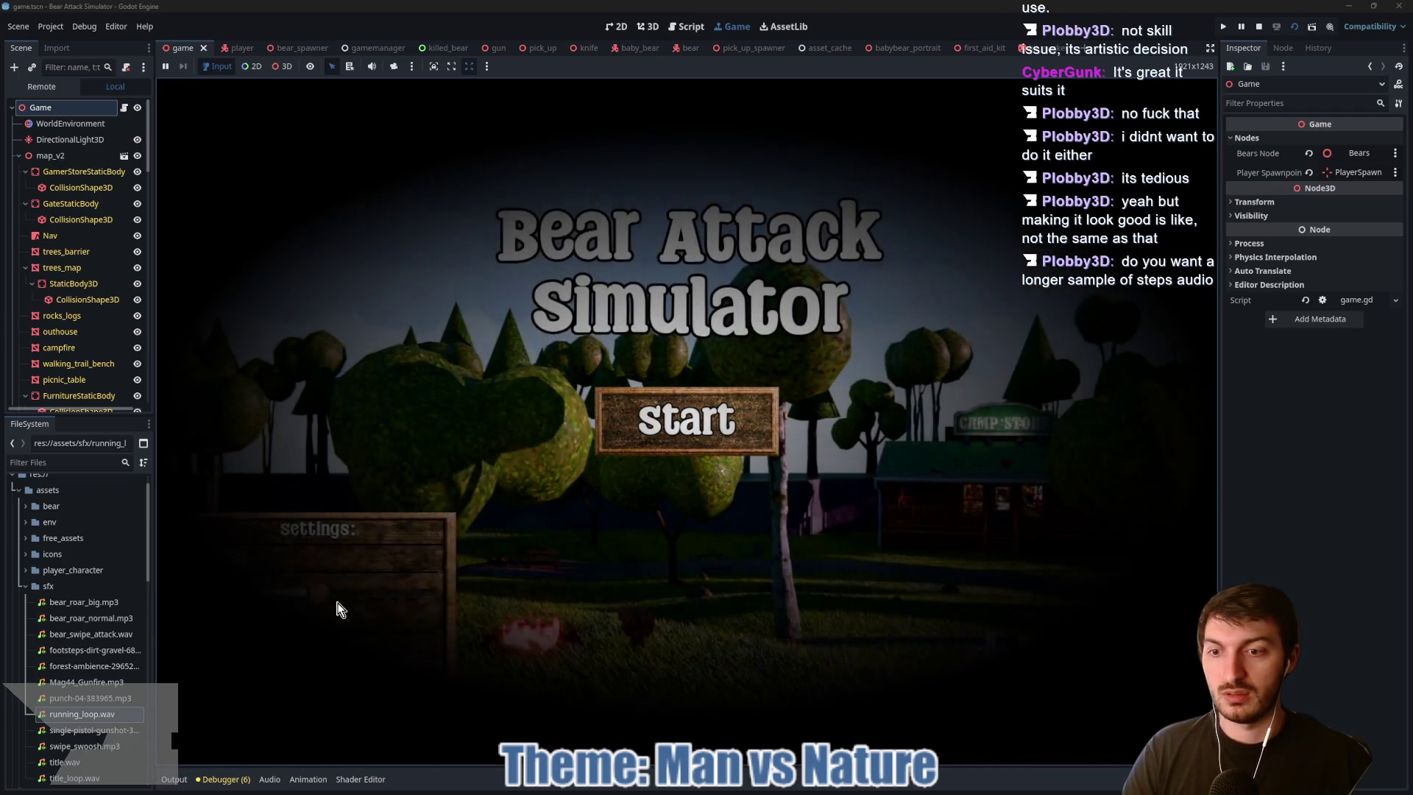
Step: Drag the SFX volume slider on the Bear Attack Simulator title screen to maximum
drag(352, 659, 529, 634)
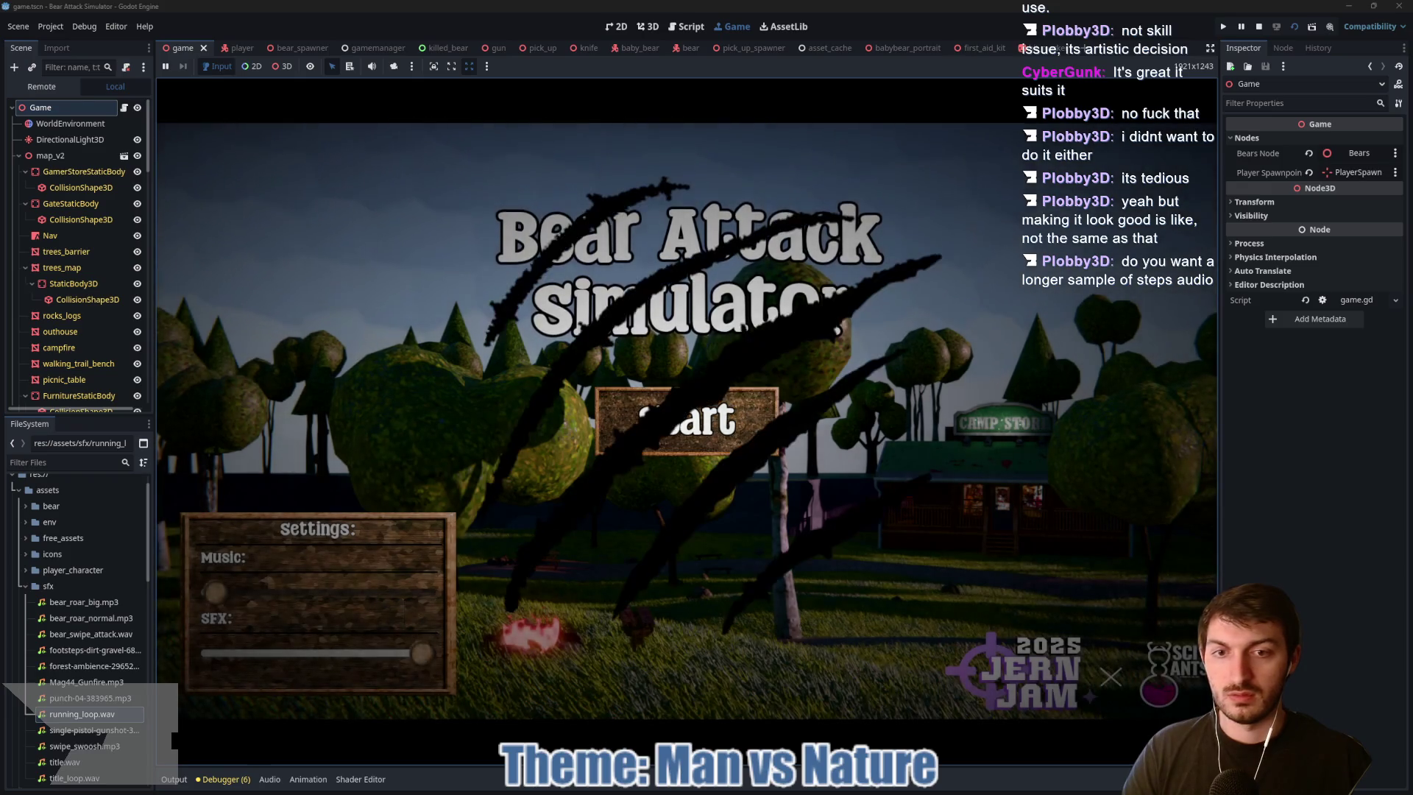